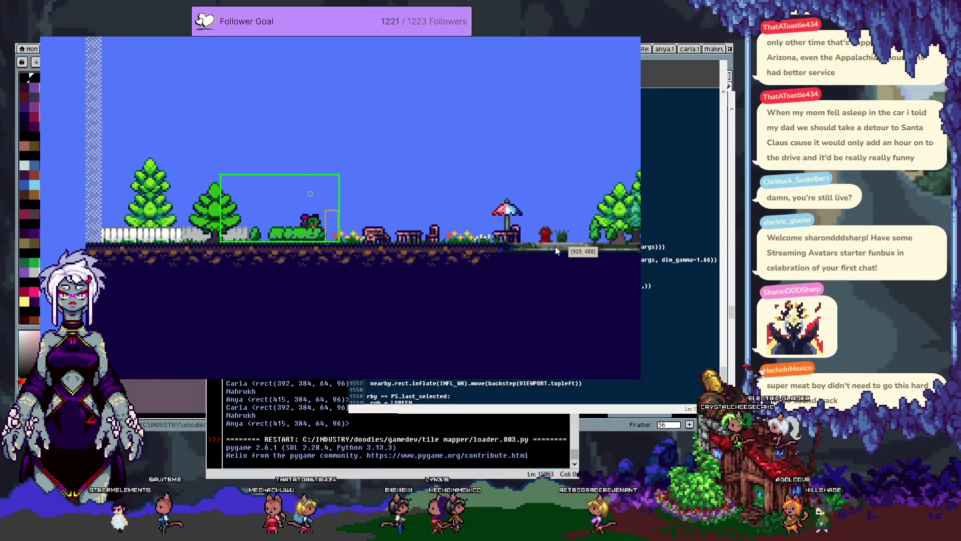
Step: Close the game and delete the surplus parentheses around the lambdas on lines 1538 and 1536
{"action": "key", "text": "Escape"}
{"action": "left_click", "coordinate": [547, 259]}
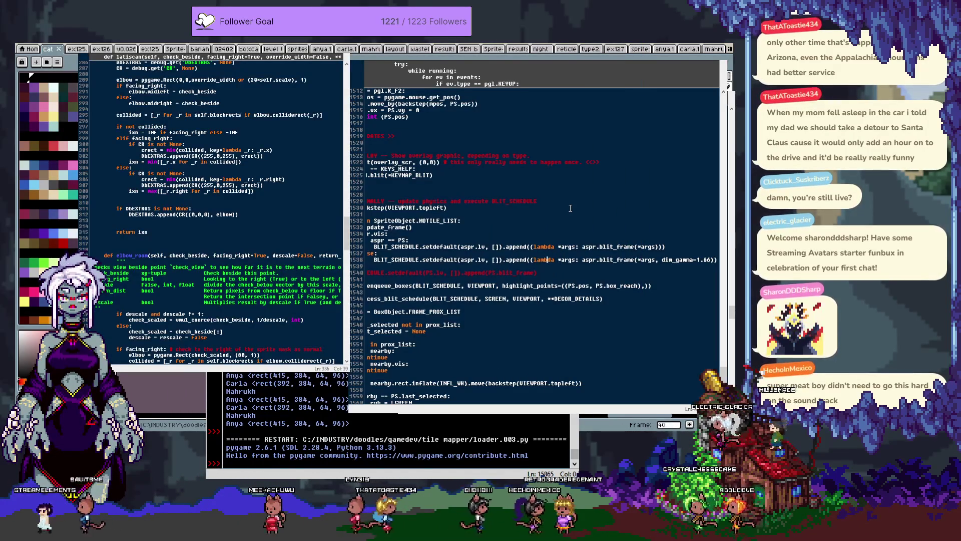
{"action": "key", "text": "ctrl+Left"}
{"action": "key", "text": "BackSpace"}
{"action": "key", "text": "Up"}
{"action": "key", "text": "Up"}
{"action": "key", "text": "BackSpace"}
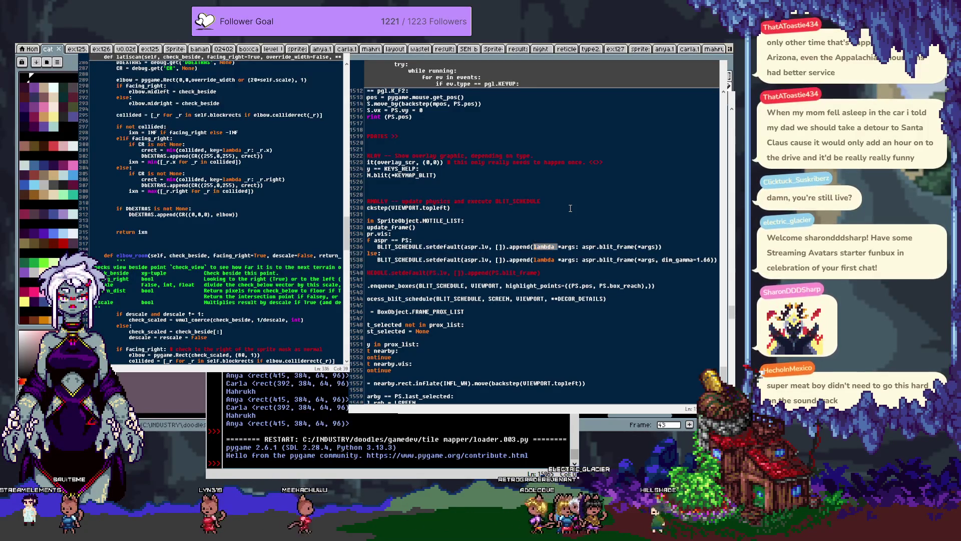
Step: Cycle through the lambda matches in the file with Find Again (Ctrl+G)
{"action": "key", "text": "ctrl+g"}
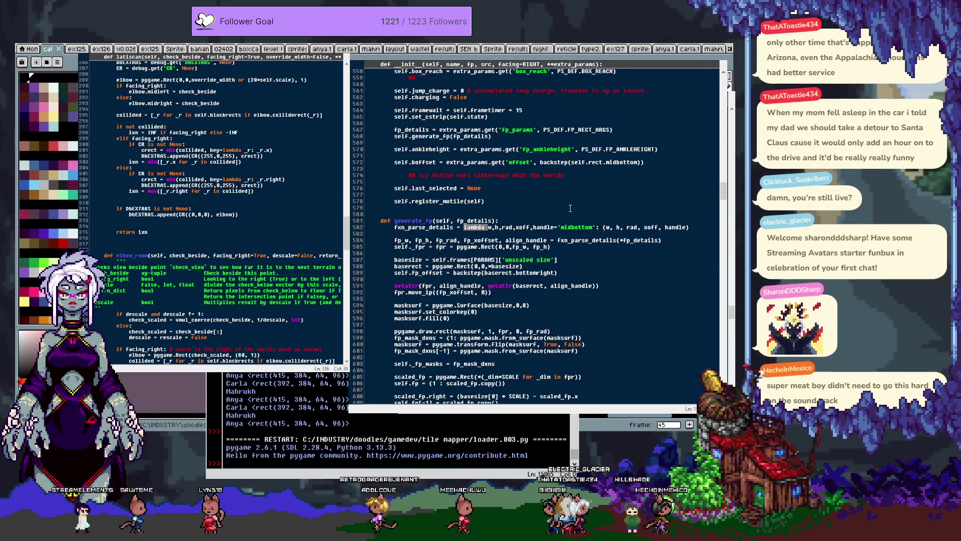
{"action": "key", "text": "ctrl+g"}
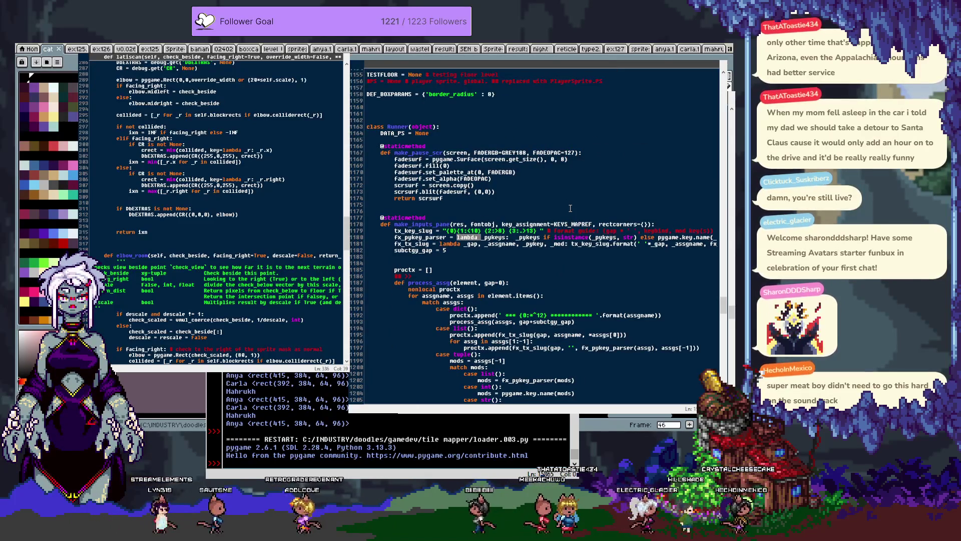
{"action": "key", "text": "ctrl+g"}
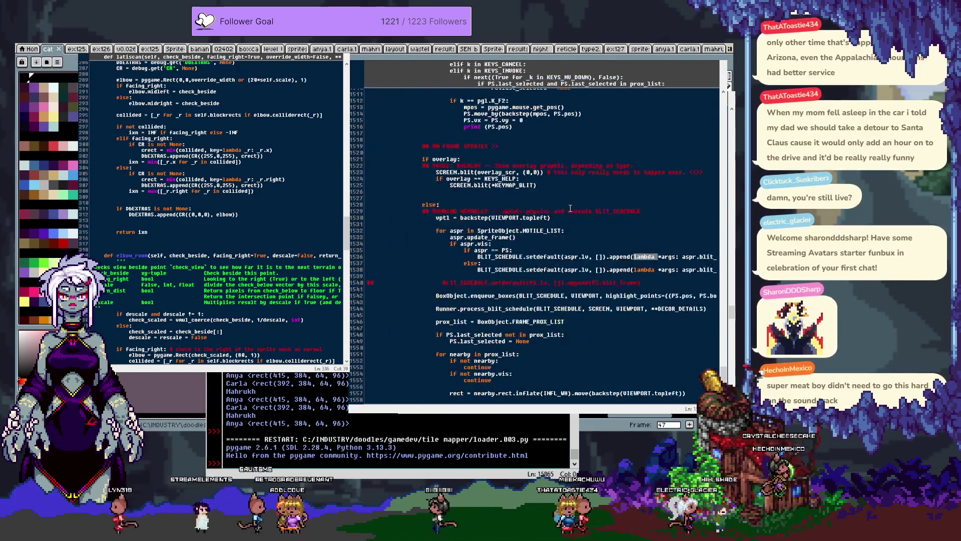
{"action": "key", "text": "ctrl+g"}
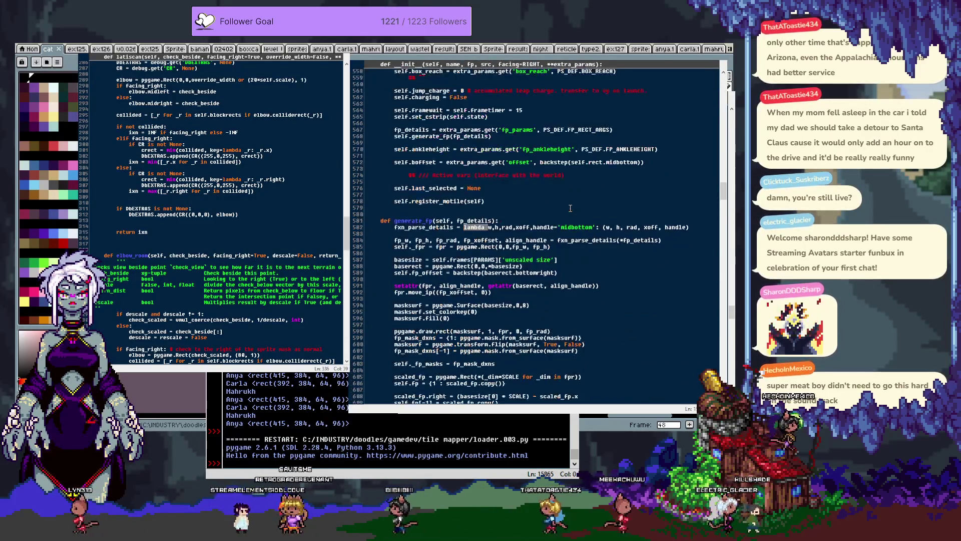
{"action": "key", "text": "ctrl+g"}
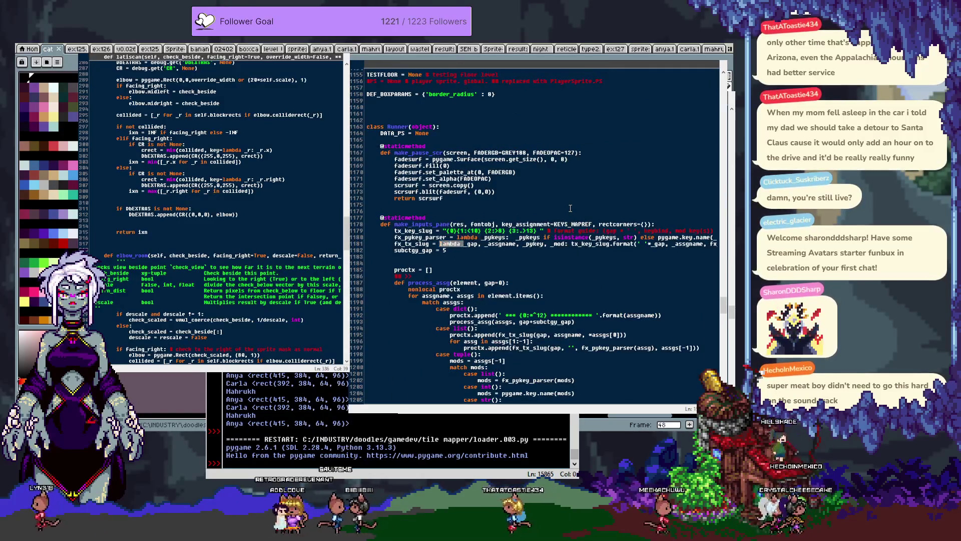
{"action": "key", "text": "ctrl+g"}
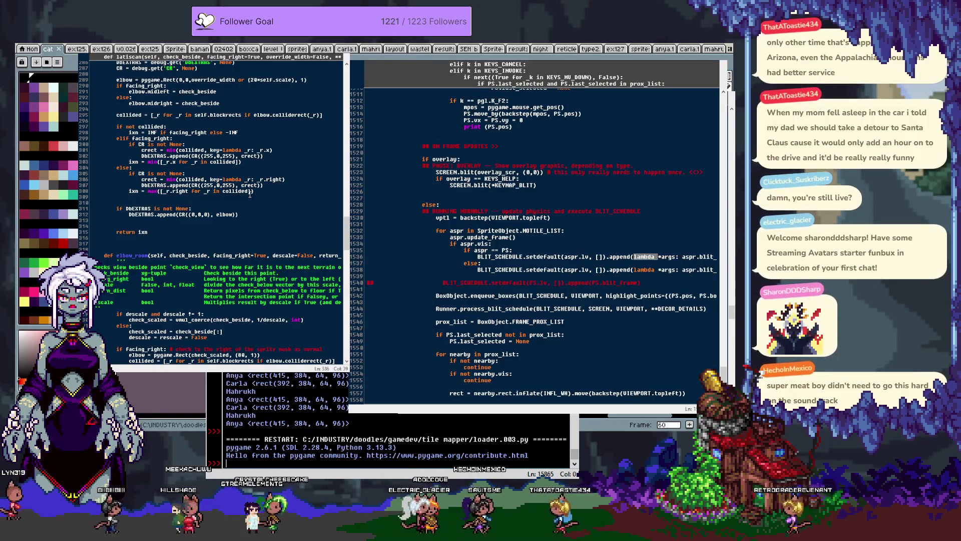
Step: Define a = lambda *_: print(_) in the shell and call it with (123, 123, 1222)
{"action": "type", "text": "a = "}
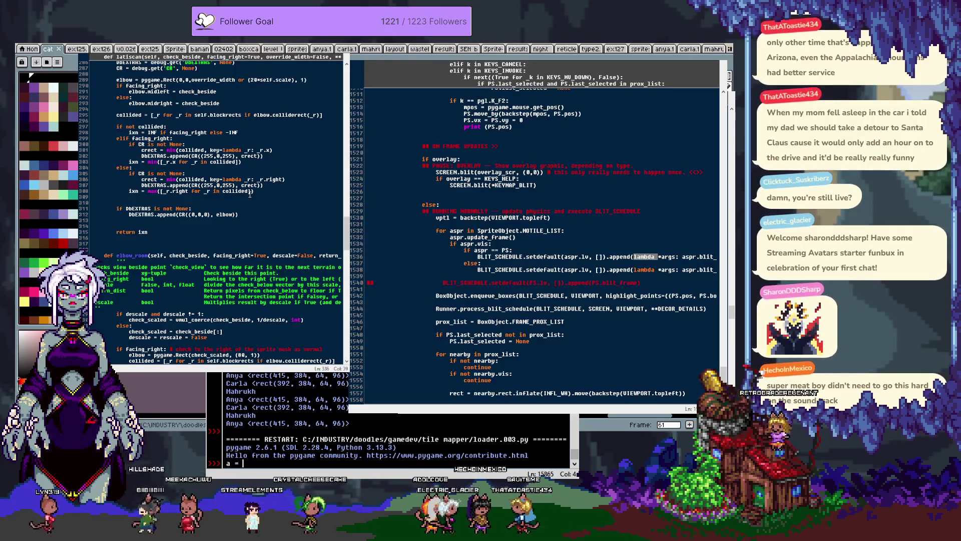
{"action": "type", "text": "lambda *a:"}
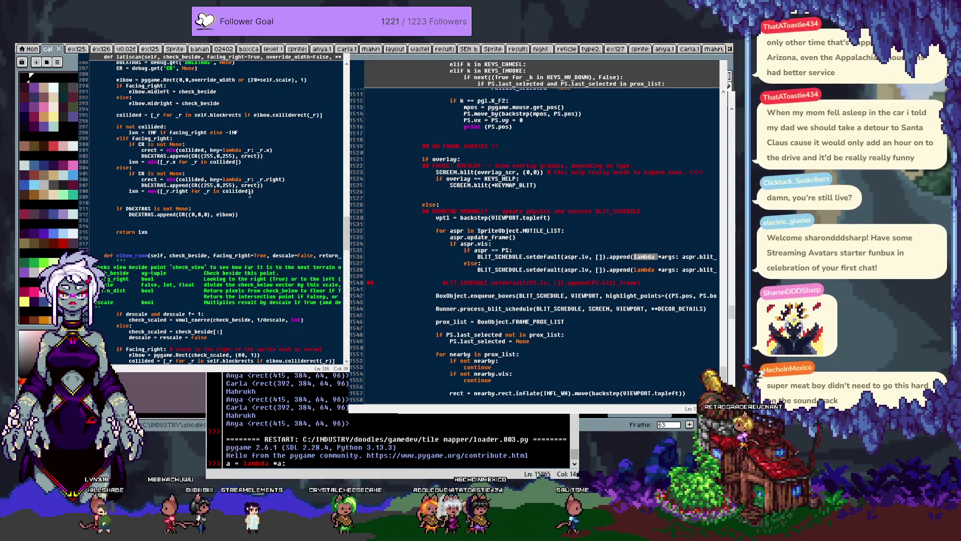
{"action": "key", "text": "BackSpace"}
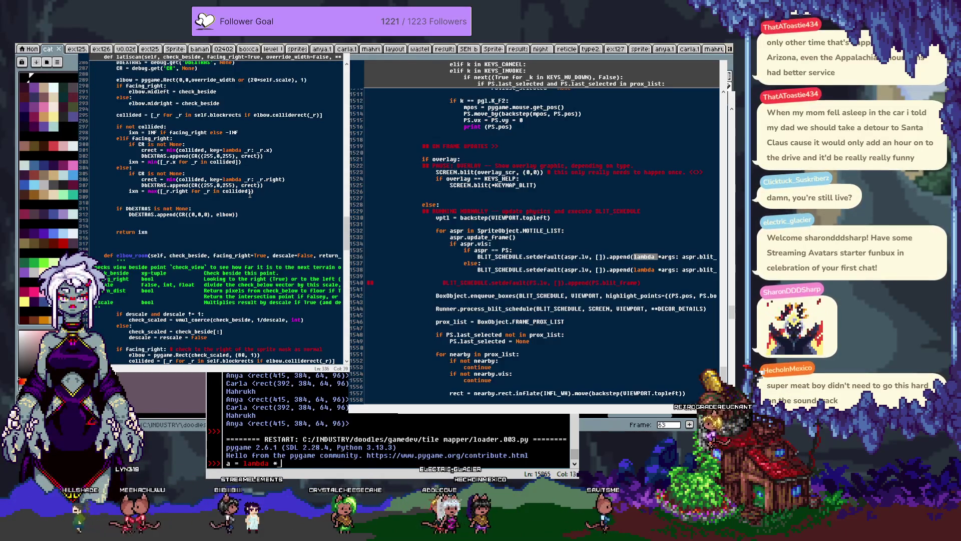
{"action": "type", "text": "_:print ("}
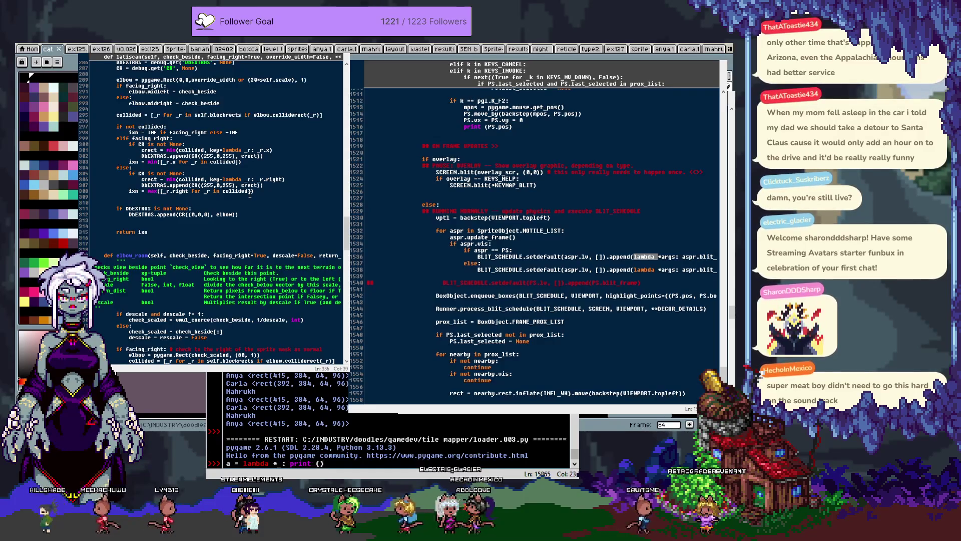
{"action": "type", "text": "_)"}
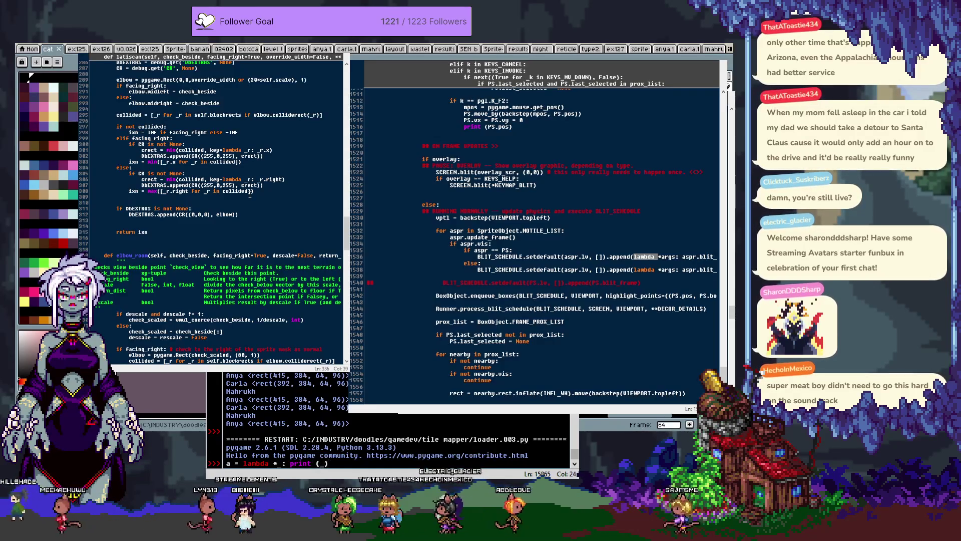
{"action": "key", "text": "Return"}
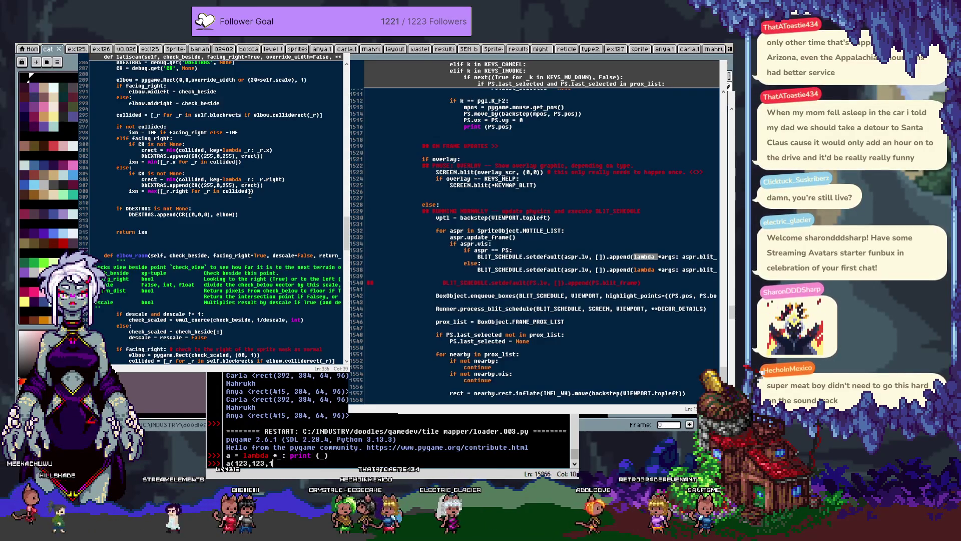
{"action": "type", "text": "222"}
{"action": "key", "text": "Return"}
{"action": "type", "text": "for a"}
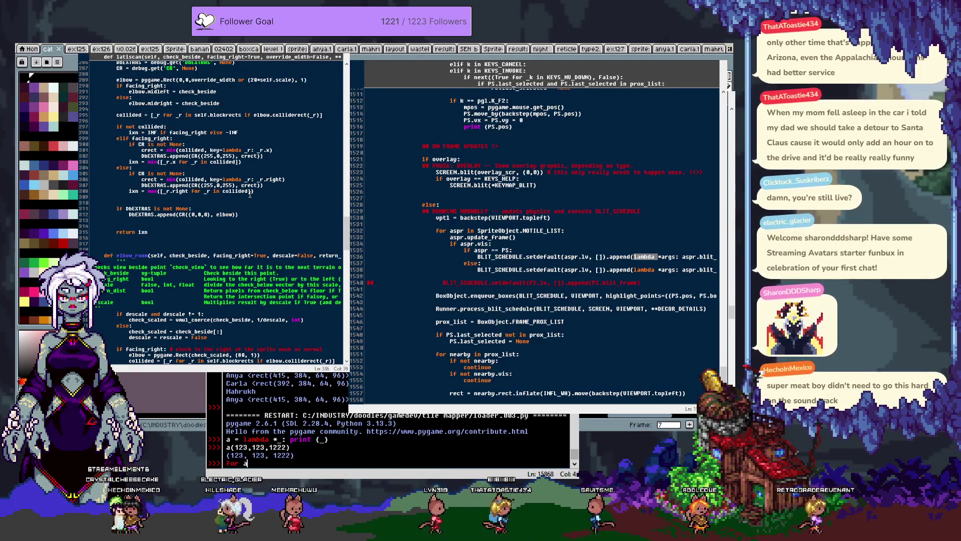
Step: Run for b in range(7): a(b) to print (0,) through (6,)
{"action": "type", "text": "in range("}
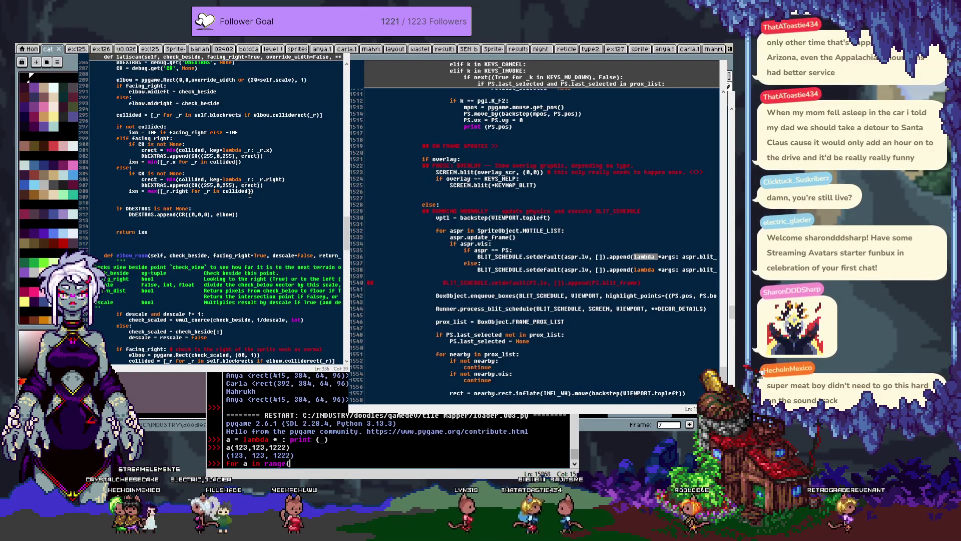
{"action": "type", "text": "7): "}
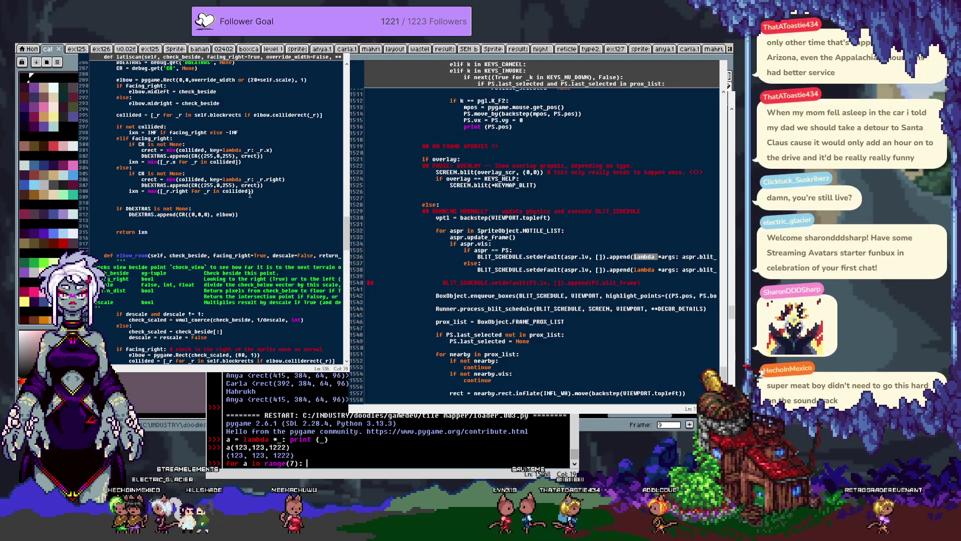
{"action": "type", "text": "a(a"}
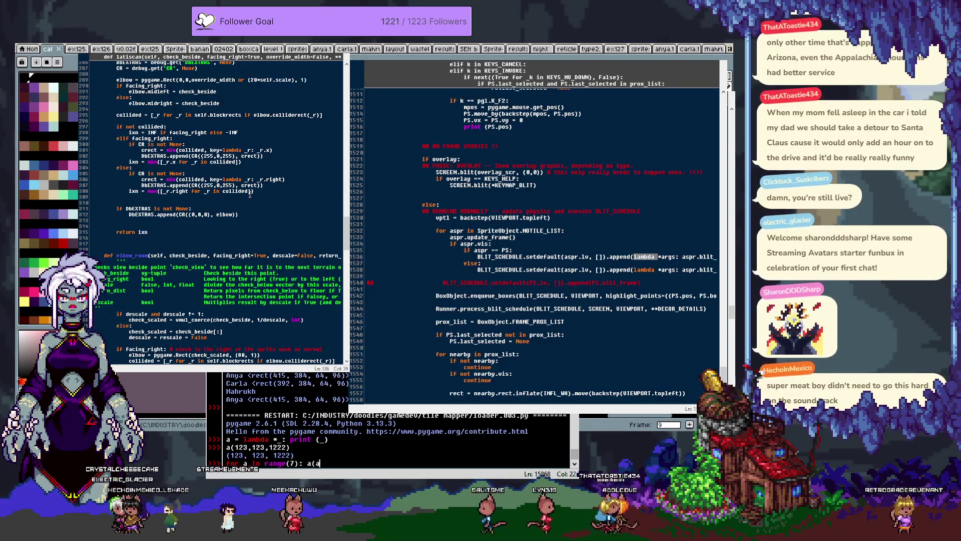
{"action": "type", "text": "(b)"}
{"action": "key", "text": "Left"}
{"action": "key", "text": "Left"}
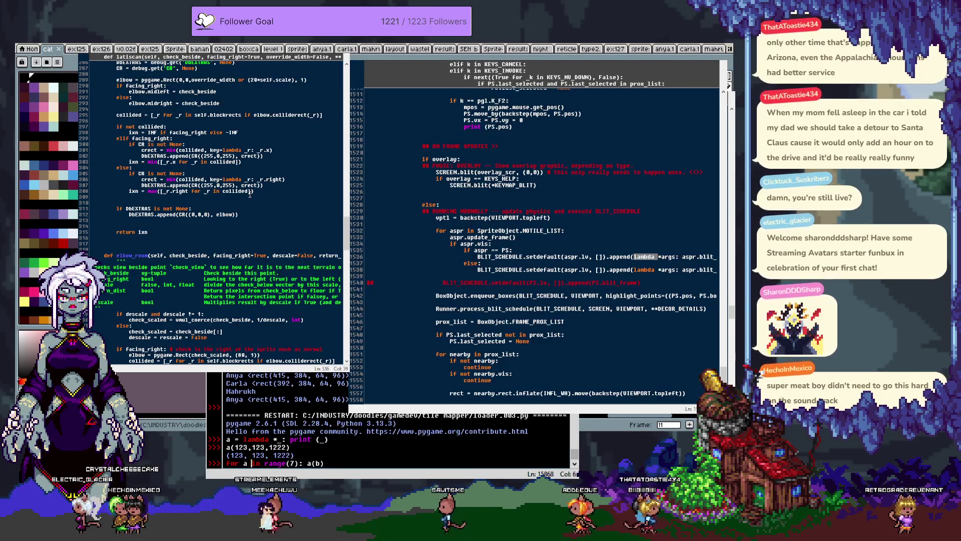
{"action": "key", "text": "Return"}
{"action": "key", "text": "Return"}
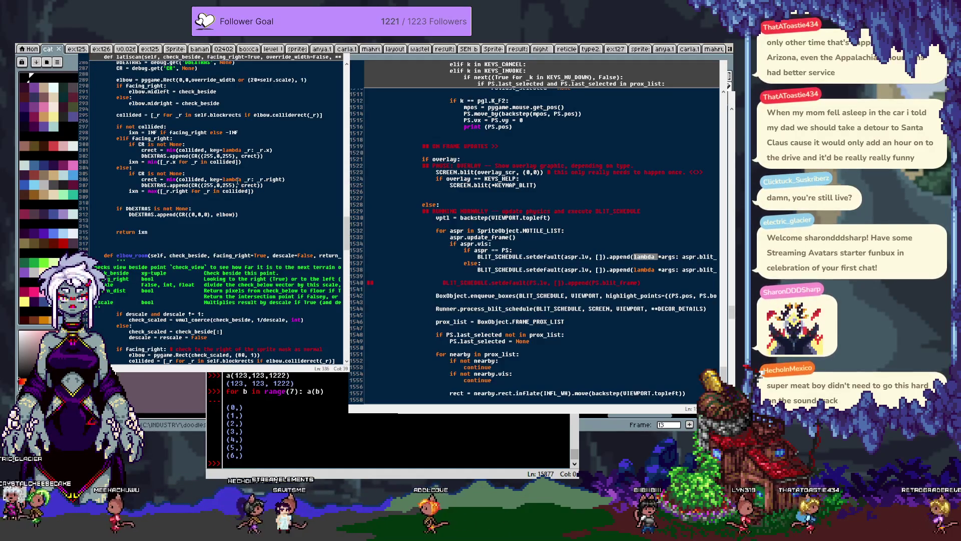
Step: Undo the recent edits around the BLIT_SCHEDULE render-loop lines, back to the lambda version
{"action": "left_click", "coordinate": [576, 328]}
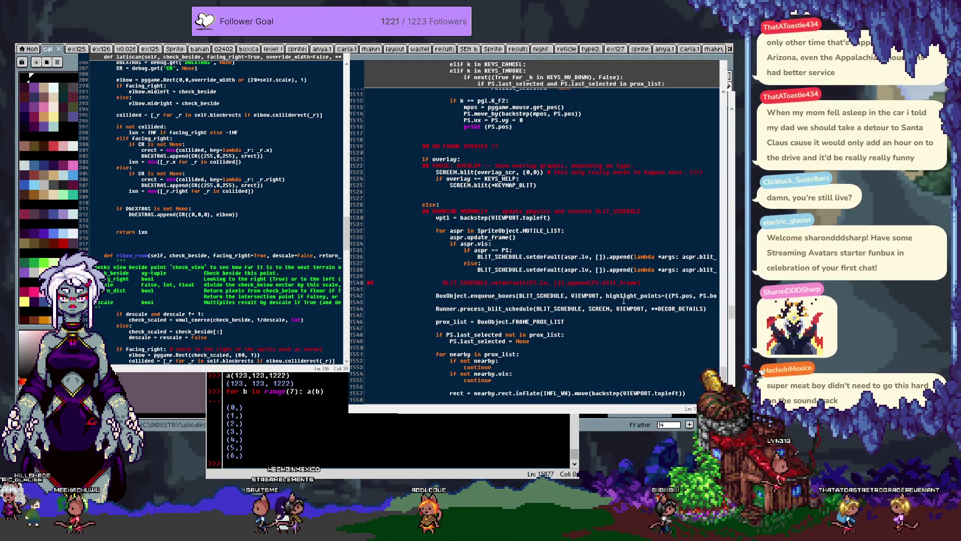
{"action": "scroll", "coordinate": [696, 295], "scroll_direction": "right", "scroll_amount": 3}
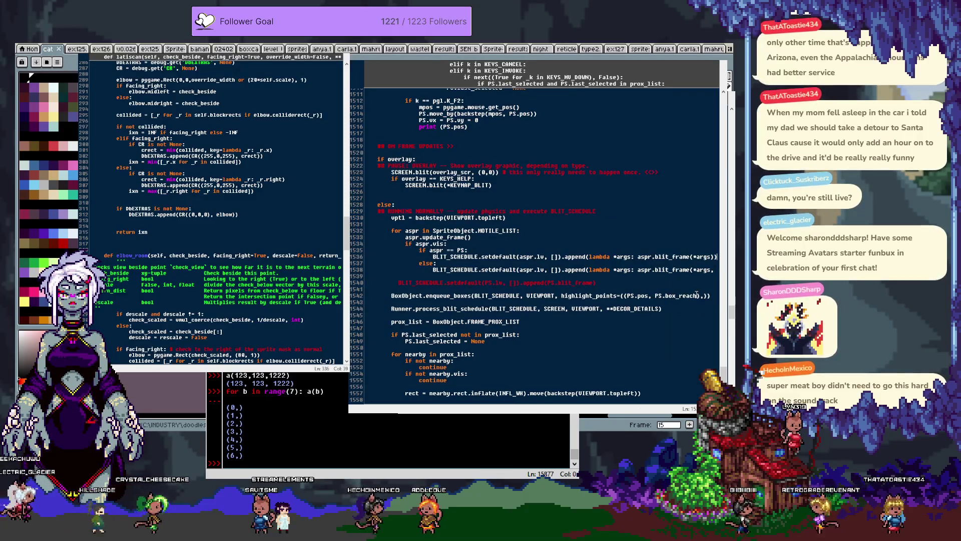
{"action": "scroll", "coordinate": [696, 295], "scroll_direction": "left", "scroll_amount": 3}
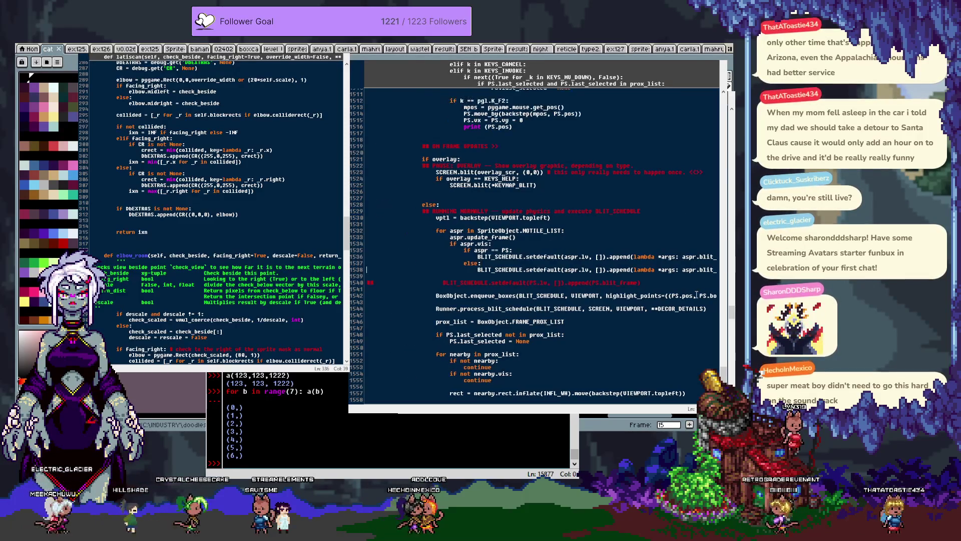
{"action": "key", "text": "End"}
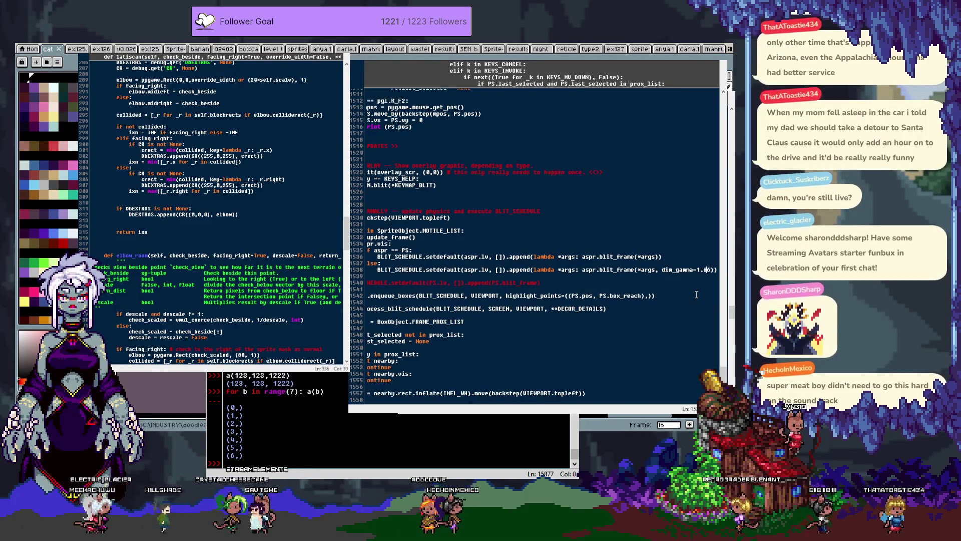
{"action": "key", "text": "Left"}
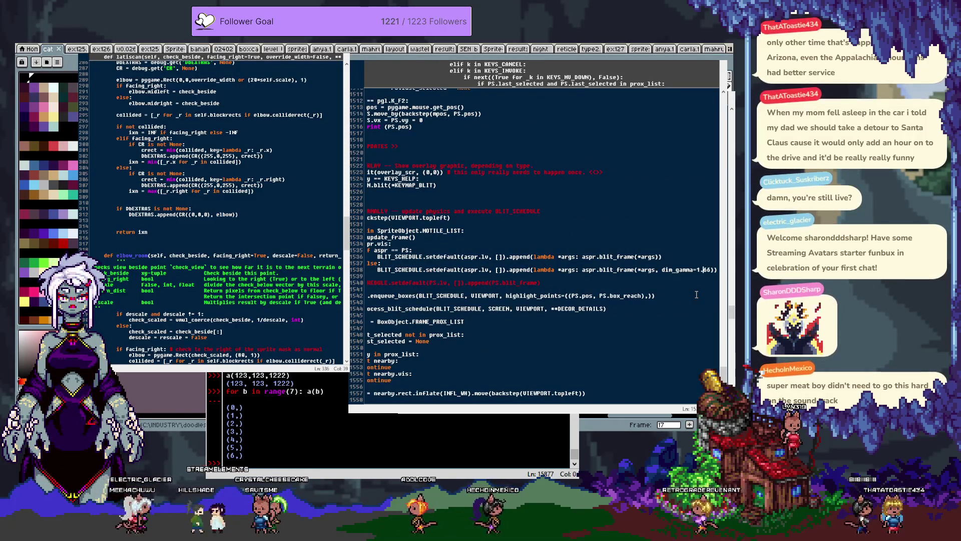
{"action": "double_click", "coordinate": [627, 269]}
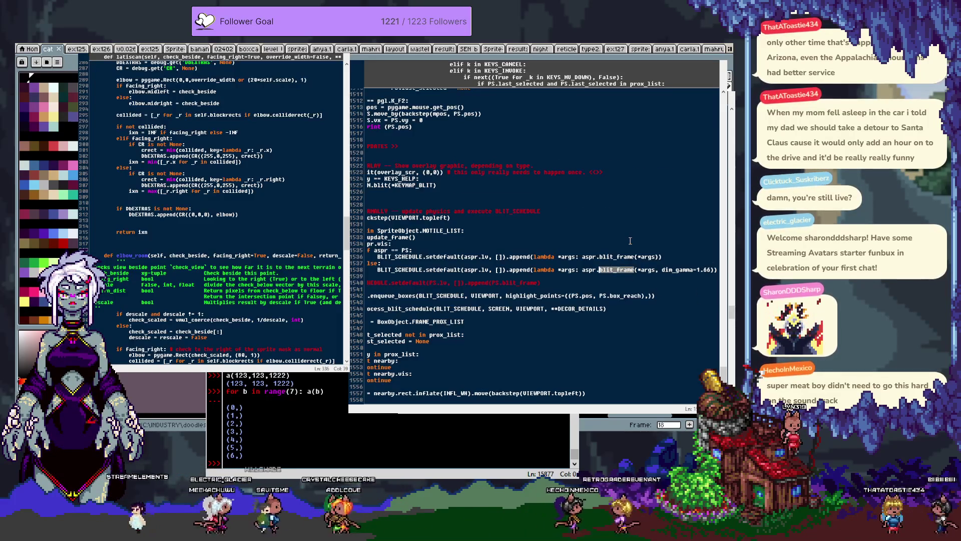
{"action": "key", "text": "ctrl+z"}
{"action": "key", "text": "ctrl+z"}
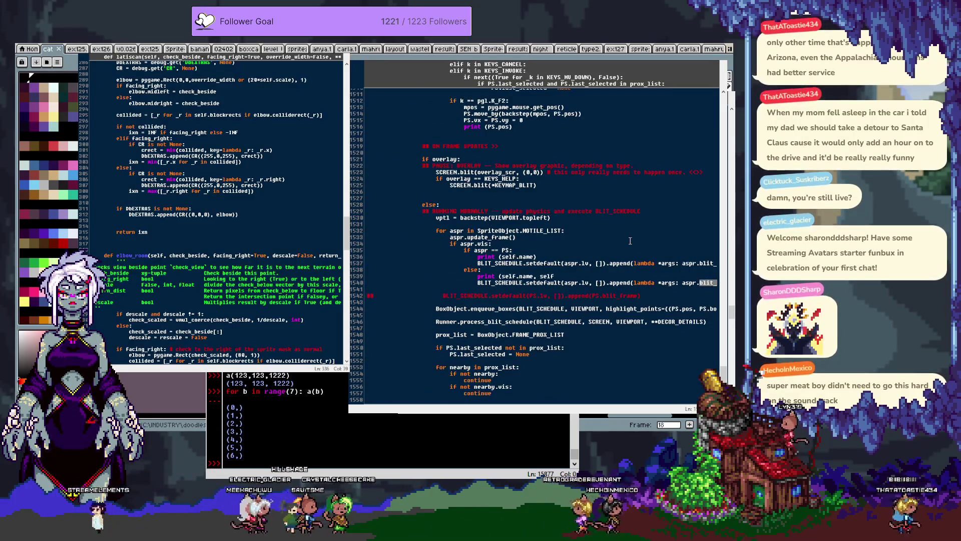
{"action": "key", "text": "ctrl+z"}
{"action": "key", "text": "ctrl+z"}
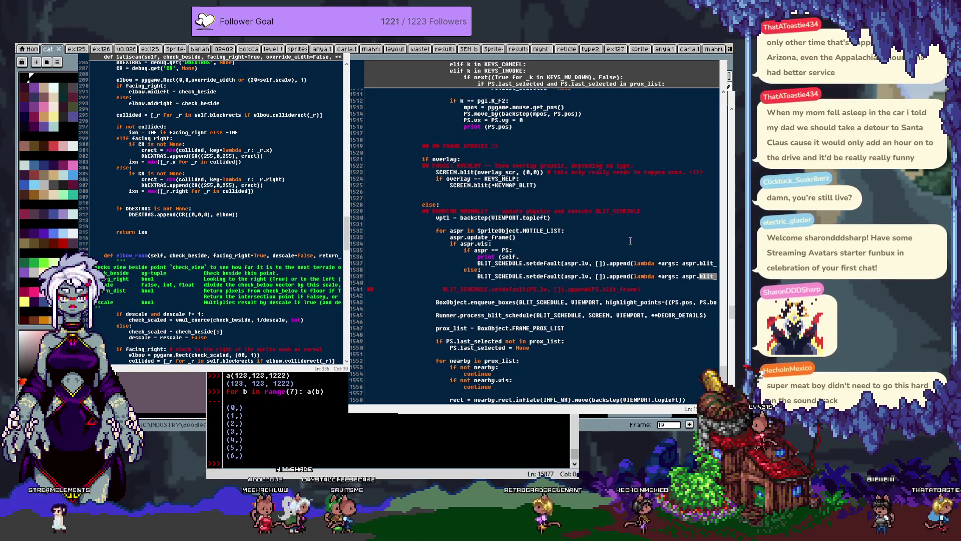
{"action": "key", "text": "ctrl+z"}
{"action": "key", "text": "ctrl+z"}
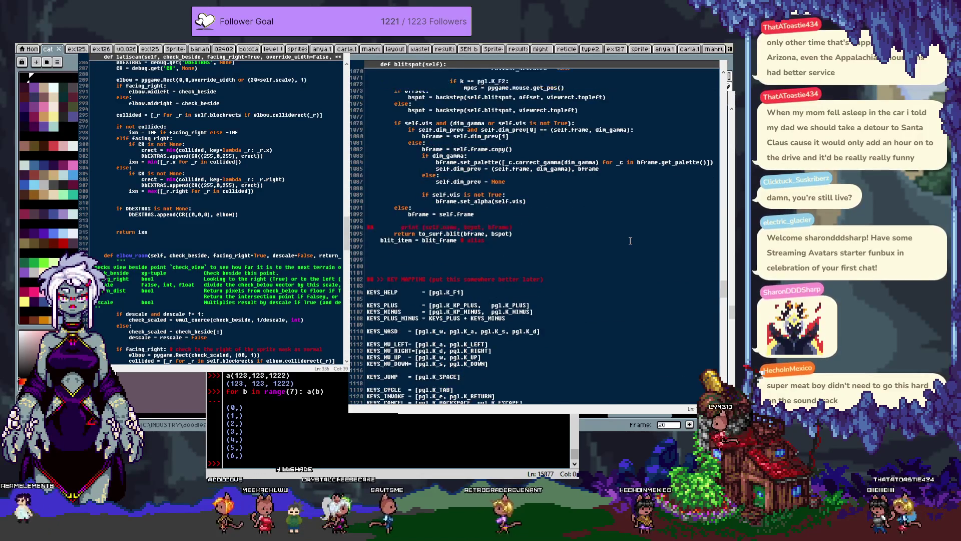
{"action": "key", "text": "ctrl+z"}
{"action": "key", "text": "ctrl+z"}
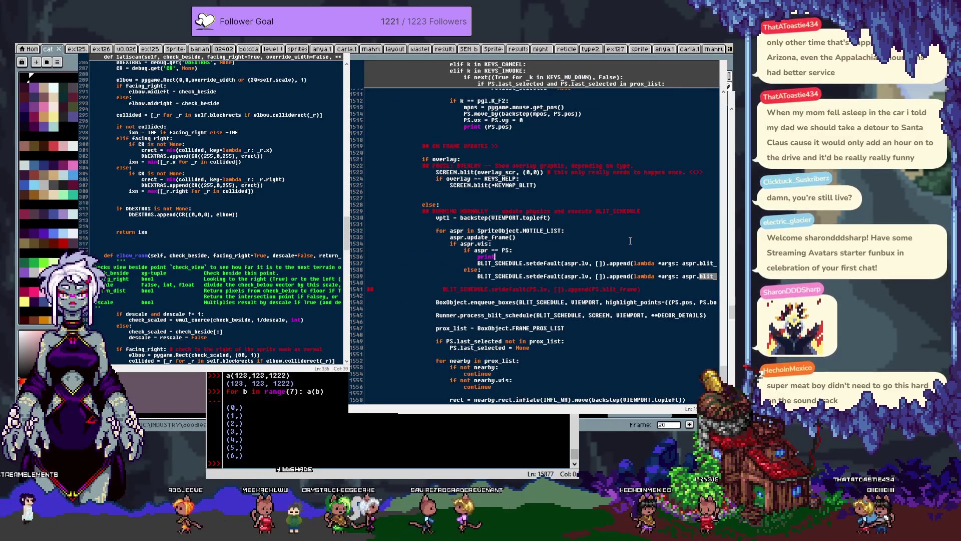
{"action": "key", "text": "ctrl+z"}
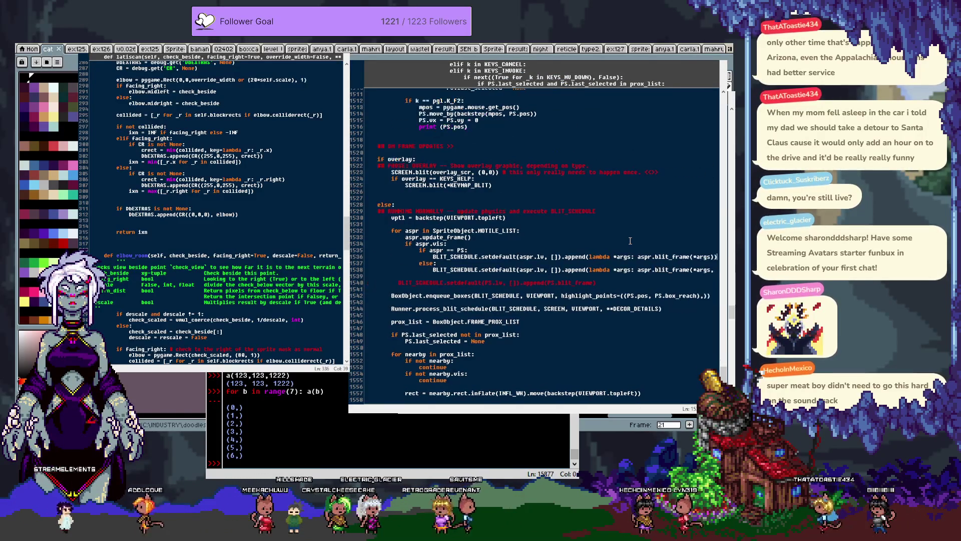
{"action": "scroll", "coordinate": [630, 241], "scroll_direction": "down", "scroll_amount": 16}
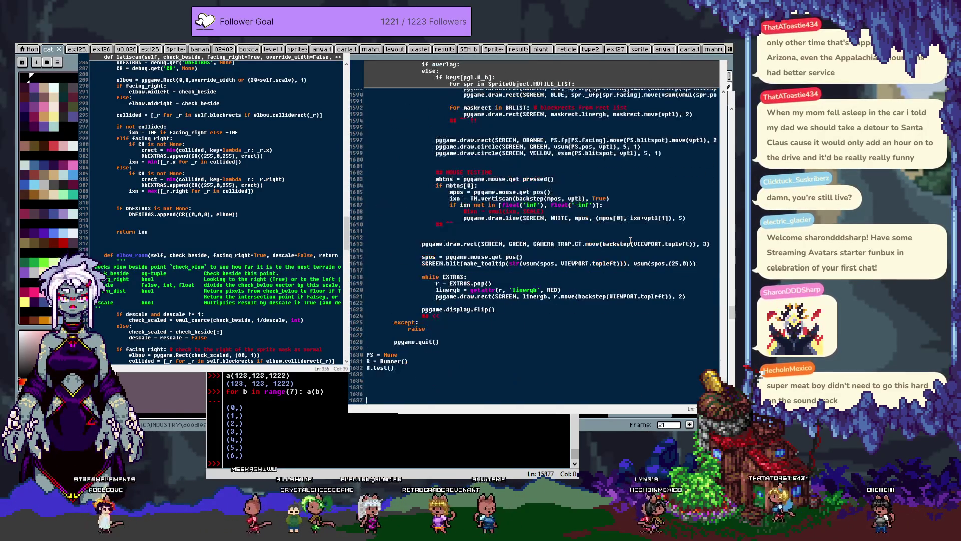
{"action": "key", "text": "ctrl+z"}
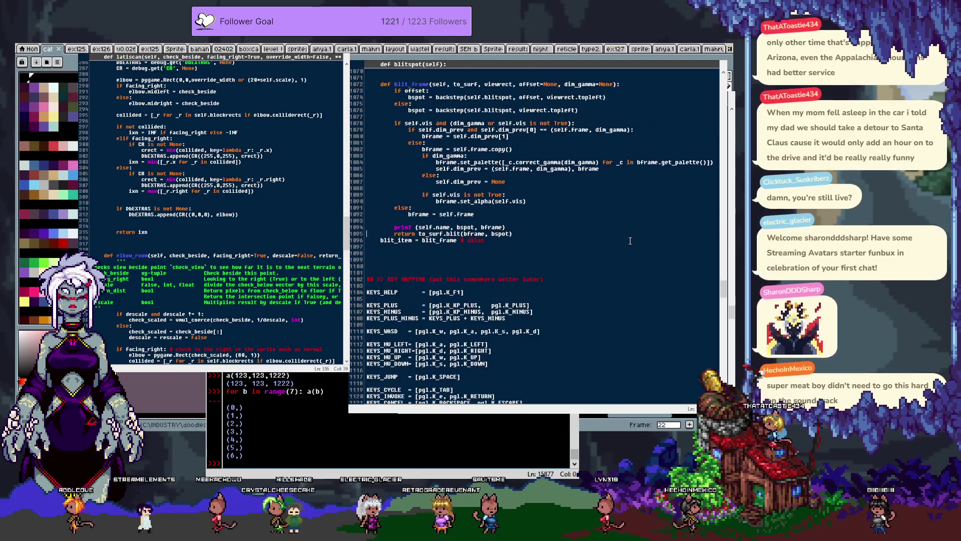
{"action": "key", "text": "ctrl+z"}
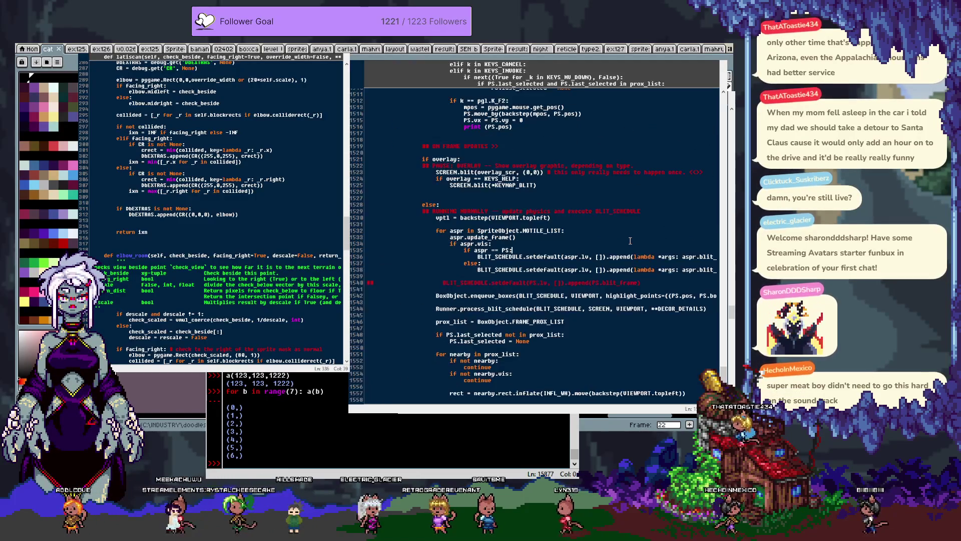
{"action": "key", "text": "ctrl+z"}
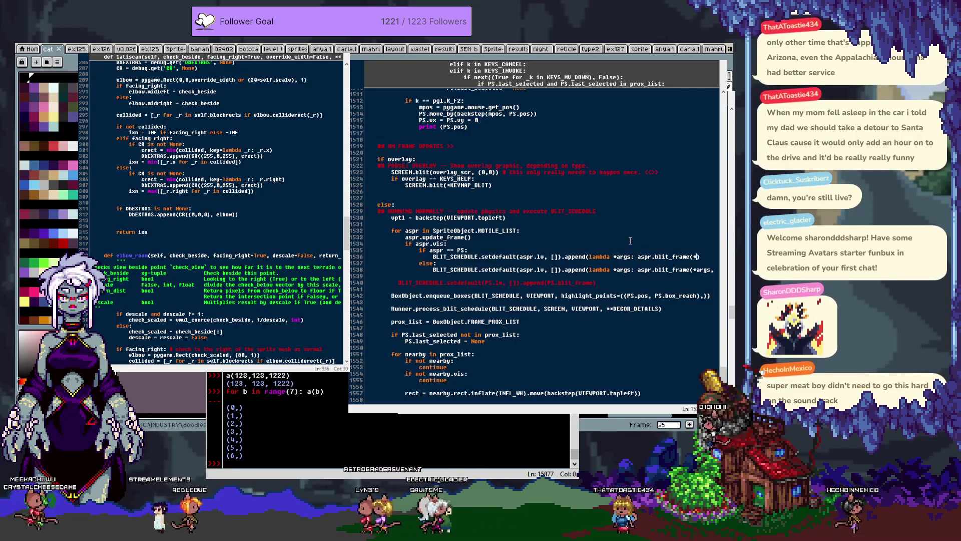
Step: Make line 1536 append aspr.blit_frame directly, without the lambda, and run loader.003.py
{"action": "key", "text": "BackSpace"}
{"action": "key", "text": "ctrl+Left"}
{"action": "key", "text": "ctrl+Left"}
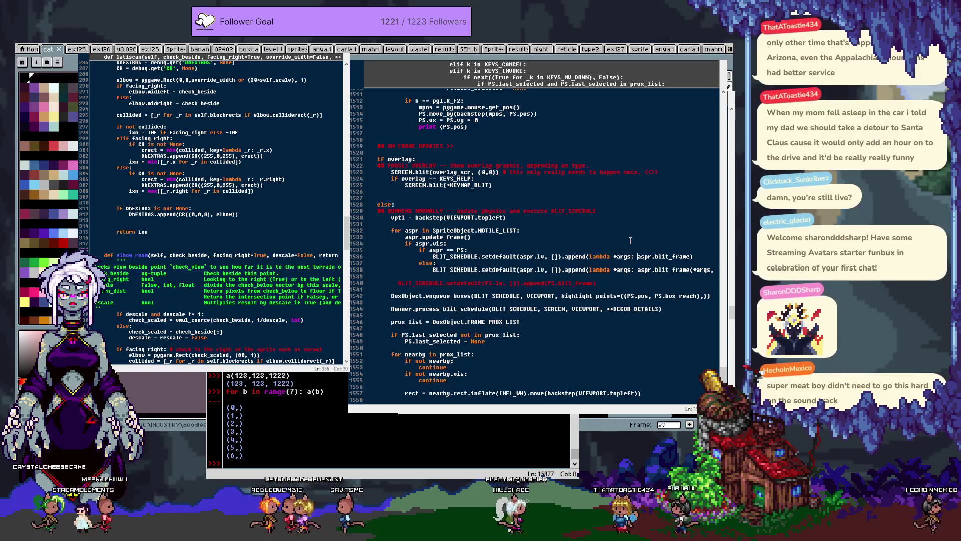
{"action": "key", "text": "ctrl+BackSpace"}
{"action": "key", "text": "ctrl+BackSpace"}
{"action": "key", "text": "ctrl+BackSpace"}
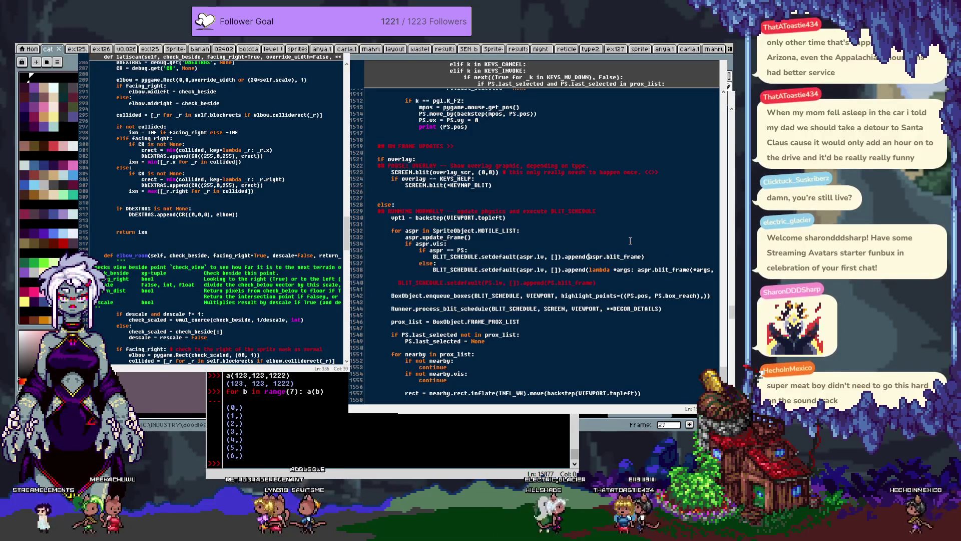
{"action": "key", "text": "F5"}
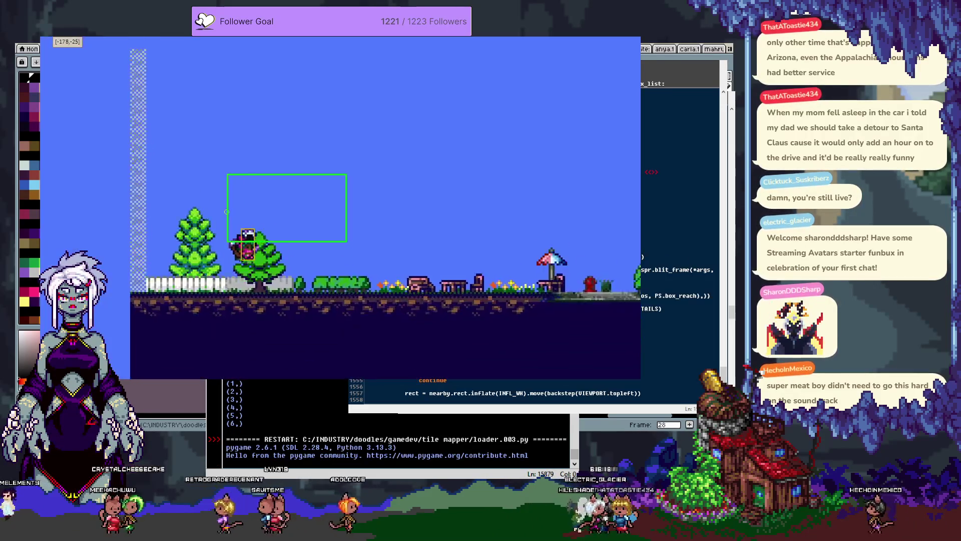
Step: Walk the player right, back left, then right again, and close the game window
{"action": "key", "text": "Right"}
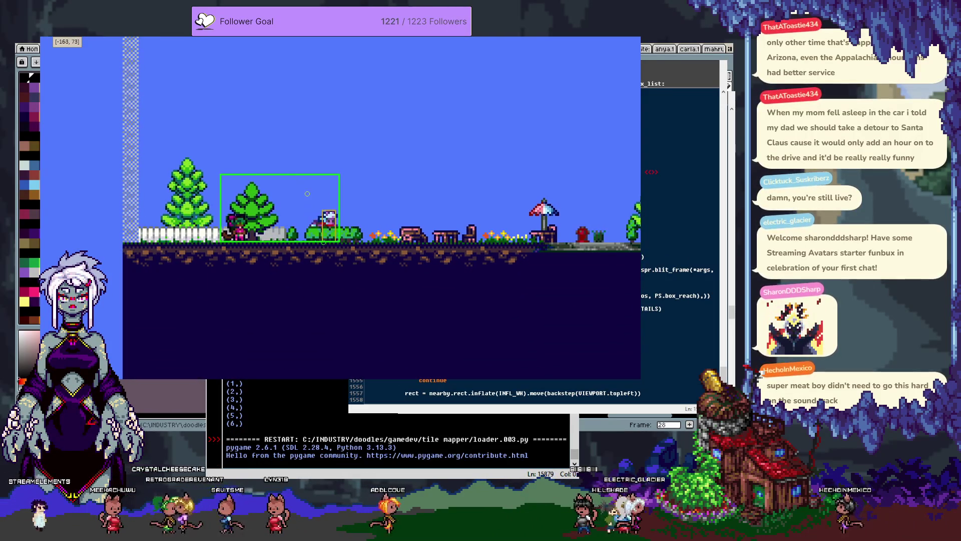
{"action": "key", "text": "Left"}
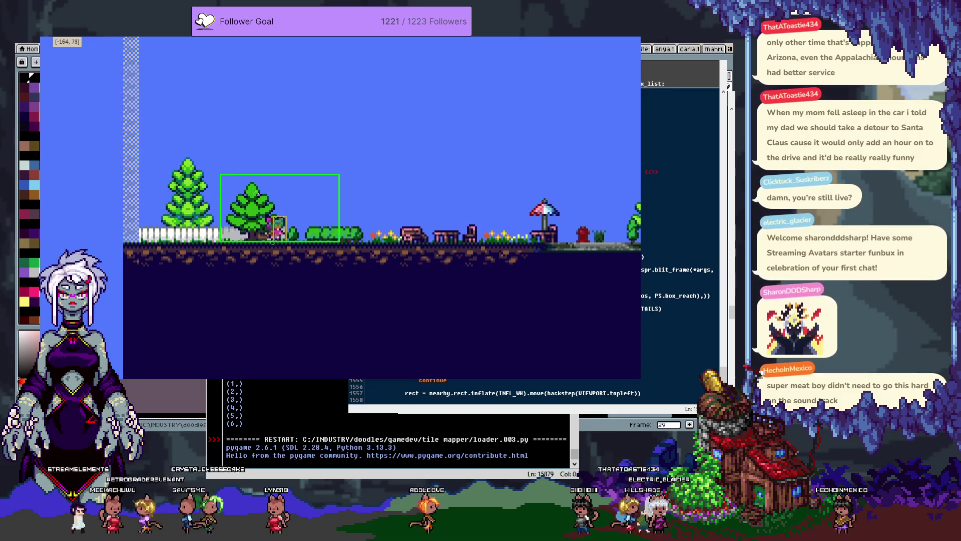
{"action": "key", "text": "Right"}
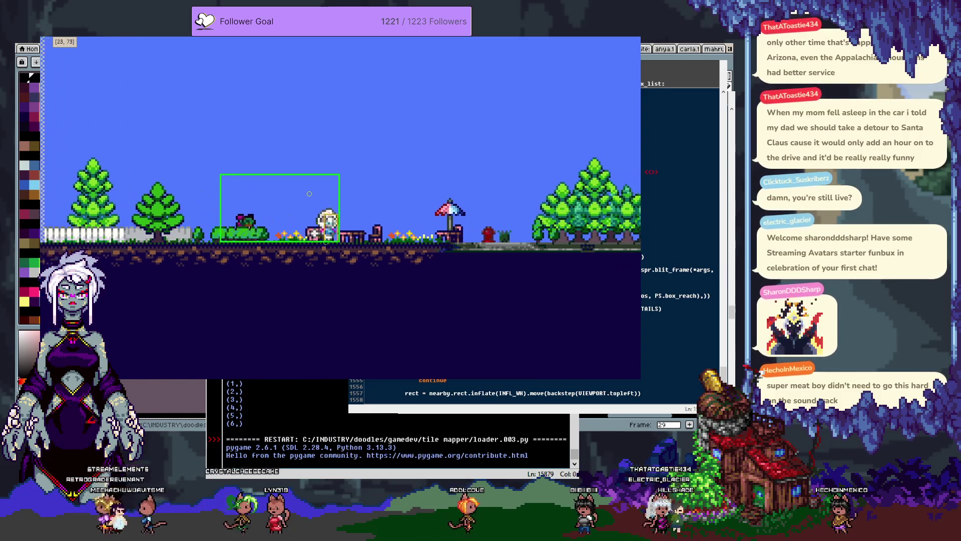
{"action": "key", "text": "Escape"}
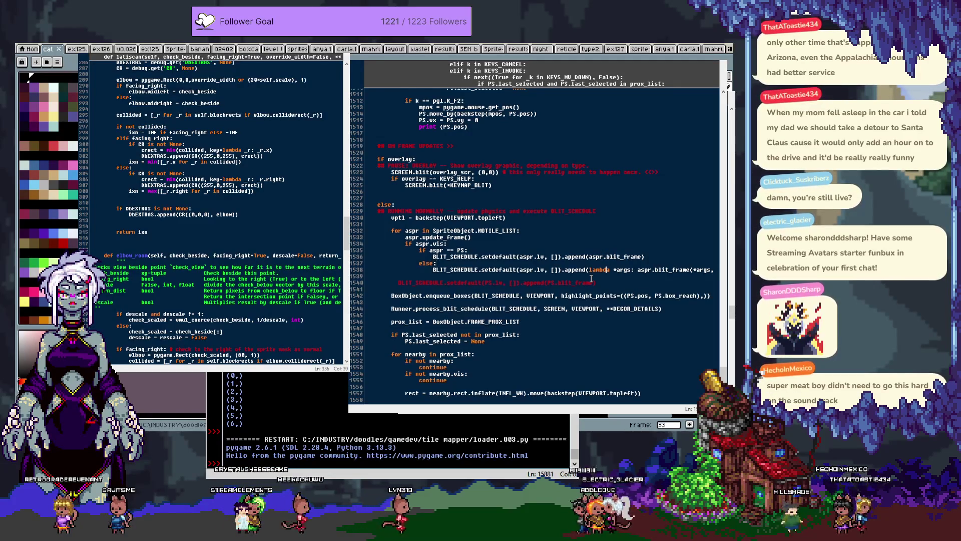
Step: Rewrite dim_gamma=1.66 on line 1538 as **{'dim_gamma':1.66}
{"action": "key", "text": "End"}
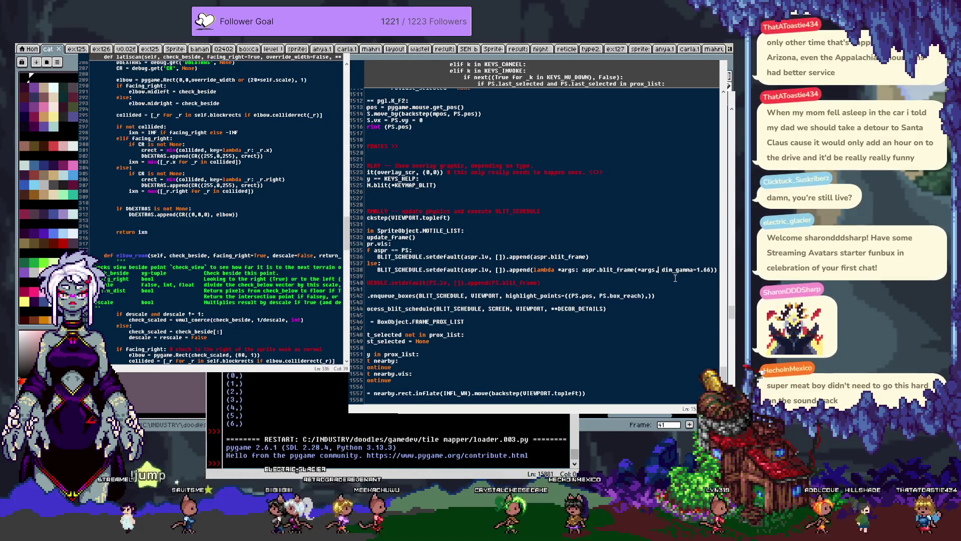
{"action": "type", "text": "**"}
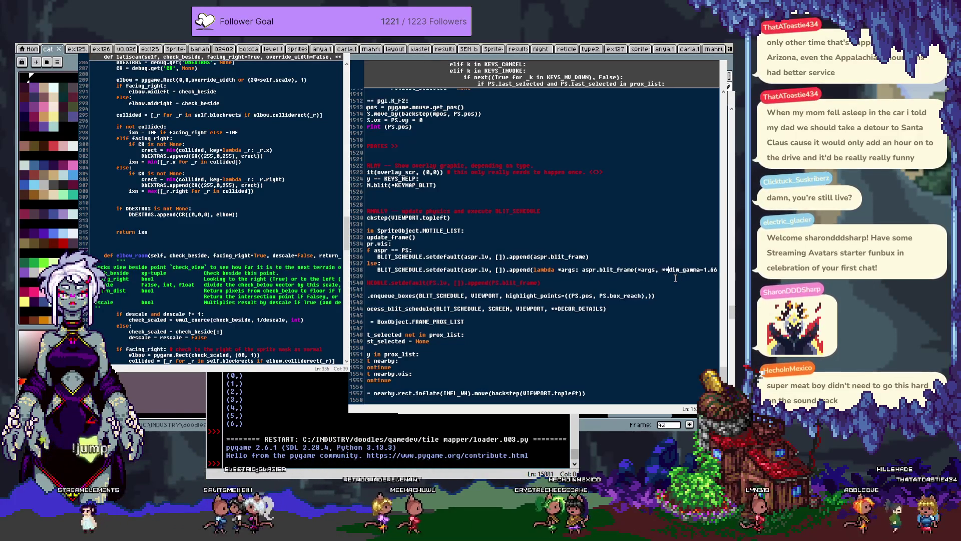
{"action": "type", "text": "{"}
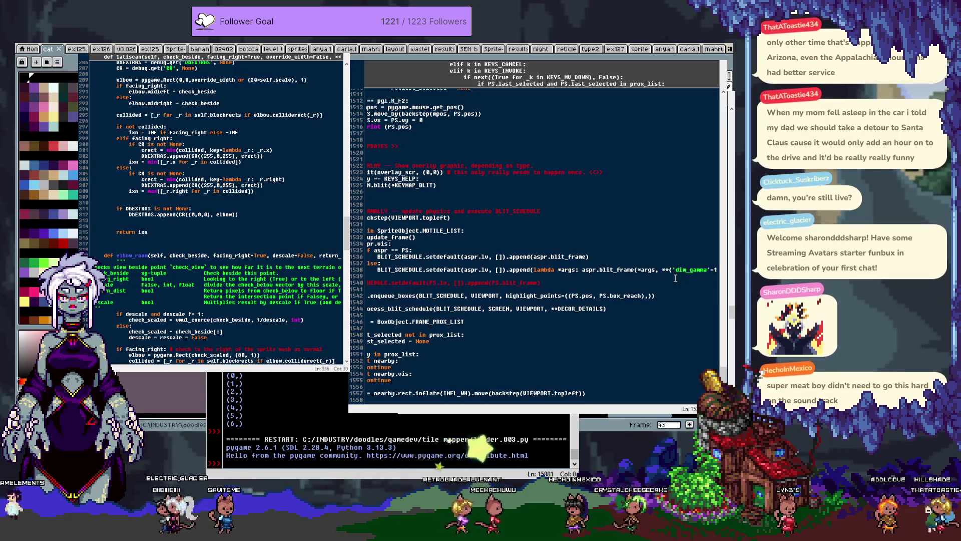
{"action": "type", "text": "}"}
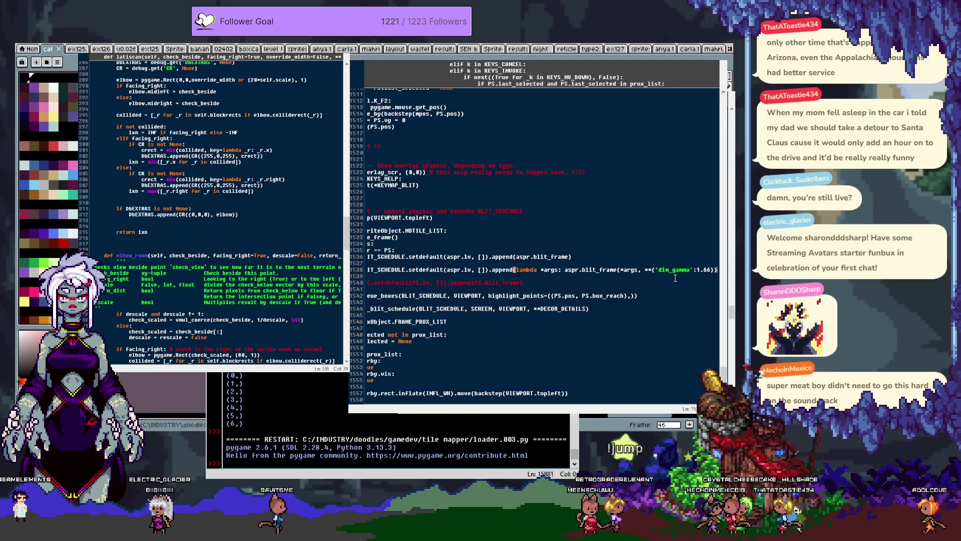
{"action": "key", "text": "End"}
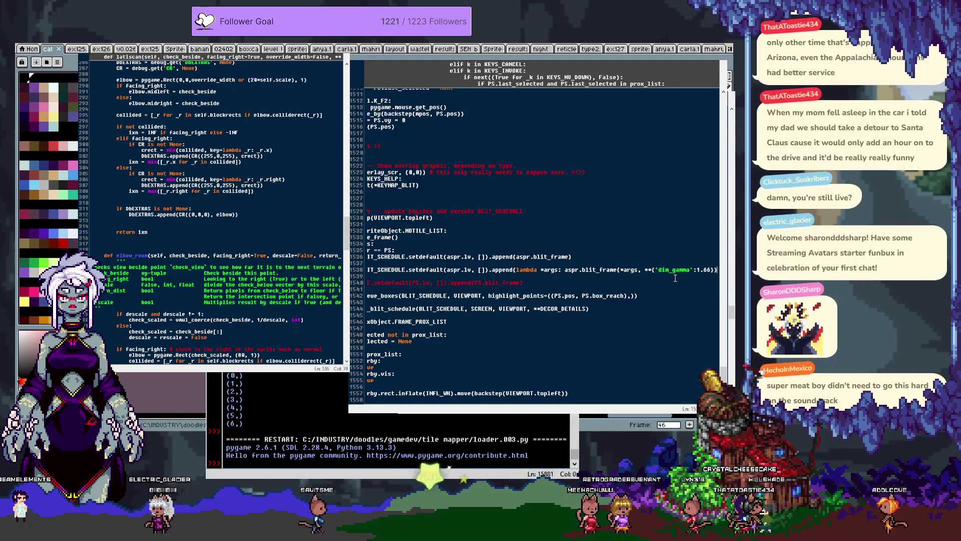
{"action": "key", "text": "BackSpace"}
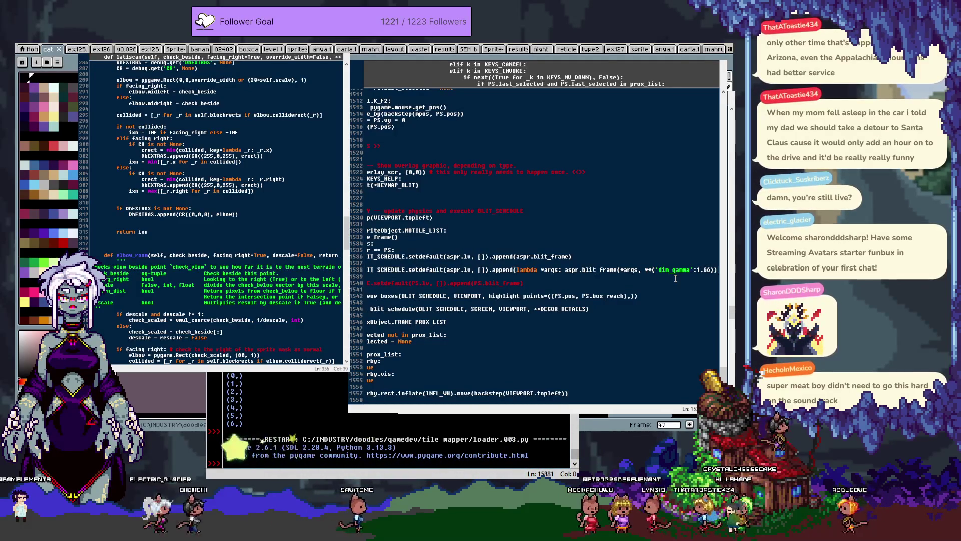
{"action": "key", "text": "ctrl+Left"}
{"action": "key", "text": "ctrl+Left"}
{"action": "key", "text": "ctrl+Left"}
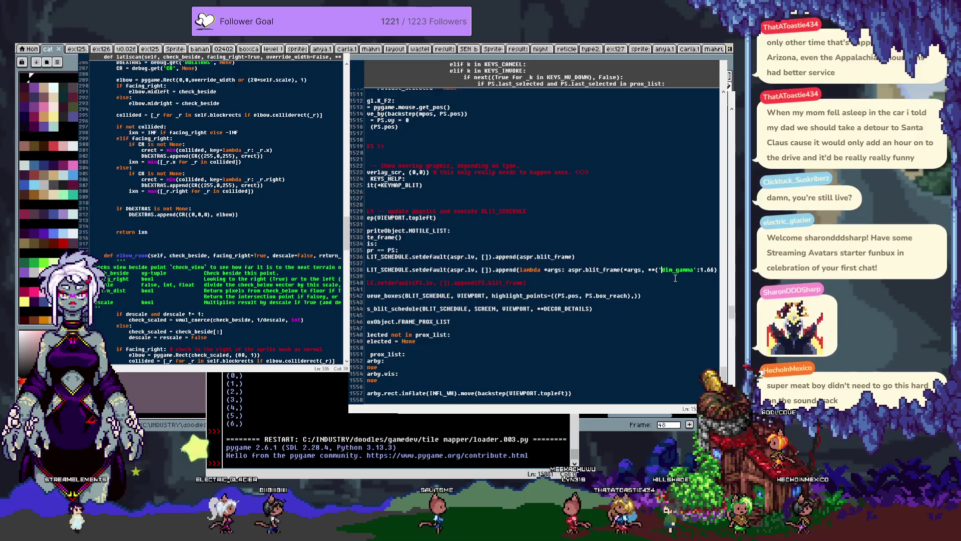
{"action": "key", "text": "End"}
{"action": "type", "text": ")"}
{"action": "key", "text": "BackSpace"}
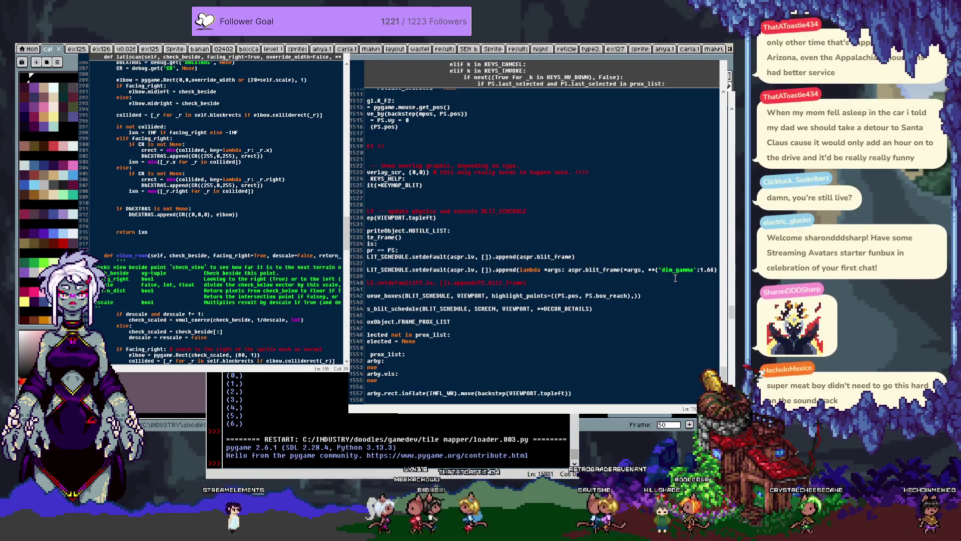
Step: Add the missing closing parentheses at the end of line 1538 and rerun loader.003.py
{"action": "key", "text": "F5"}
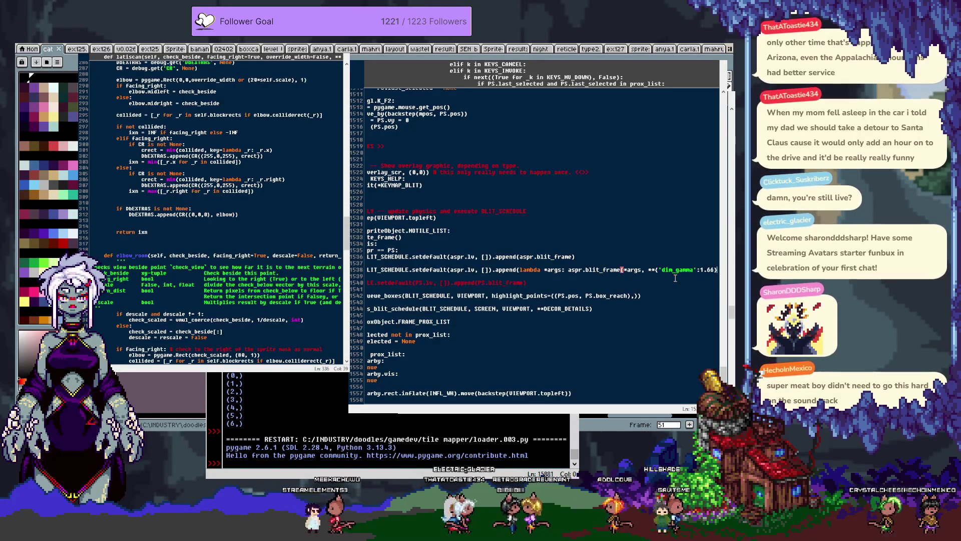
{"action": "key", "text": "Right"}
{"action": "type", "text": ")"}
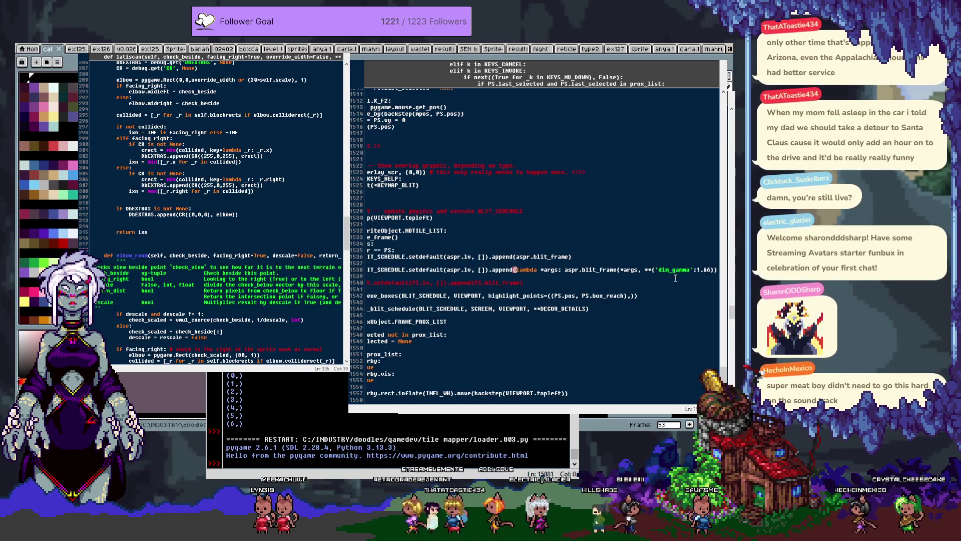
{"action": "type", "text": "))"}
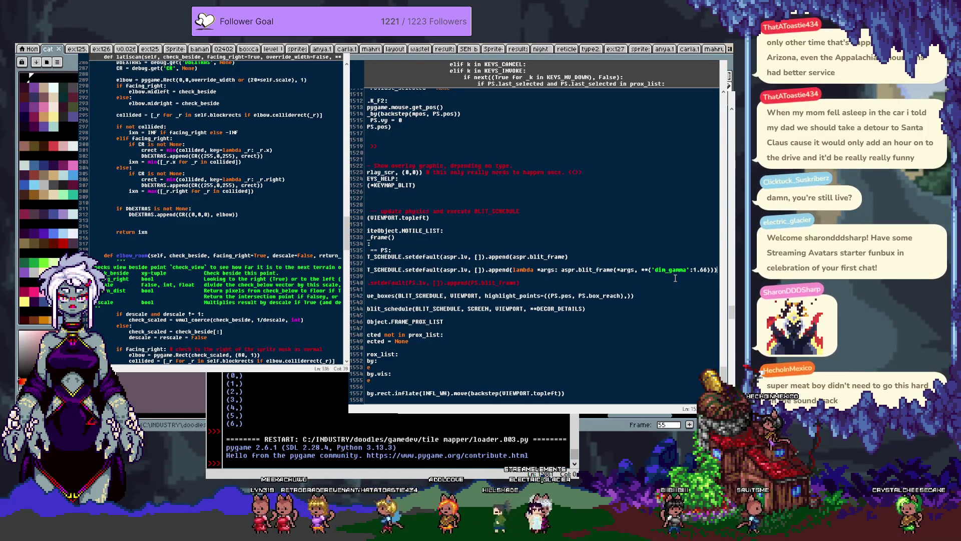
{"action": "key", "text": "F5"}
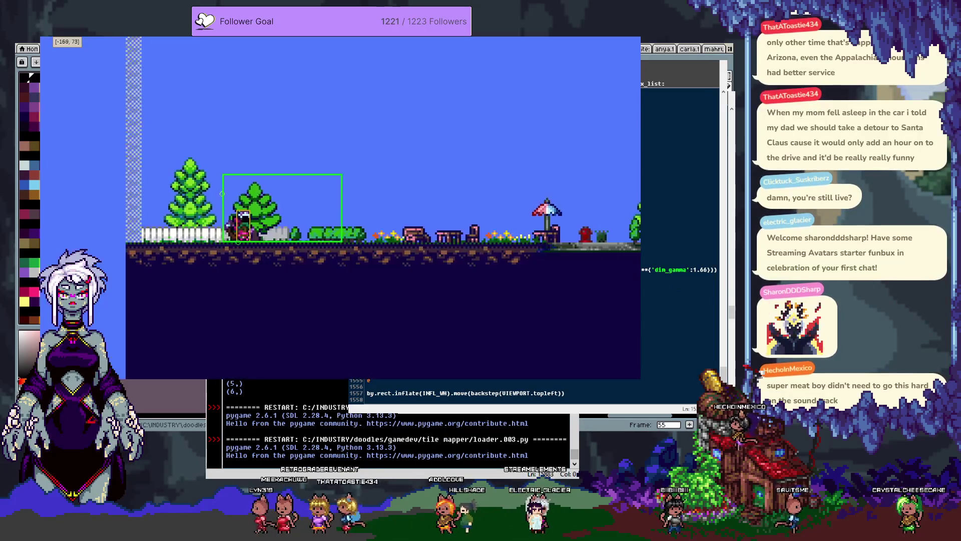
Step: Walk the player right and left across the level, then close the game
{"action": "key", "text": "Right"}
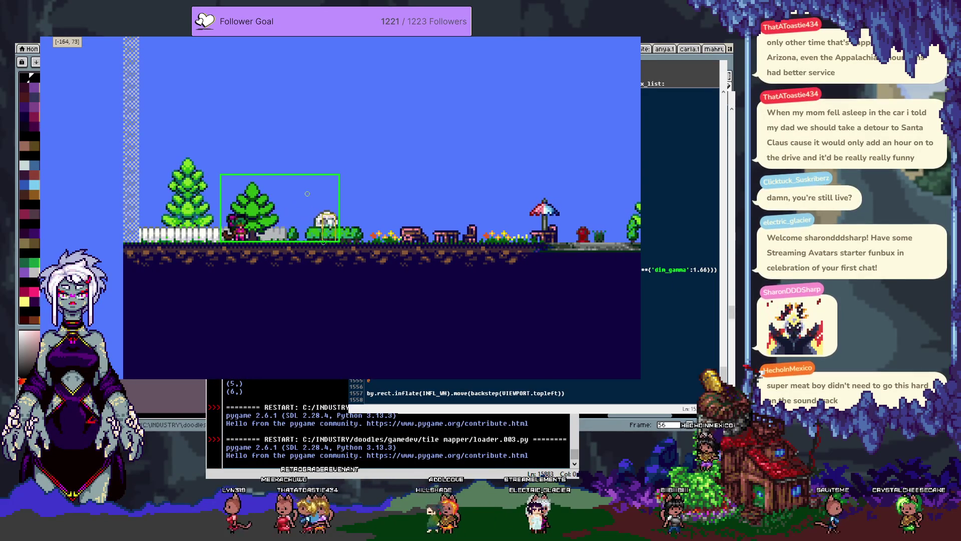
{"action": "key", "text": "Left"}
{"action": "key", "text": "Right"}
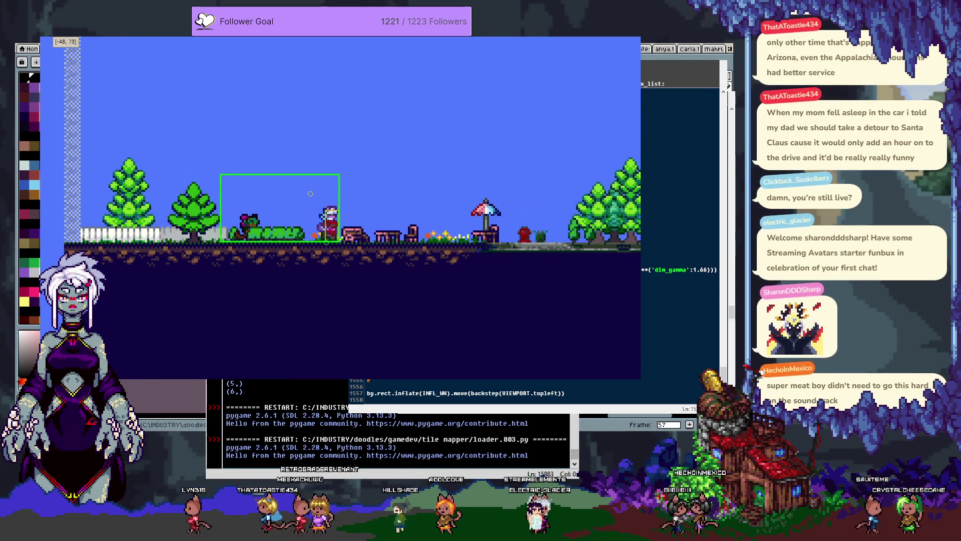
{"action": "key", "text": "Right"}
{"action": "key", "text": "Left"}
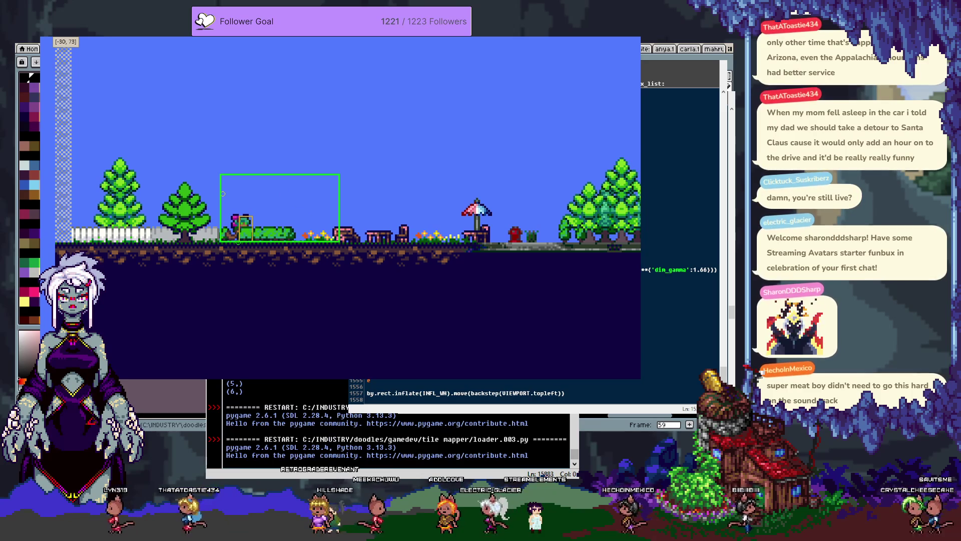
{"action": "key", "text": "Right"}
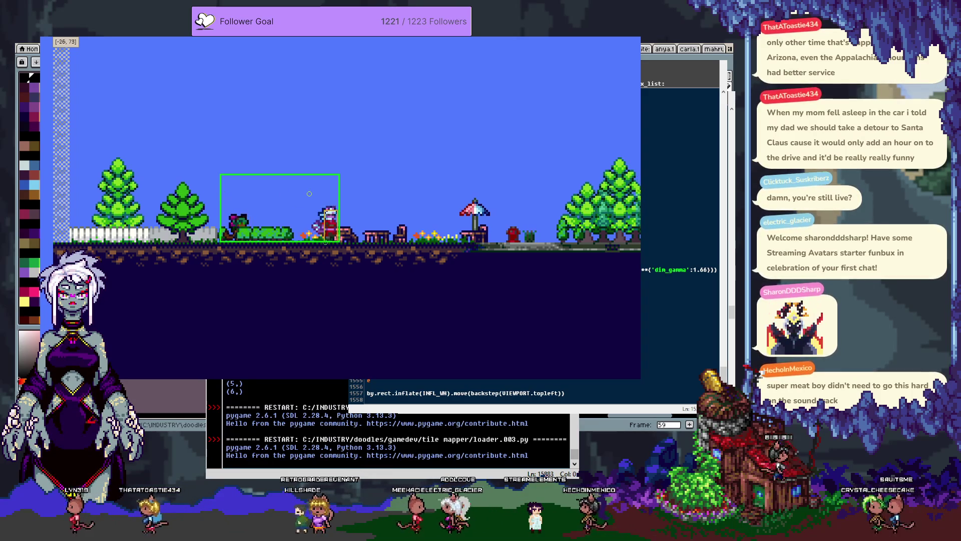
{"action": "key", "text": "Escape"}
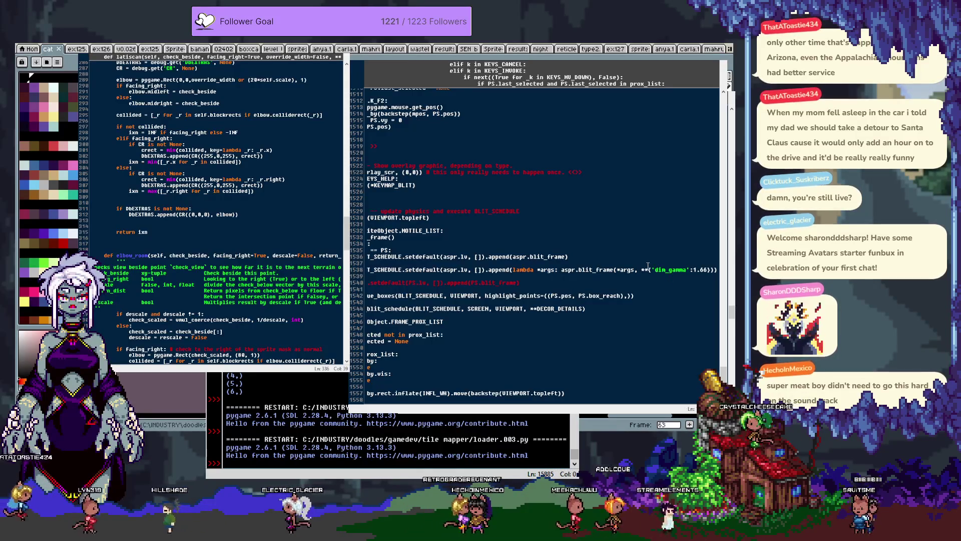
Step: Return to the frame-update code near line 1538 and open a blank line above BLIT_SCHEDULE
{"action": "key", "text": "ctrl+g"}
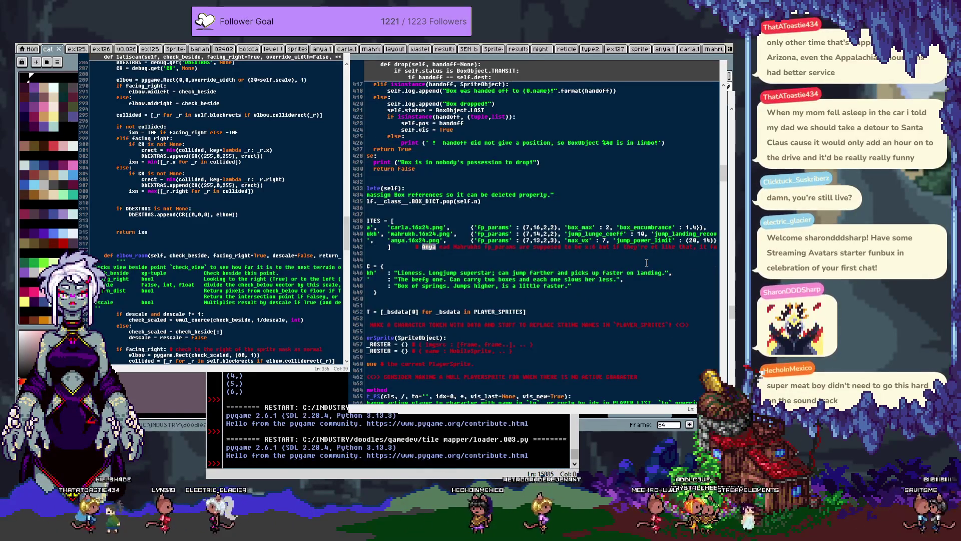
{"action": "left_click", "coordinate": [646, 263]}
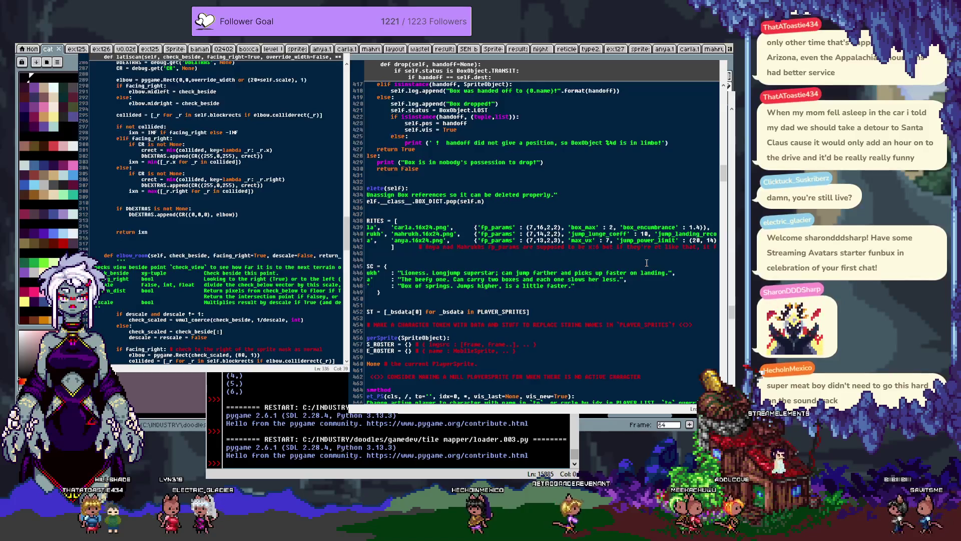
{"action": "key", "text": "Home"}
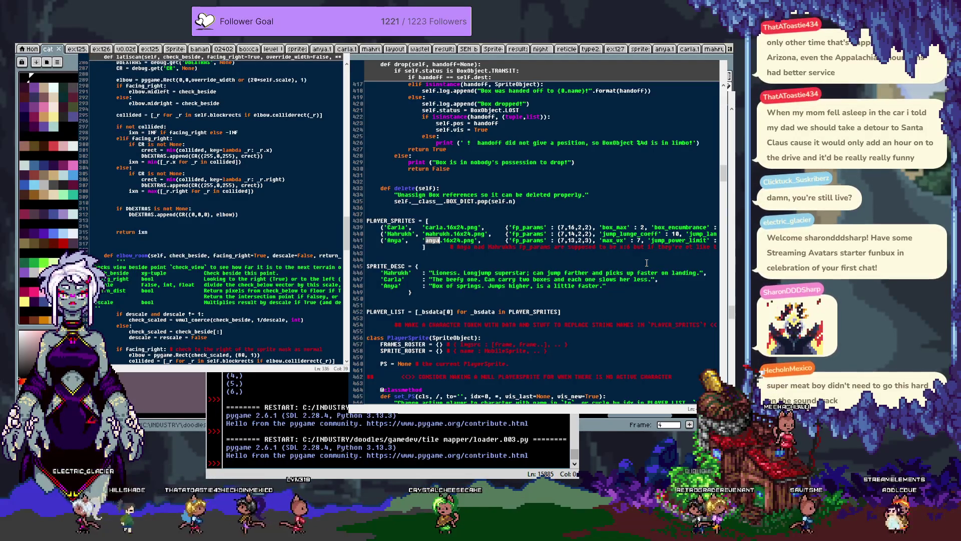
{"action": "key", "text": "ctrl+z"}
{"action": "key", "text": "ctrl+z"}
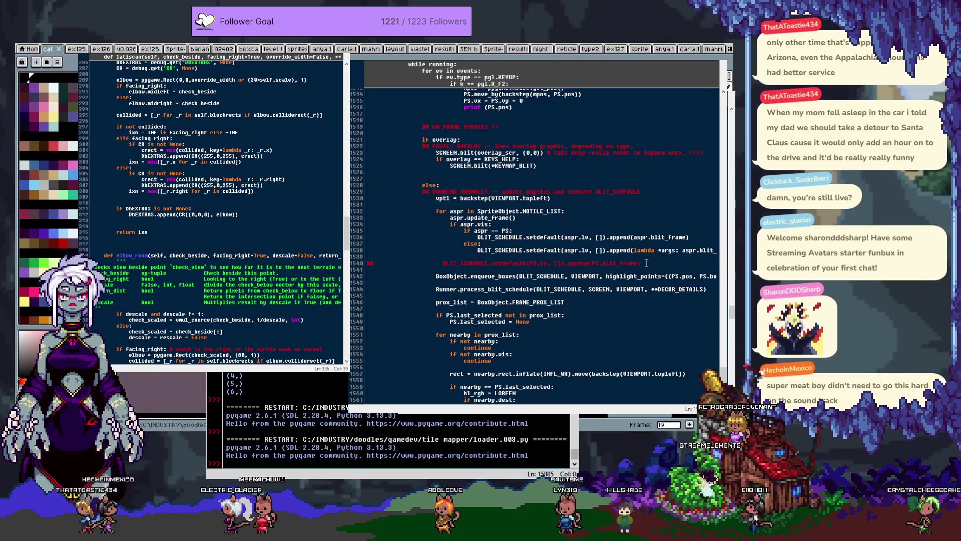
{"action": "key", "text": "Return"}
{"action": "key", "text": "Return"}
{"action": "key", "text": "Return"}
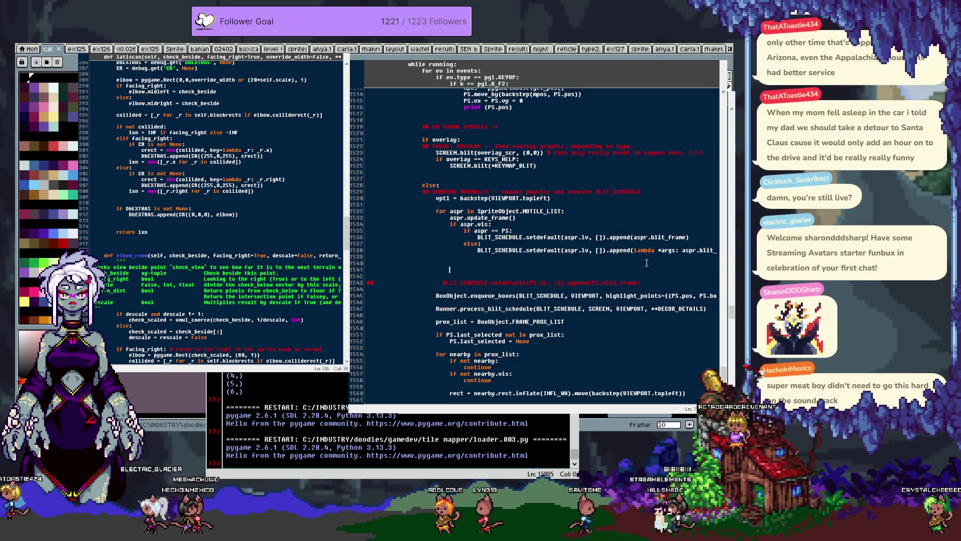
Step: Add the comment '# caya to sin?! Why?! :<? <<>>' and jump to the next <<>> marker
{"action": "key", "text": "Tab"}
{"action": "type", "text": "# ca"}
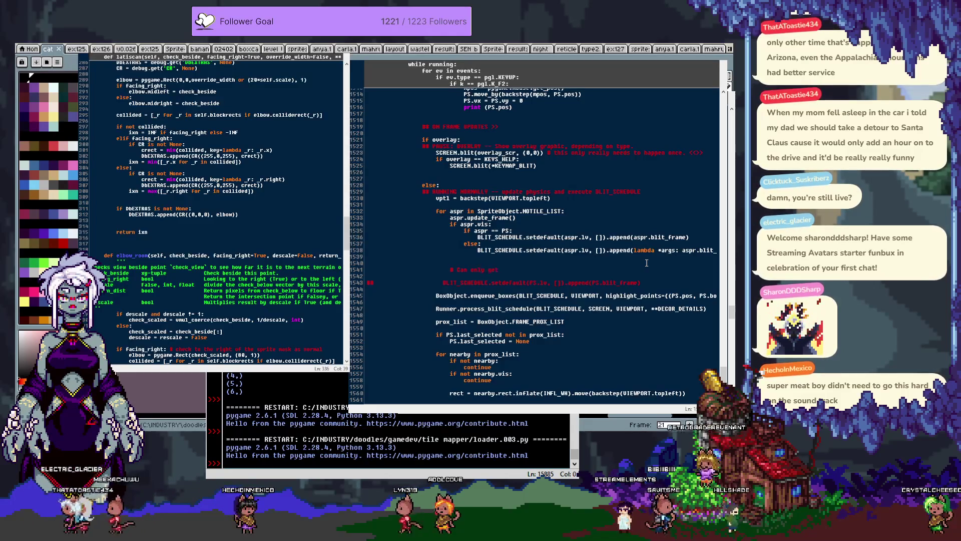
{"action": "type", "text": "ya to sin"}
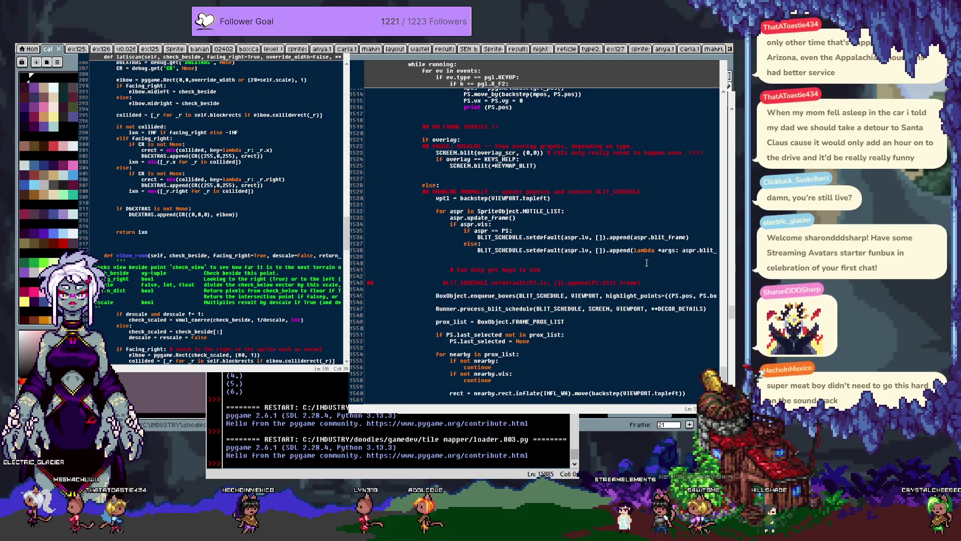
{"action": "type", "text": "?! Why"}
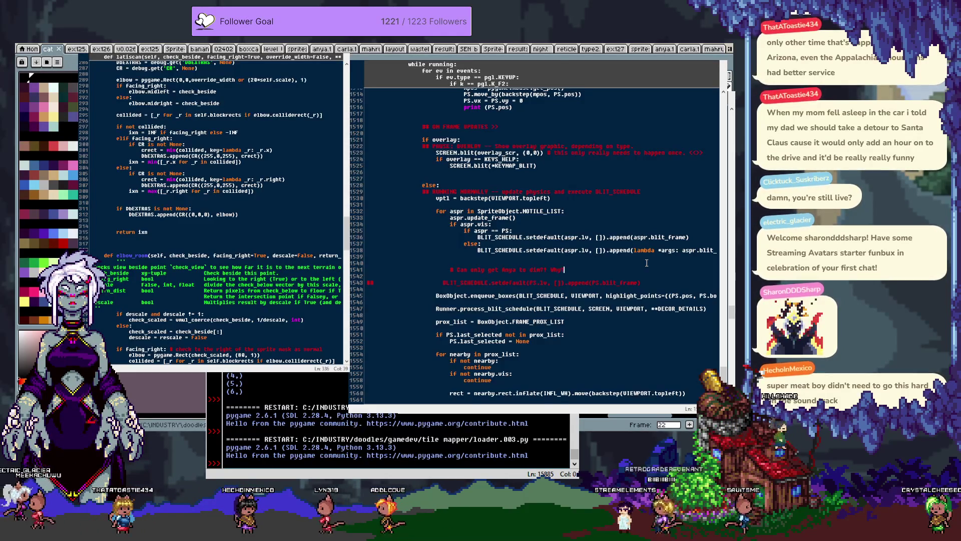
{"action": "type", "text": "?! :<"}
{"action": "key", "text": "Return"}
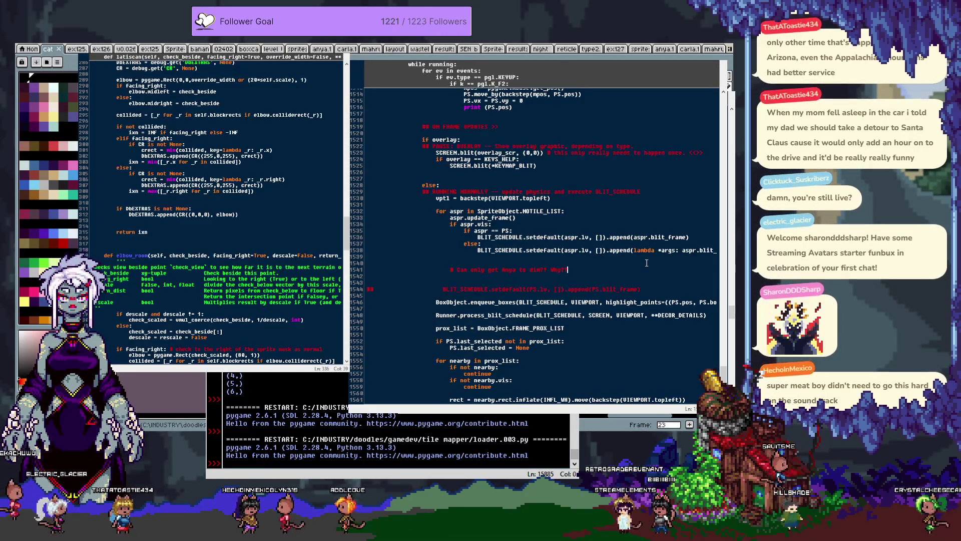
{"action": "key", "text": "BackSpace"}
{"action": "key", "text": "BackSpace"}
{"action": "key", "text": "BackSpace"}
{"action": "type", "text": "? <<>>"}
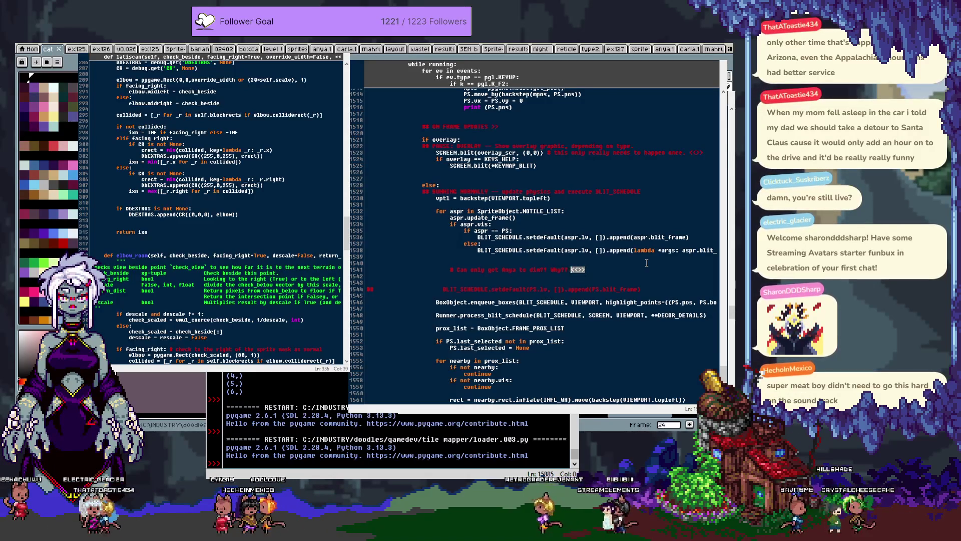
{"action": "key", "text": "ctrl+g"}
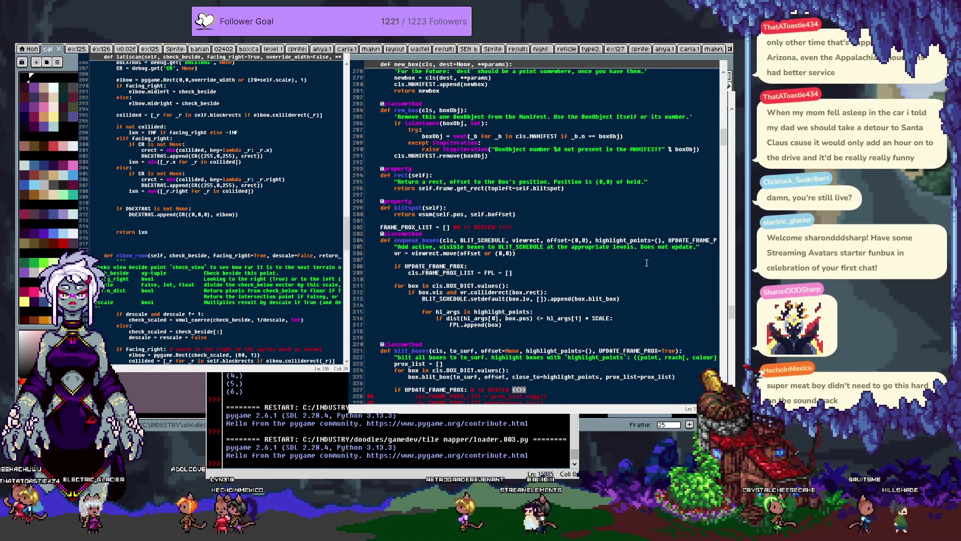
Step: Step through the <<>> markers on lines 390, 454, 462, 521, 793, 1283 and 1322
{"action": "key", "text": "ctrl+g"}
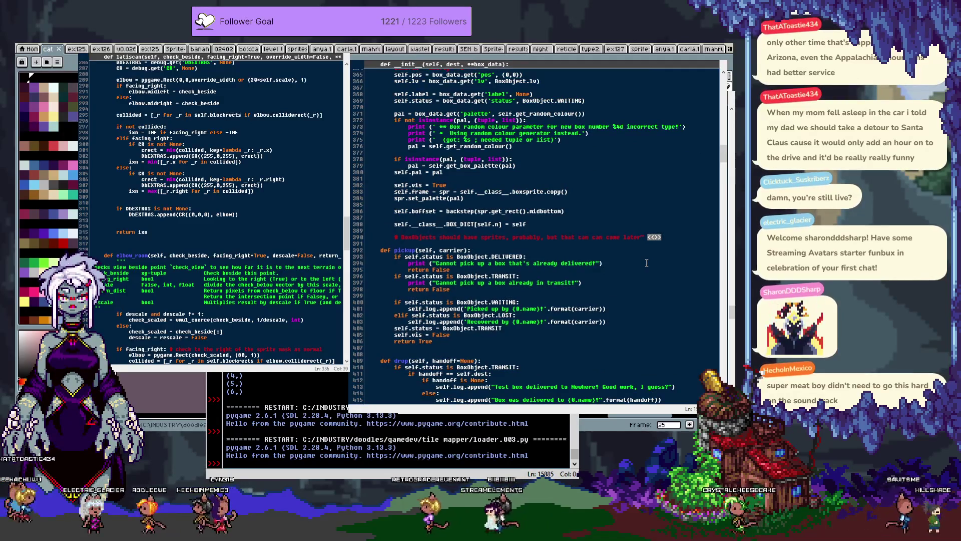
{"action": "key", "text": "ctrl+g"}
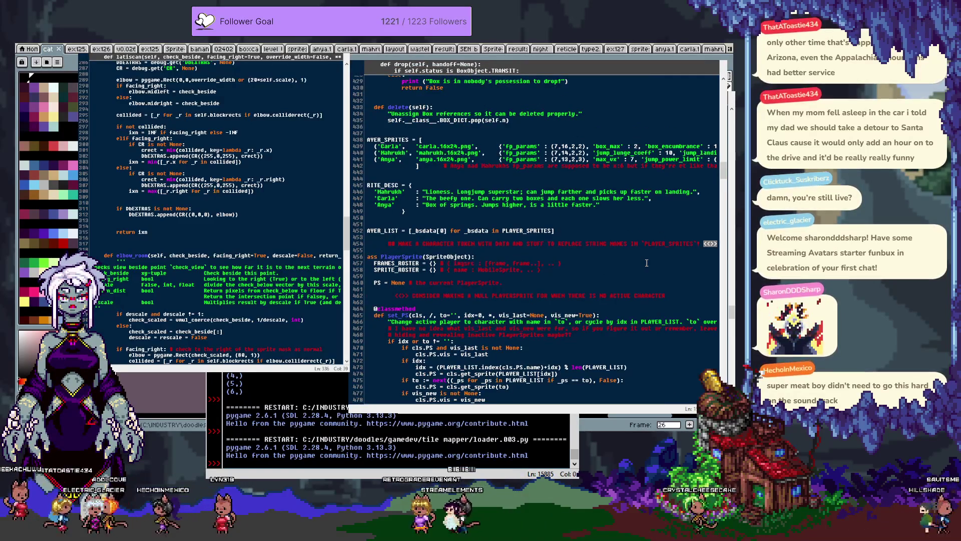
{"action": "key", "text": "ctrl+g"}
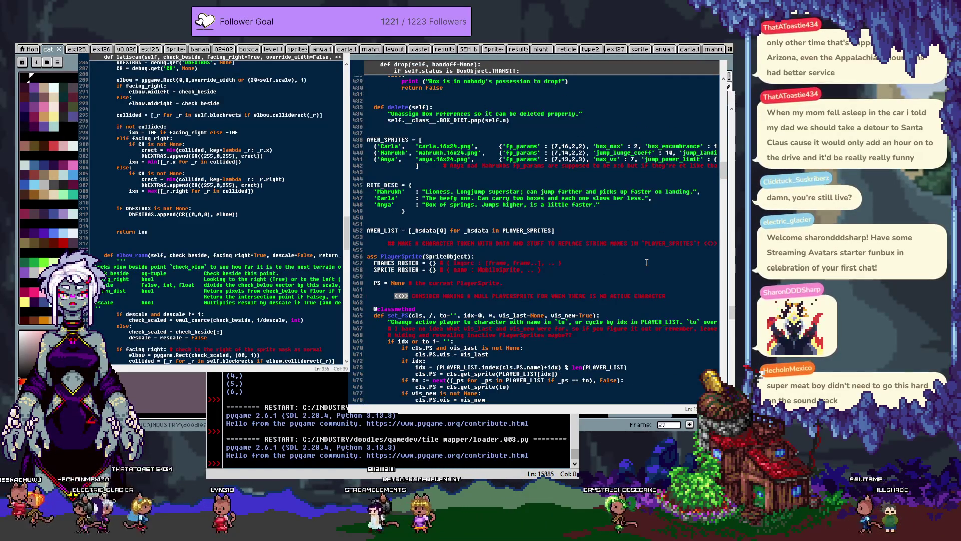
{"action": "key", "text": "ctrl+g"}
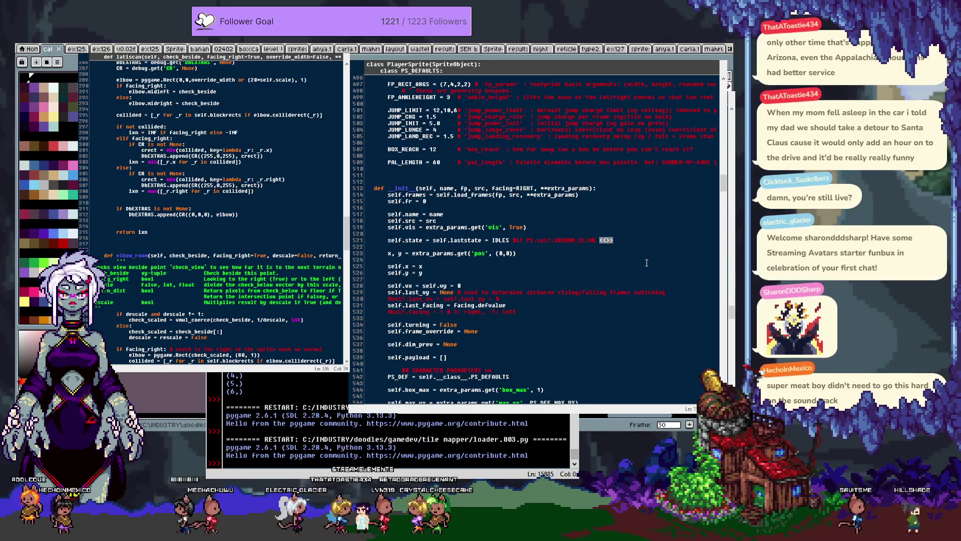
{"action": "key", "text": "ctrl+g"}
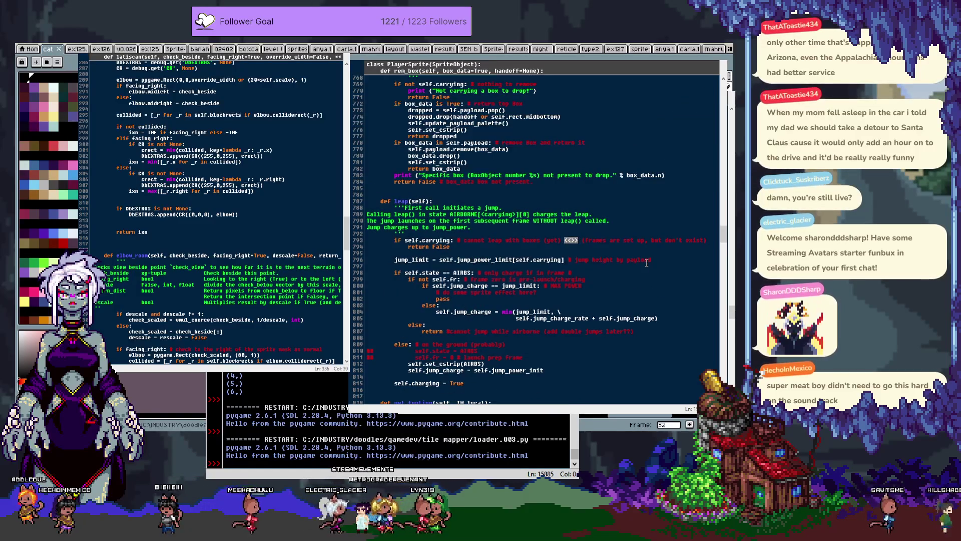
{"action": "key", "text": "ctrl+g"}
{"action": "key", "text": "ctrl+g"}
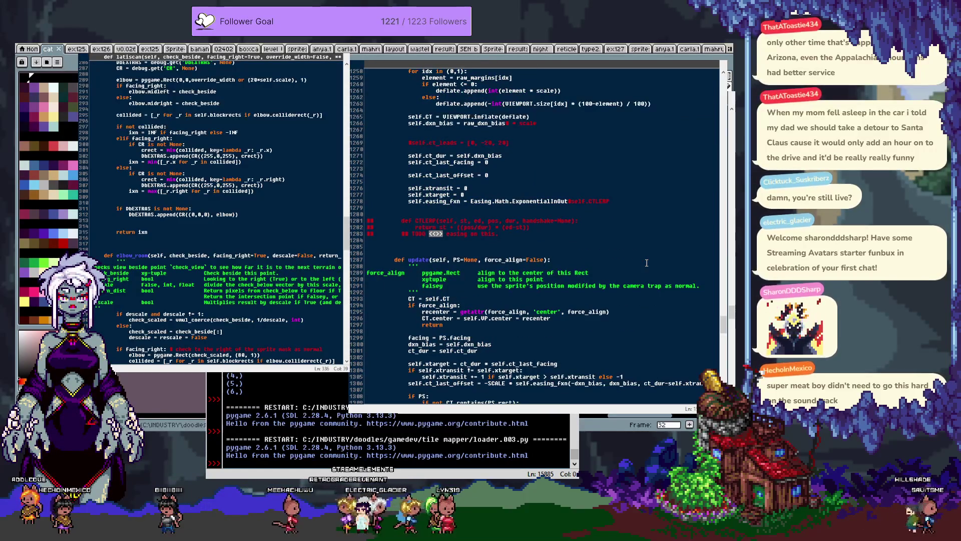
{"action": "key", "text": "ctrl+g"}
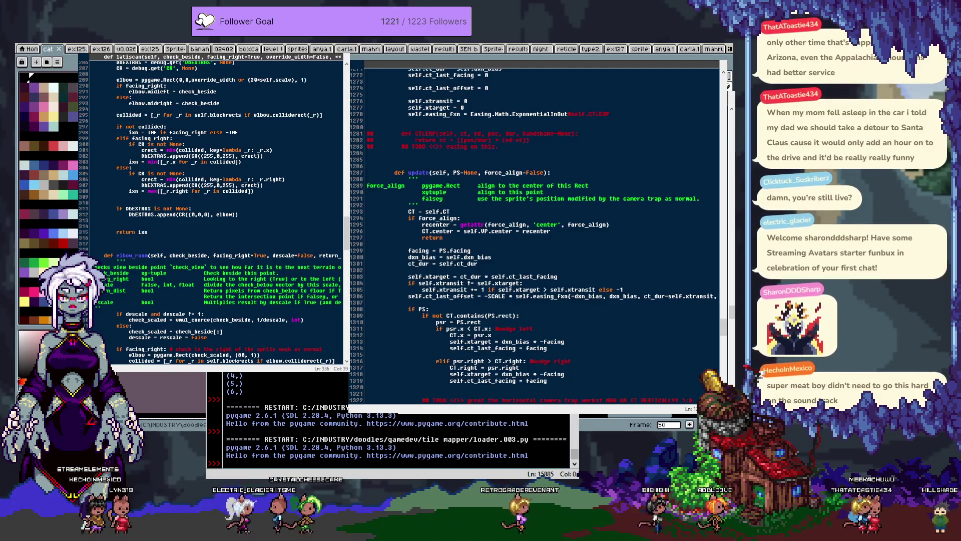
{"action": "key", "text": "alt+Tab"}
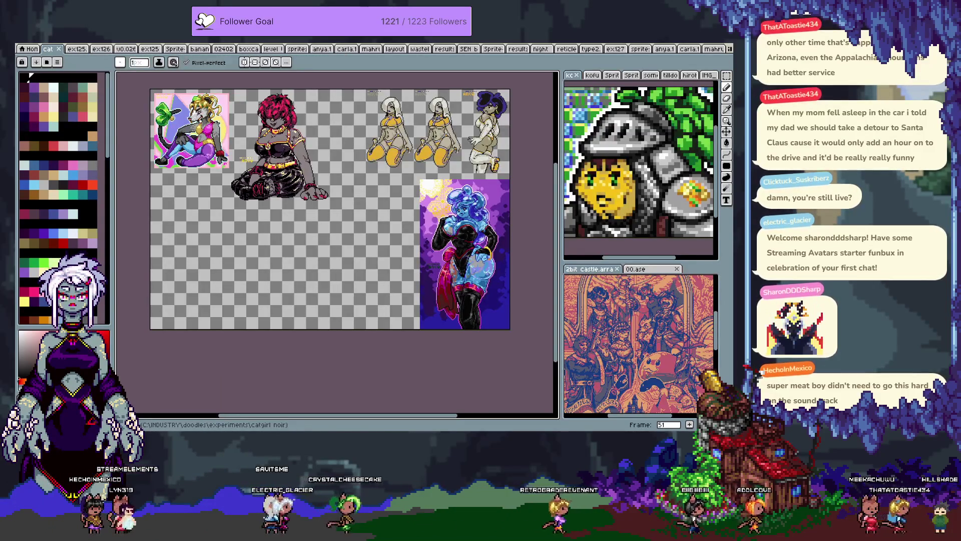
Step: Page the cat document's collage from frame 52 to frame 61
{"action": "key", "text": "Right"}
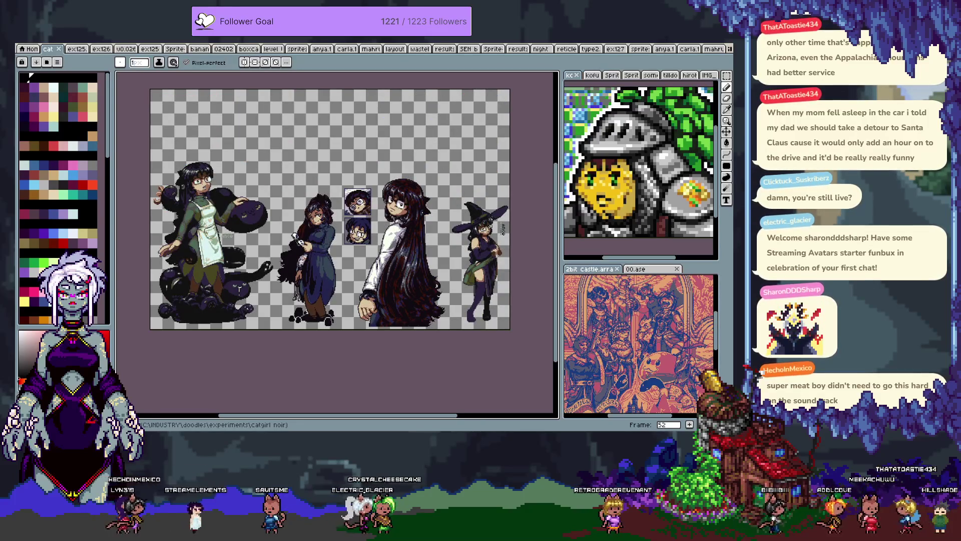
{"action": "key", "text": "Right"}
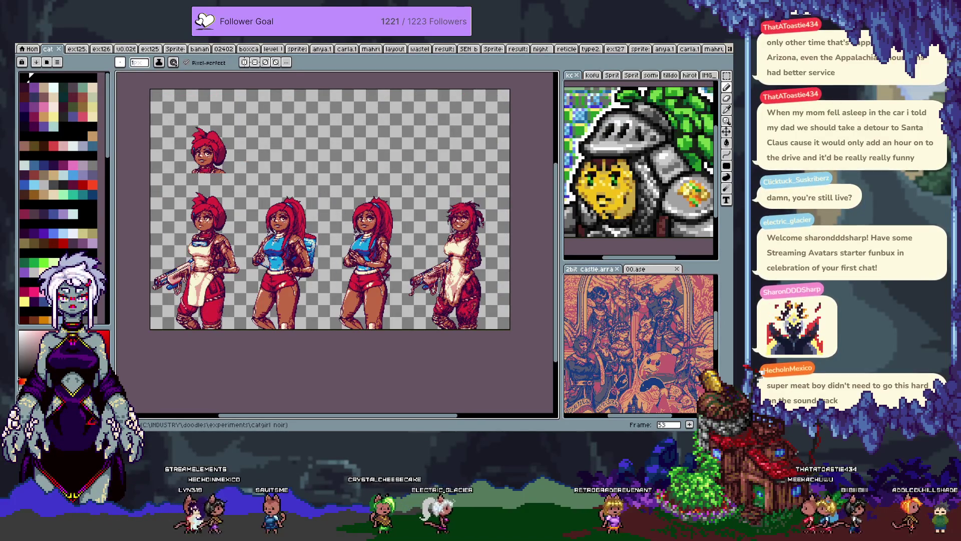
{"action": "key", "text": "Right"}
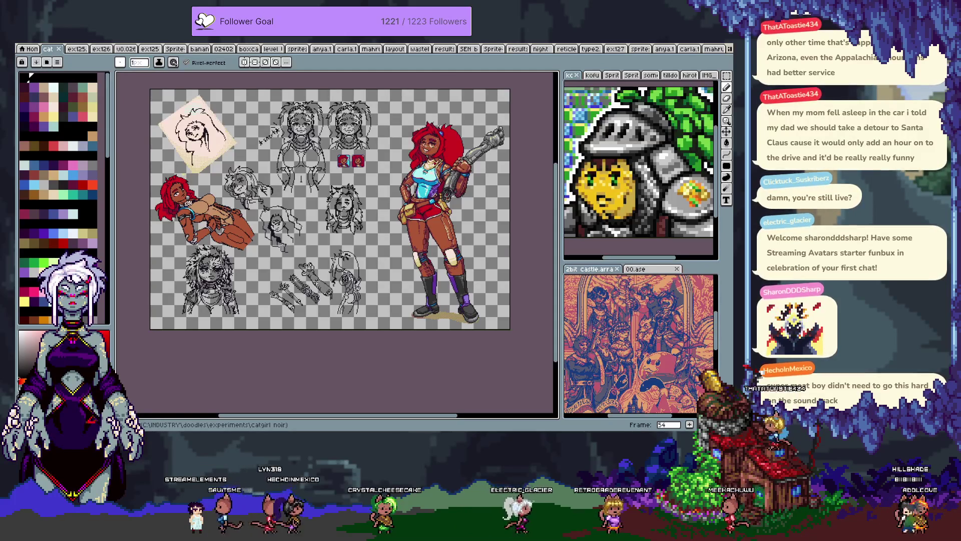
{"action": "key", "text": "Right"}
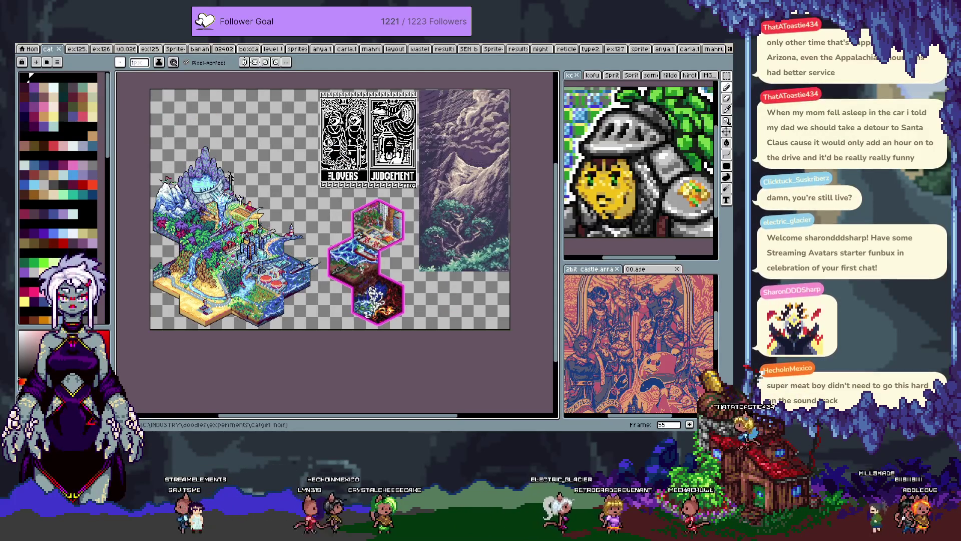
{"action": "key", "text": "Right"}
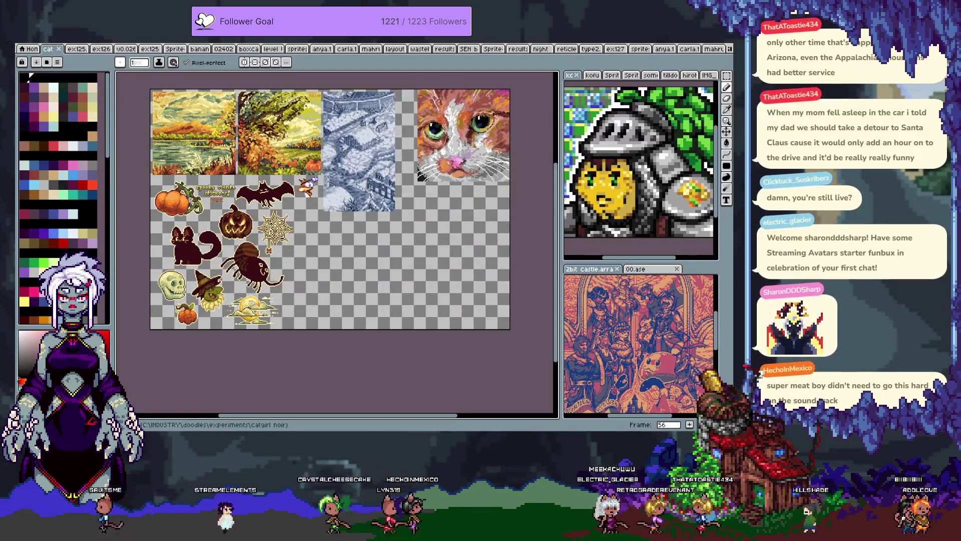
{"action": "key", "text": "Right"}
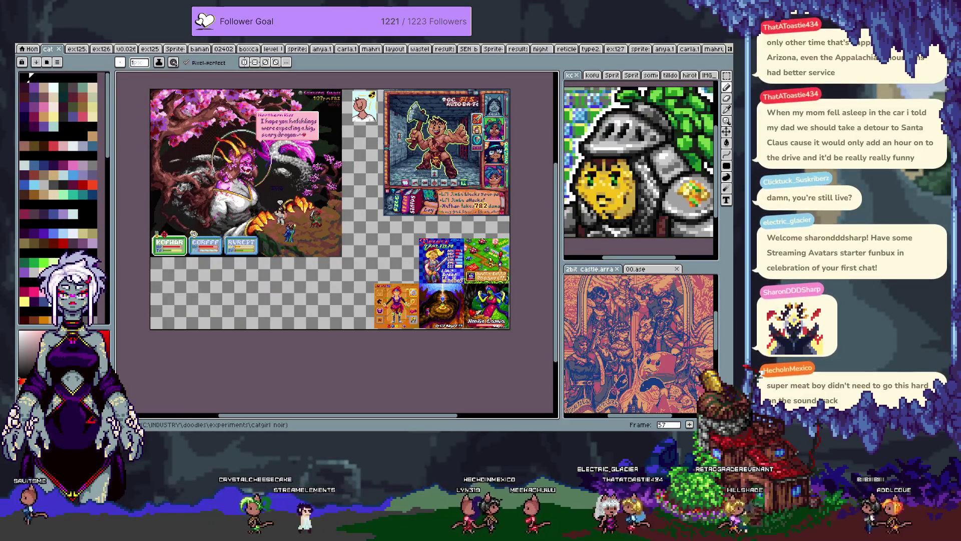
{"action": "key", "text": "Right"}
{"action": "key", "text": "Right"}
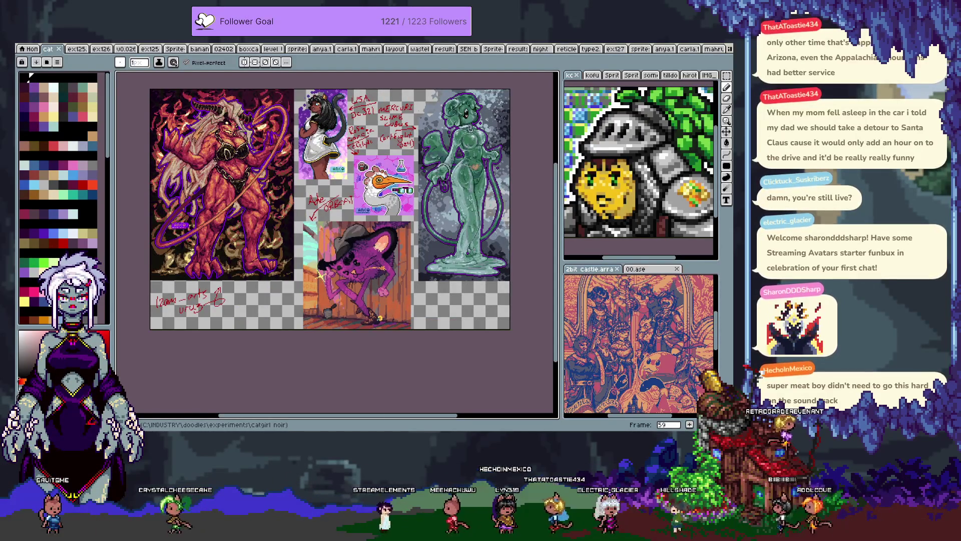
{"action": "key", "text": "Right"}
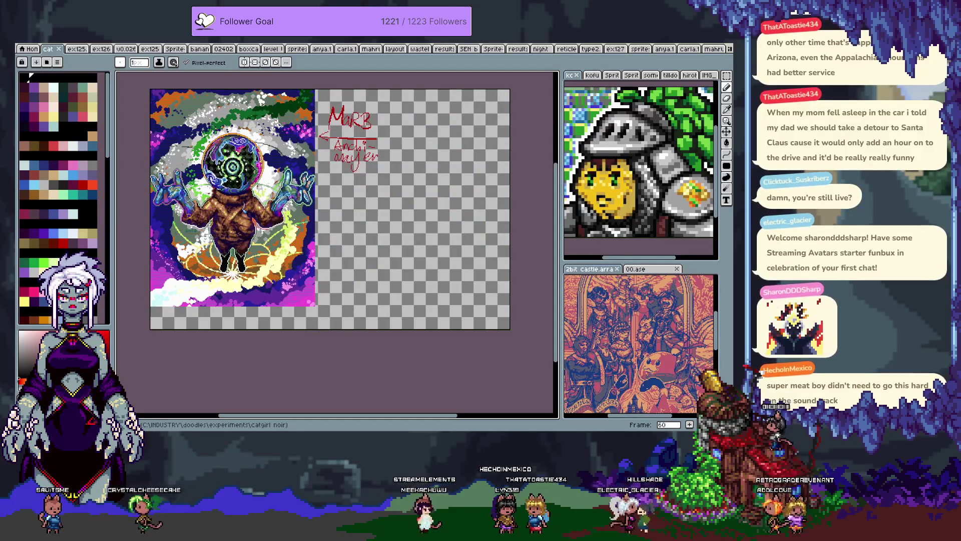
{"action": "key", "text": "Right"}
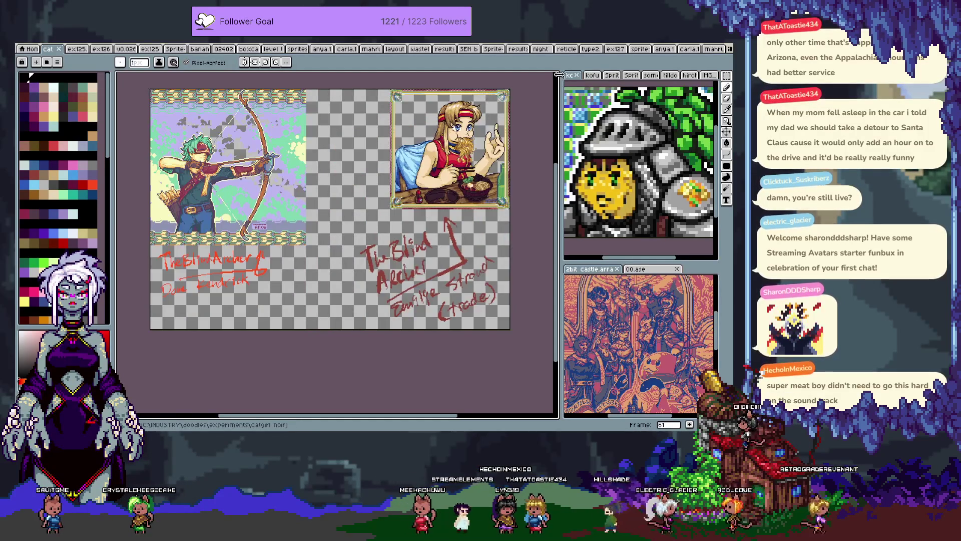
{"action": "key", "text": "ctrl+shift+Tab"}
{"action": "key", "text": "ctrl+Tab"}
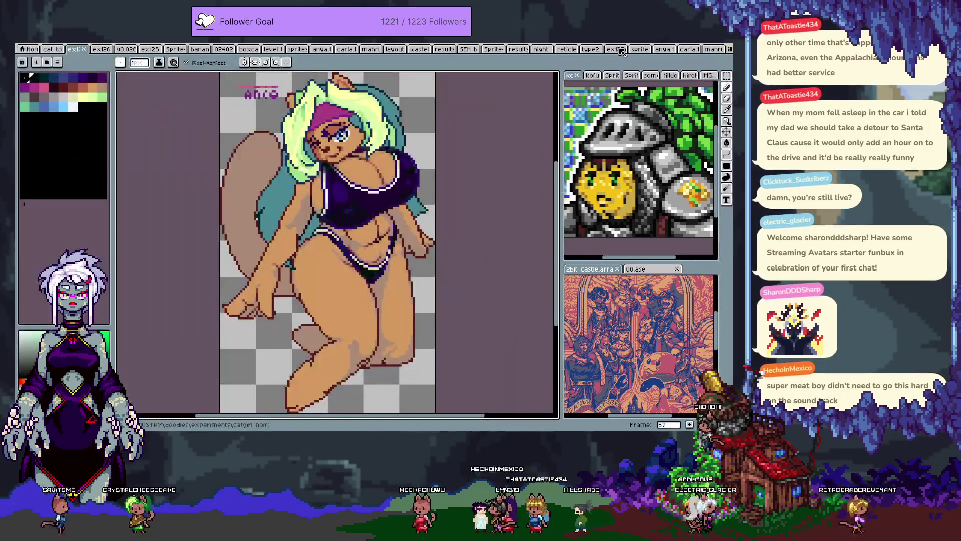
Step: Browse through the open documents, from the cat and orange-haired character files to a blank canvas
{"action": "key", "text": "Right"}
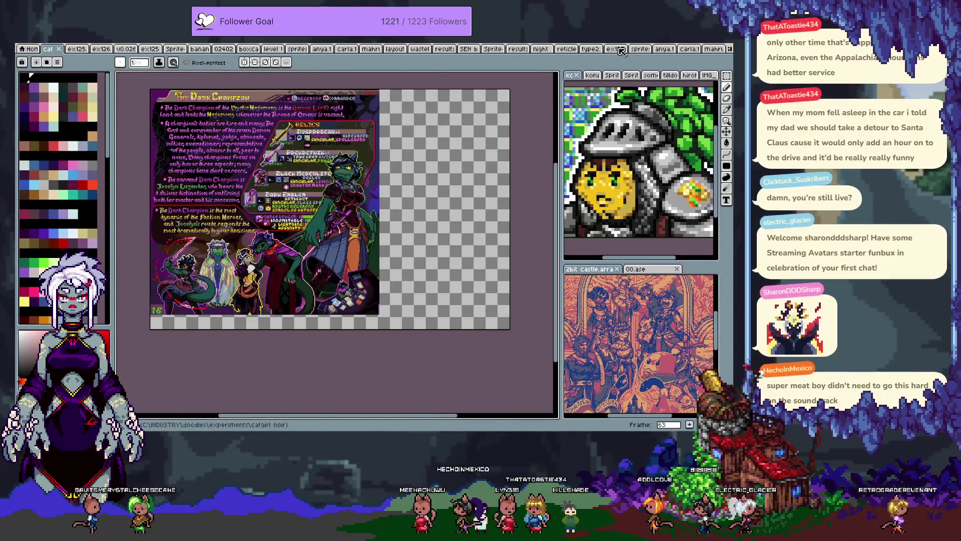
{"action": "key", "text": "ctrl+shift+Tab"}
{"action": "key", "text": "ctrl+Tab"}
{"action": "key", "text": "ctrl+Tab"}
{"action": "key", "text": "ctrl+Tab"}
{"action": "key", "text": "ctrl+Tab"}
{"action": "key", "text": "ctrl+Tab"}
{"action": "key", "text": "ctrl+Tab"}
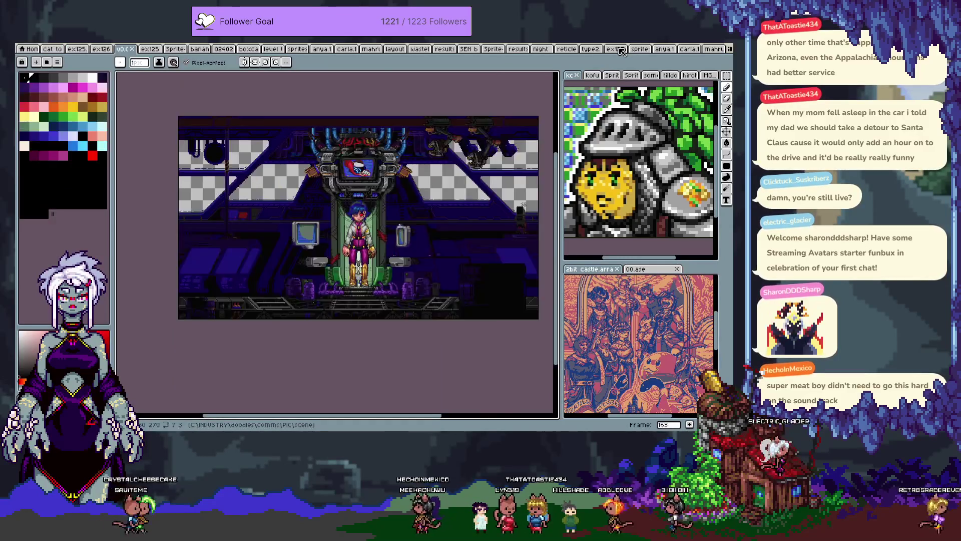
{"action": "key", "text": "ctrl+shift+Tab"}
{"action": "key", "text": "ctrl+shift+Tab"}
{"action": "key", "text": "ctrl+shift+Tab"}
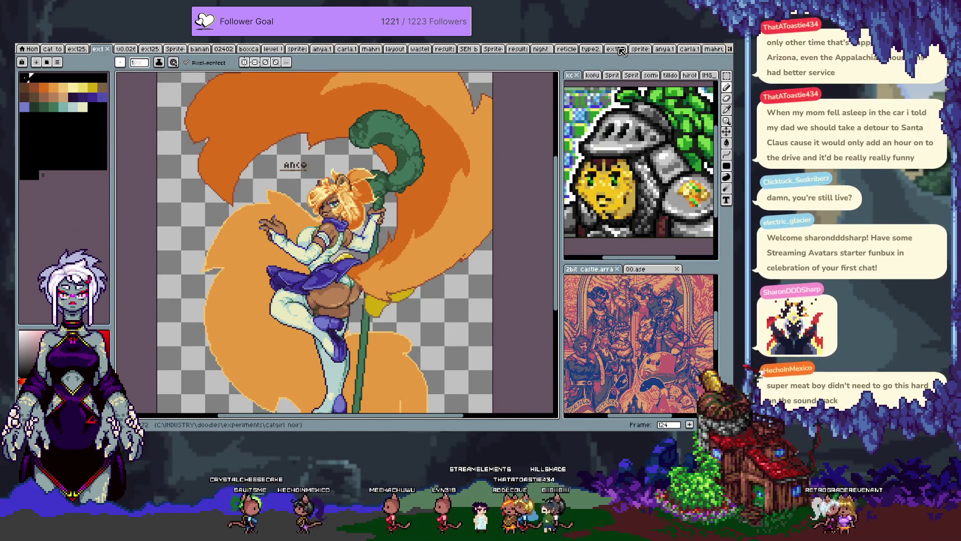
{"action": "key", "text": "ctrl+Tab"}
{"action": "key", "text": "ctrl+Tab"}
{"action": "key", "text": "ctrl+Tab"}
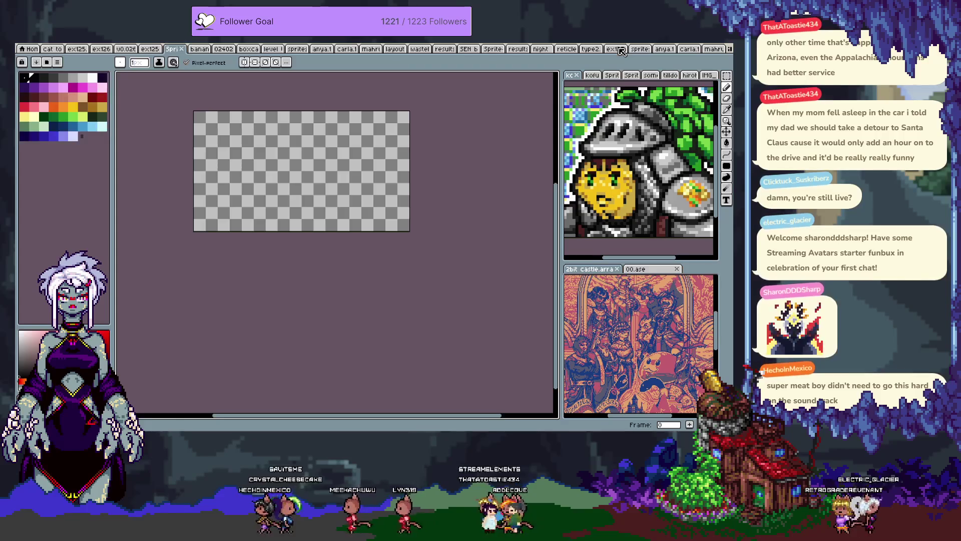
{"action": "key", "text": "ctrl+Tab"}
{"action": "key", "text": "ctrl+Tab"}
{"action": "key", "text": "ctrl+Tab"}
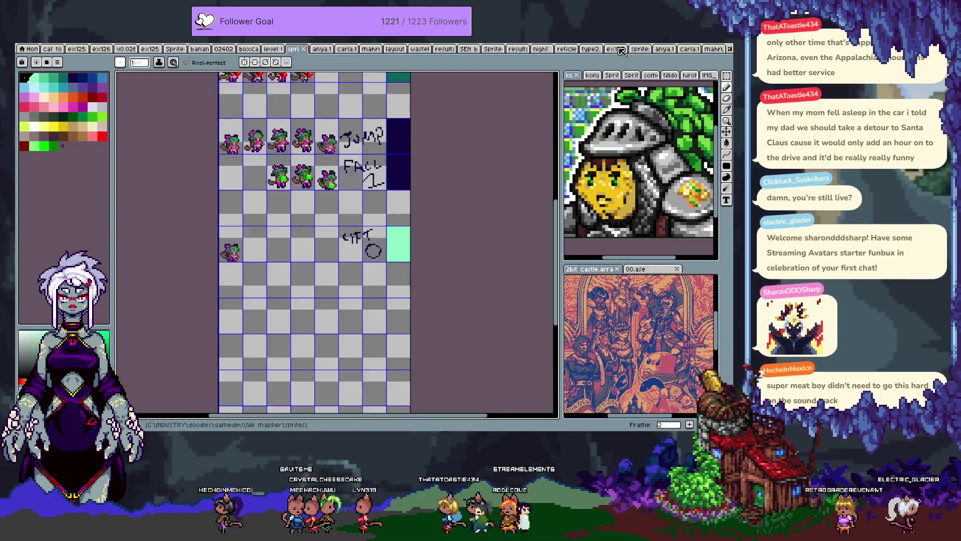
{"action": "key", "text": "ctrl+Tab"}
{"action": "key", "text": "ctrl+Tab"}
{"action": "key", "text": "ctrl+Tab"}
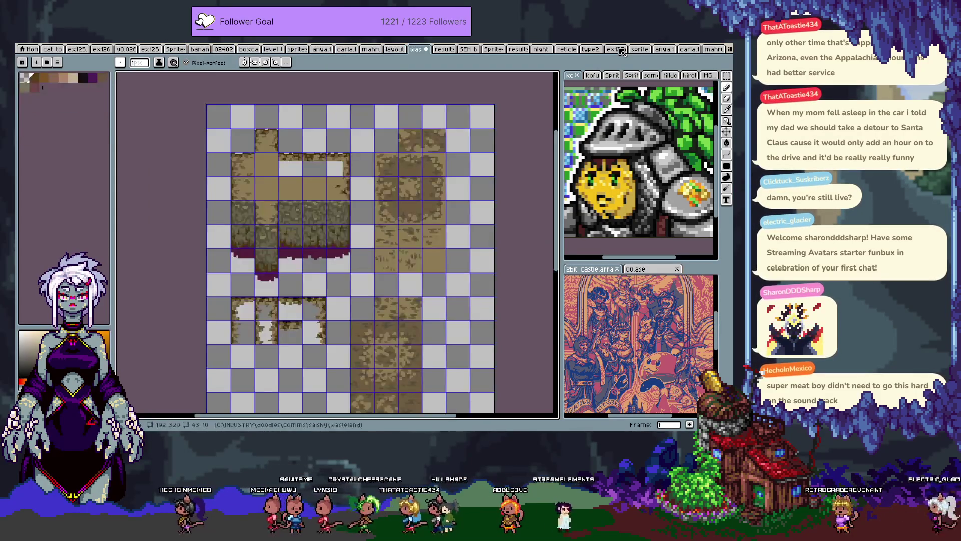
{"action": "key", "text": "ctrl+Tab"}
{"action": "key", "text": "ctrl+Tab"}
{"action": "key", "text": "ctrl+Tab"}
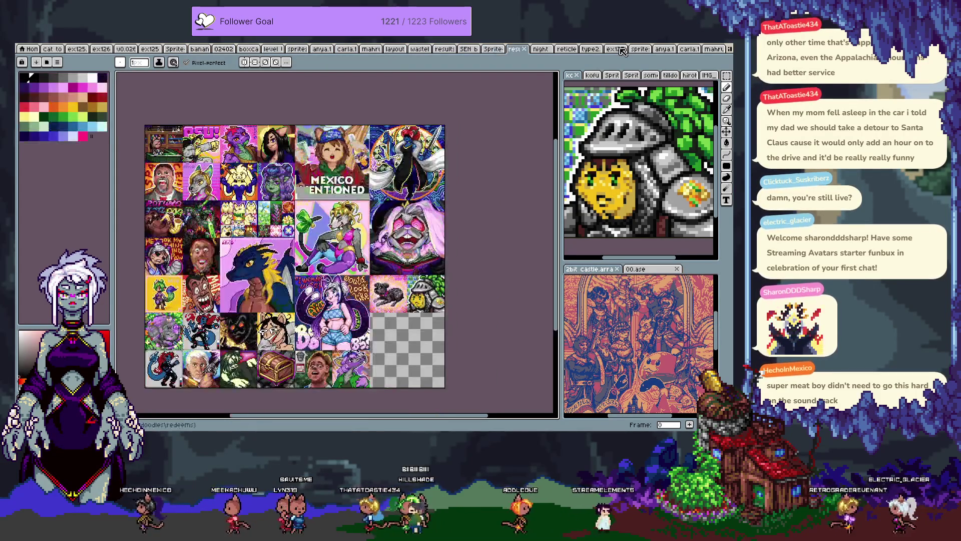
{"action": "key", "text": "ctrl+Tab"}
{"action": "key", "text": "ctrl+Tab"}
{"action": "key", "text": "ctrl+Tab"}
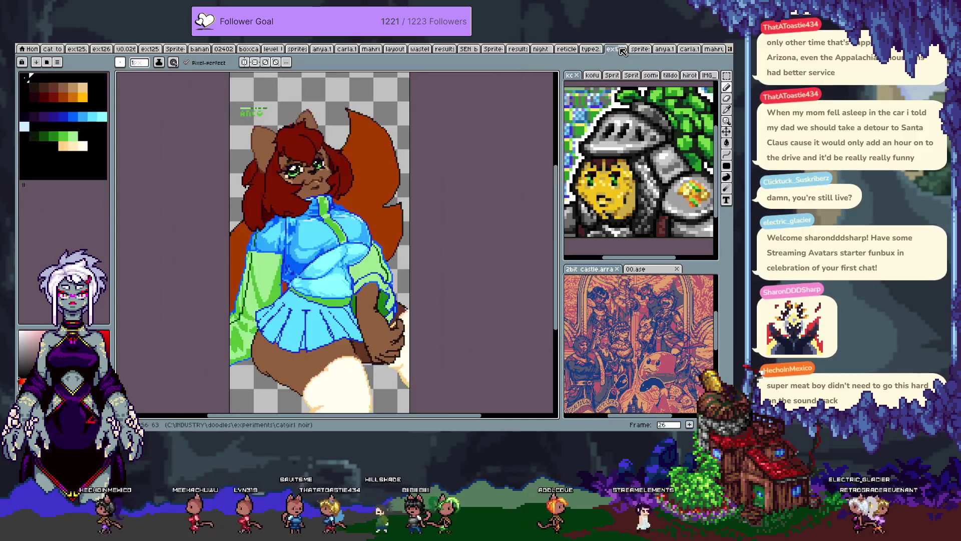
Step: Return to the catgirl drawing and start a new sprite with Ctrl+N
{"action": "key", "text": "ctrl+Tab"}
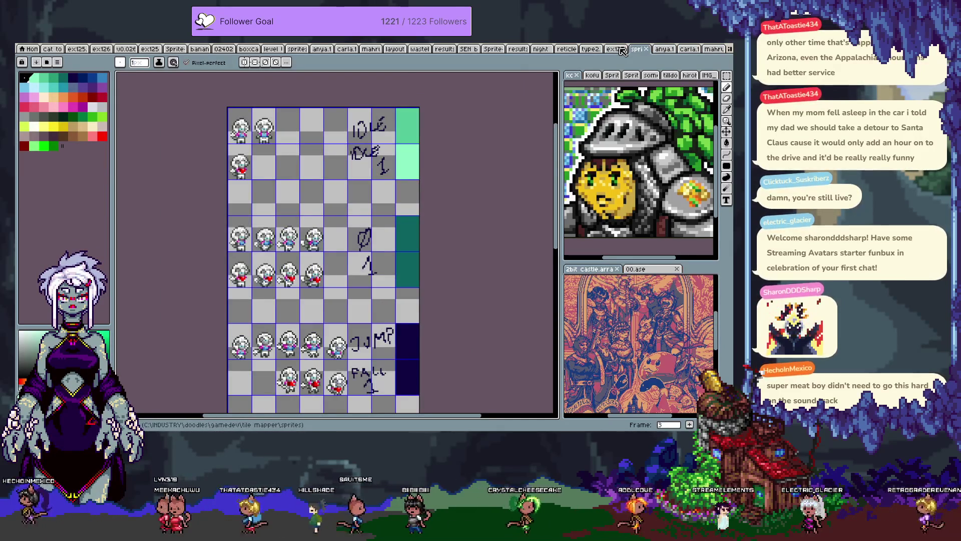
{"action": "left_click", "coordinate": [622, 49]}
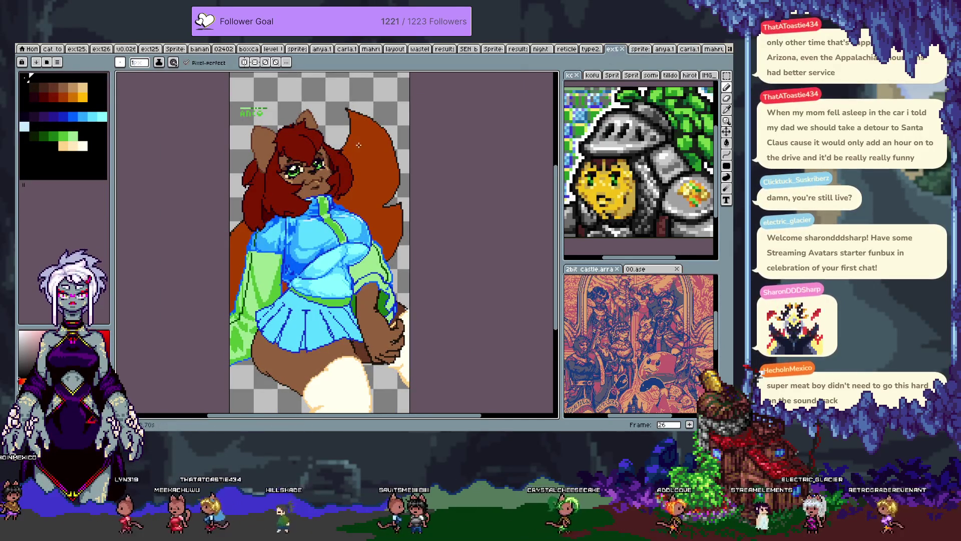
{"action": "key", "text": "ctrl+n"}
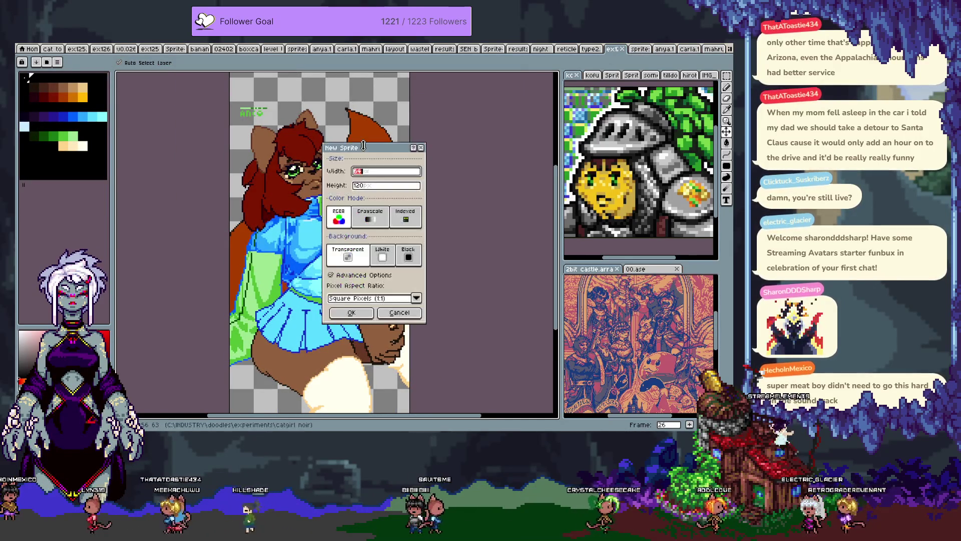
Step: Create a new transparent sprite 96 pixels wide and 160 pixels tall
{"action": "type", "text": "96"}
{"action": "key", "text": "Tab"}
{"action": "type", "text": "16"}
{"action": "key", "text": "Return"}
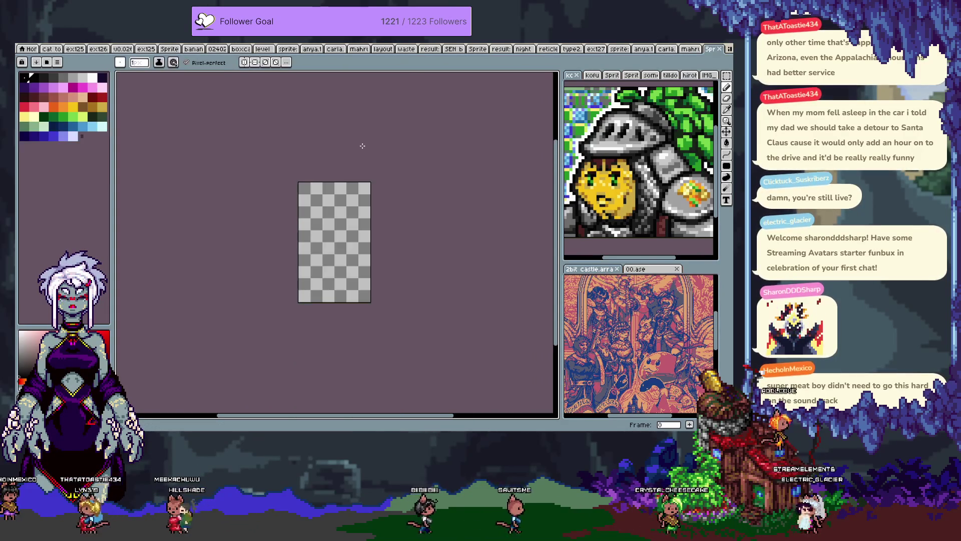
{"action": "key", "text": "i"}
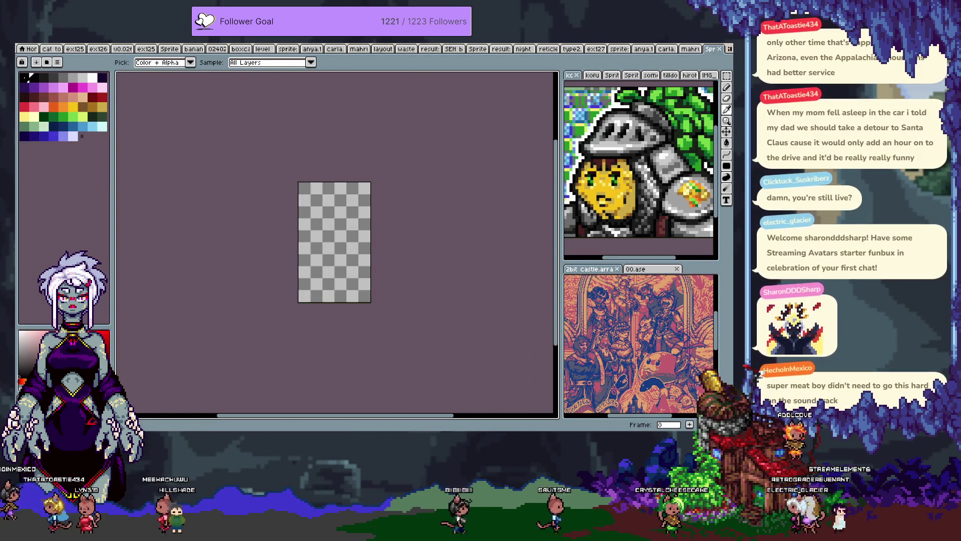
{"action": "key", "text": "b"}
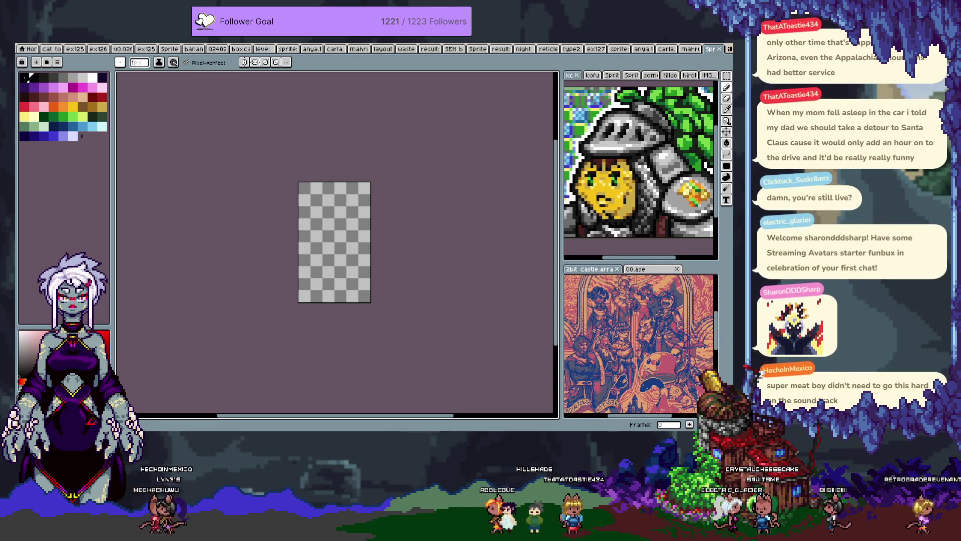
Step: Shrink the palette to a single black entry, then switch to the character sprite sheet
{"action": "scroll", "coordinate": [340, 201], "scroll_direction": "up", "scroll_amount": 2}
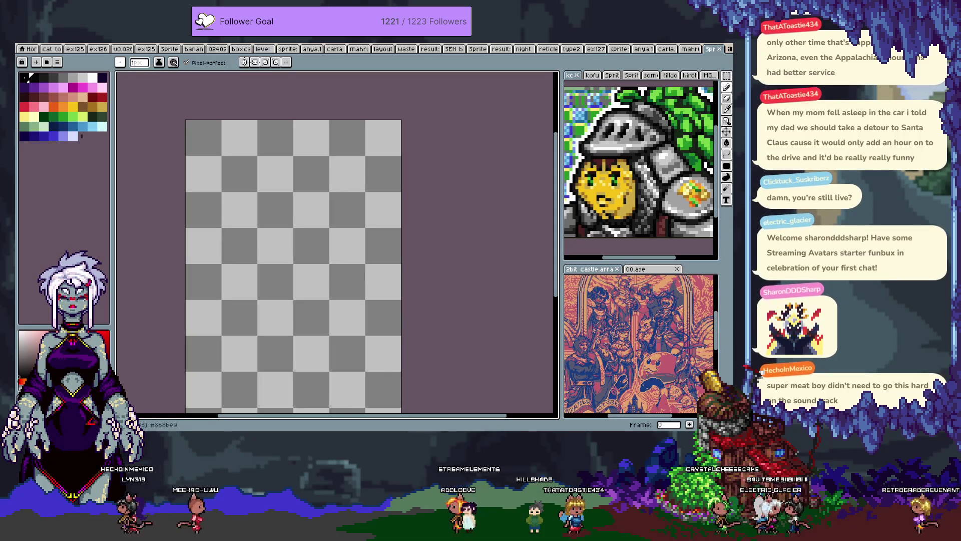
{"action": "left_click_drag", "start_coordinate": [63, 117], "coordinate": [34, 78]}
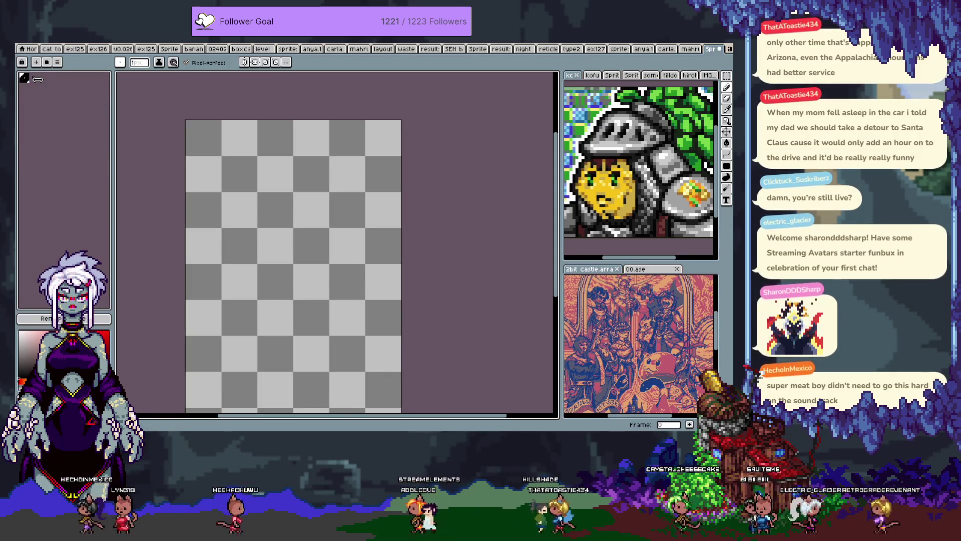
{"action": "scroll", "coordinate": [34, 78], "scroll_direction": "up", "scroll_amount": 5}
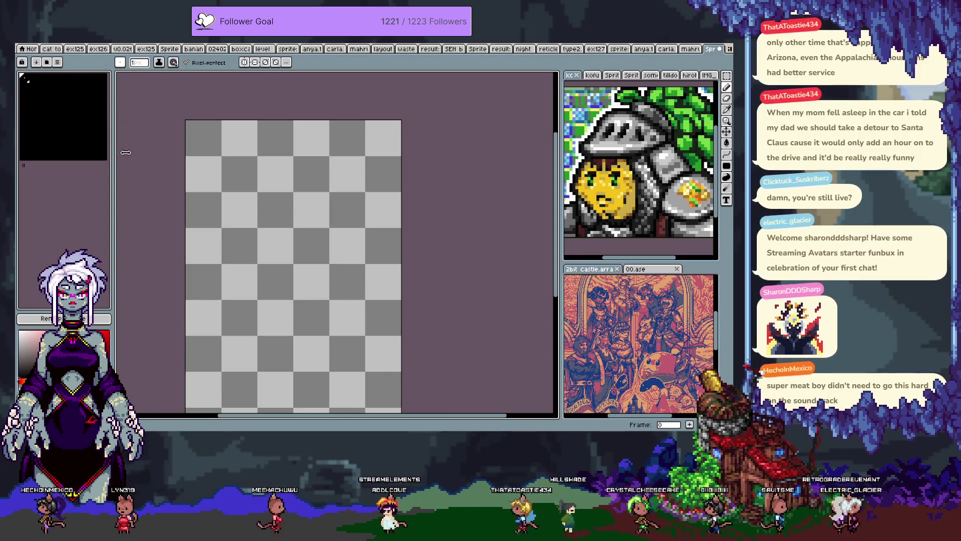
{"action": "left_click", "coordinate": [60, 319]}
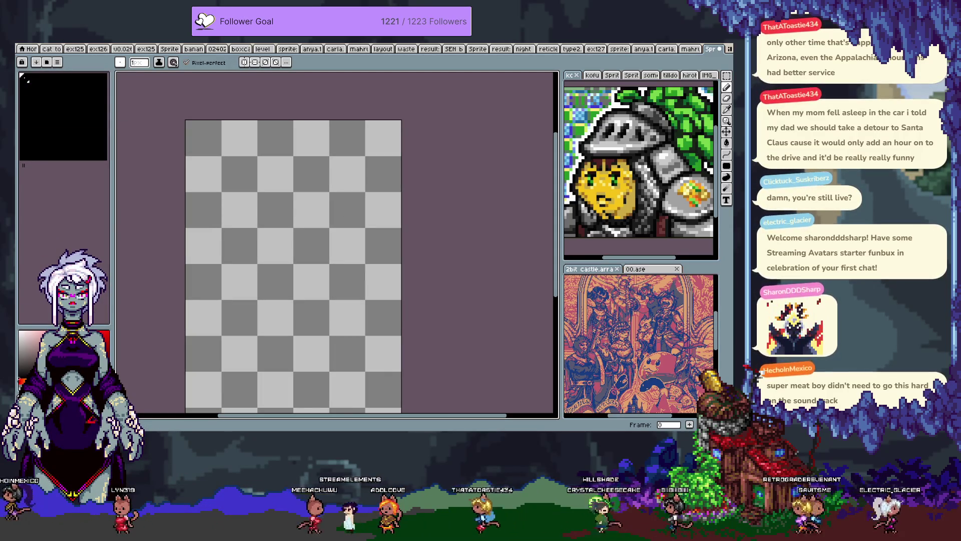
{"action": "left_click", "coordinate": [50, 51]}
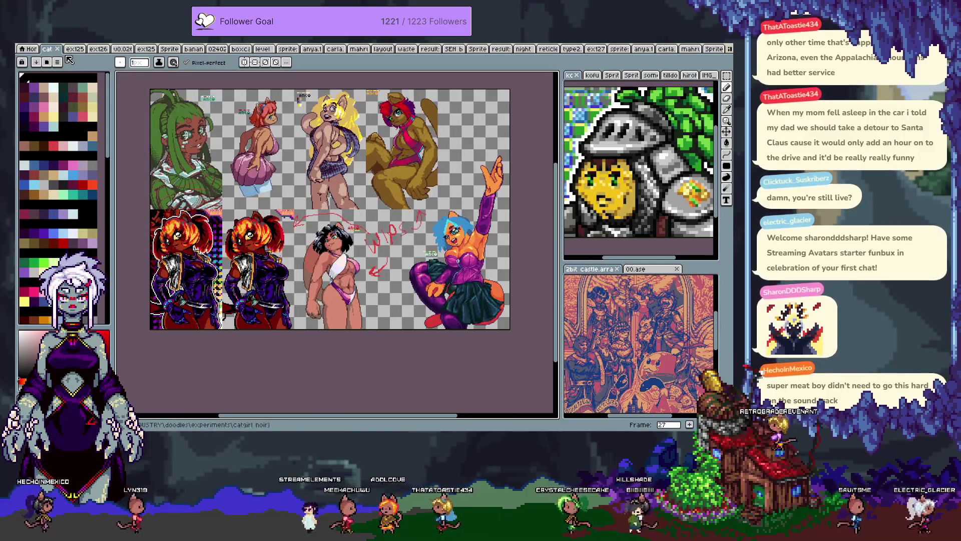
Step: Page forward through the collection's frames, past the single-cat and lizard-girl pieces to frame 43
{"action": "key", "text": "Right"}
{"action": "key", "text": "Right"}
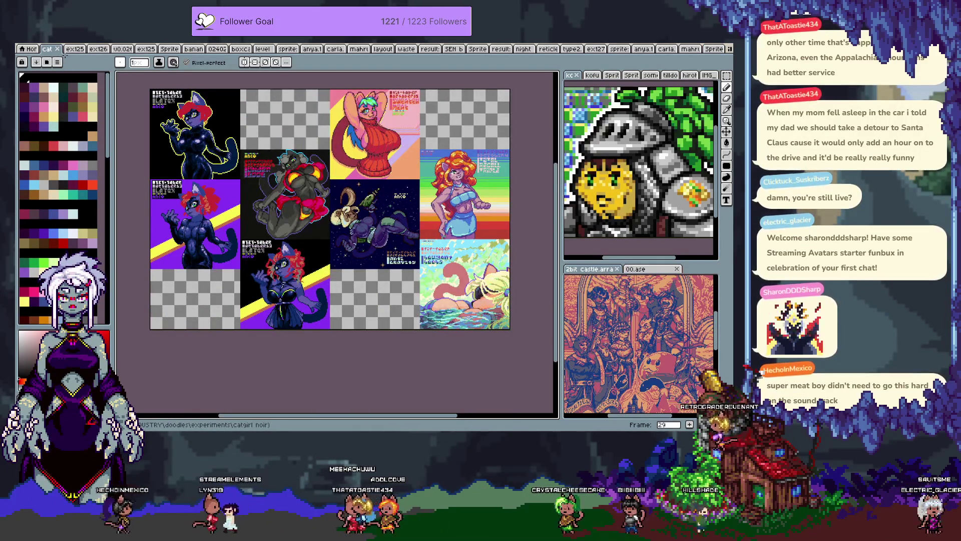
{"action": "key", "text": "Right"}
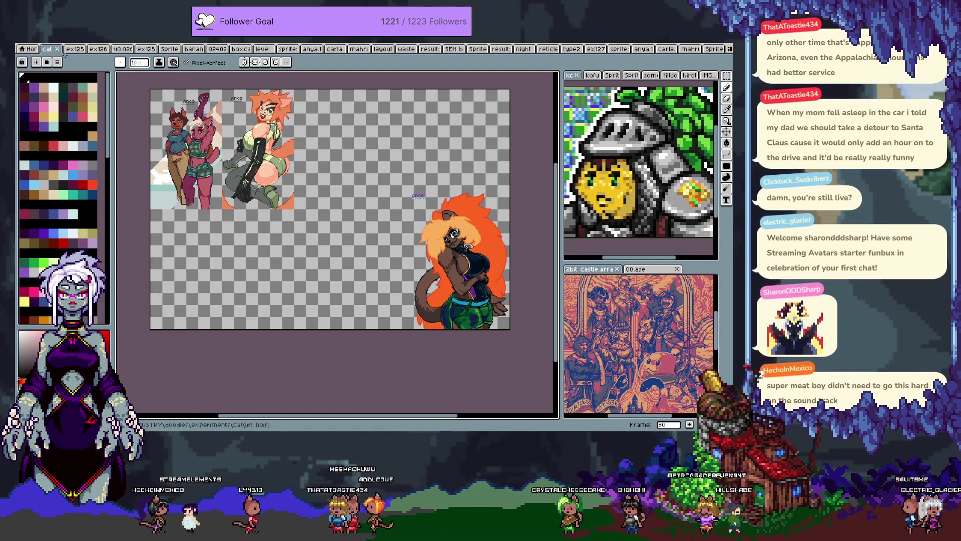
{"action": "key", "text": "Right"}
{"action": "key", "text": "Right"}
{"action": "key", "text": "Right"}
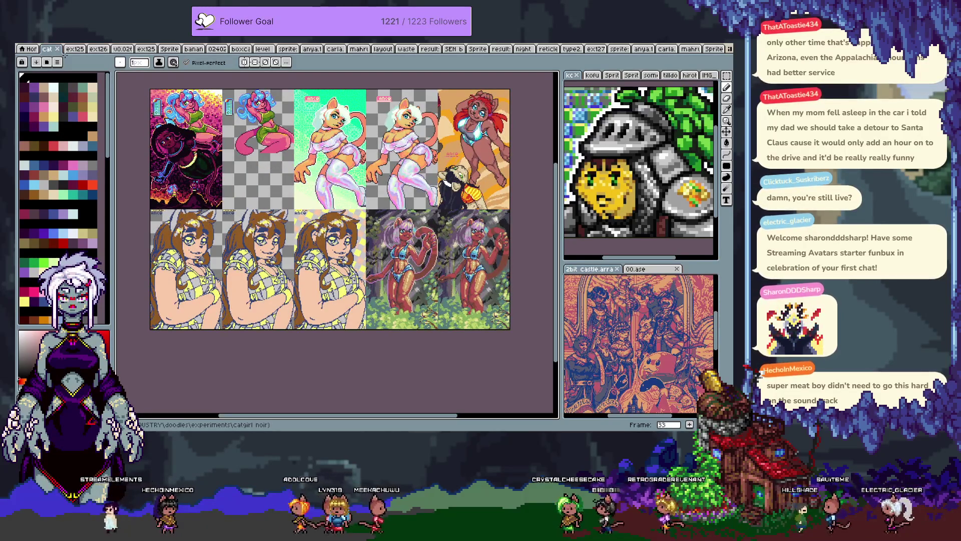
{"action": "key", "text": "Right"}
{"action": "key", "text": "Right"}
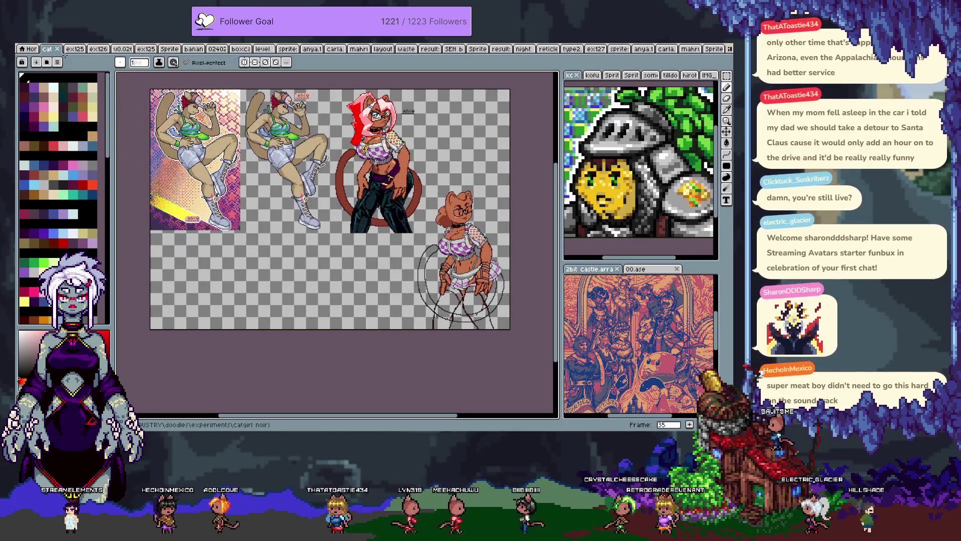
{"action": "key", "text": "Right"}
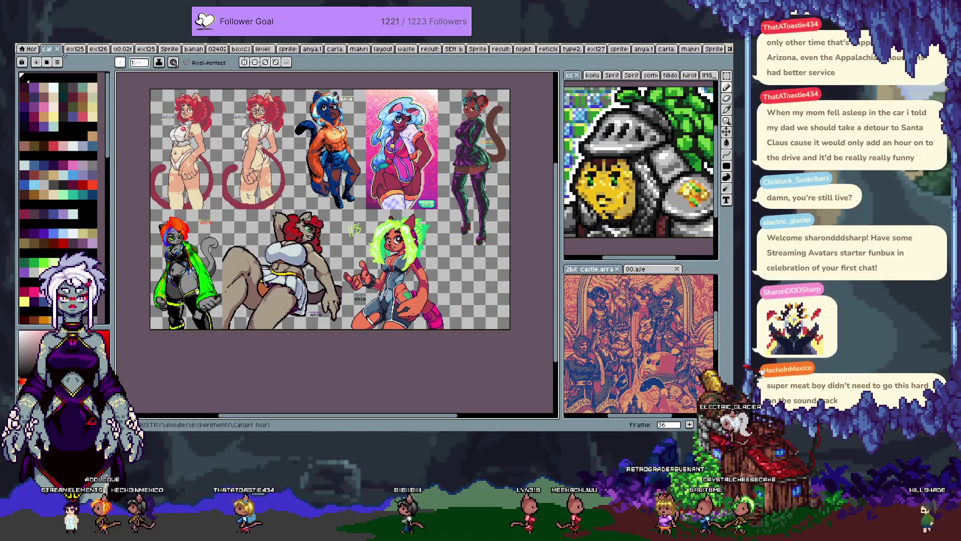
{"action": "key", "text": "Right"}
{"action": "key", "text": "Left"}
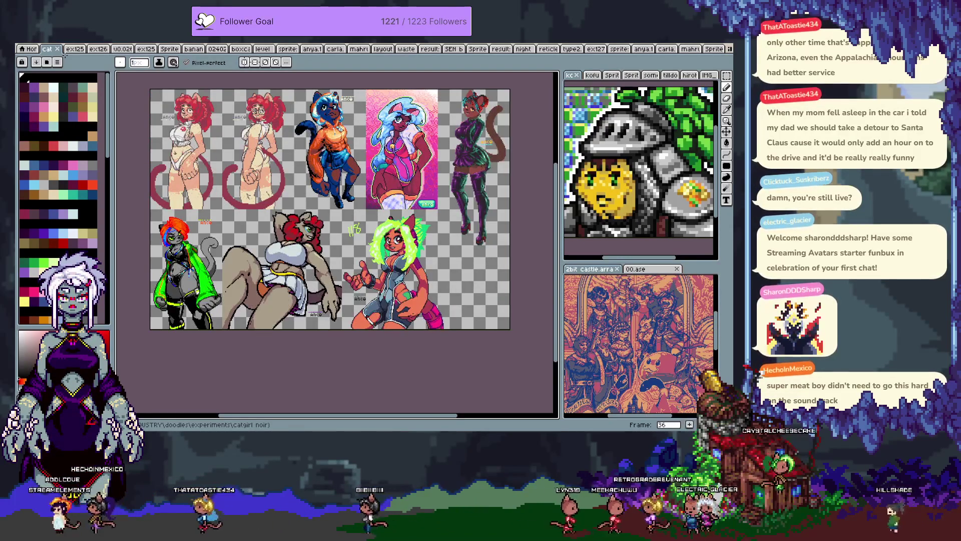
{"action": "key", "text": "Right"}
{"action": "key", "text": "Right"}
{"action": "key", "text": "Right"}
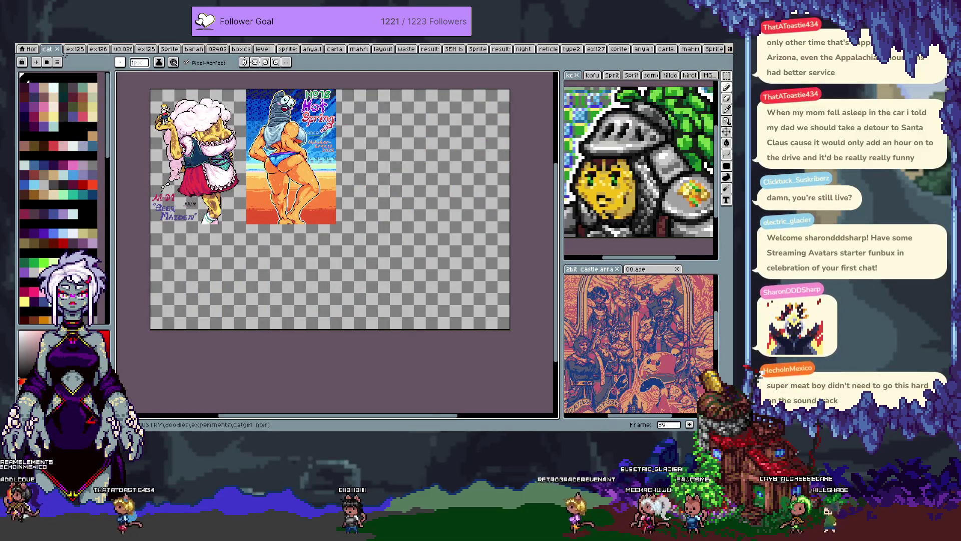
{"action": "key", "text": "Right"}
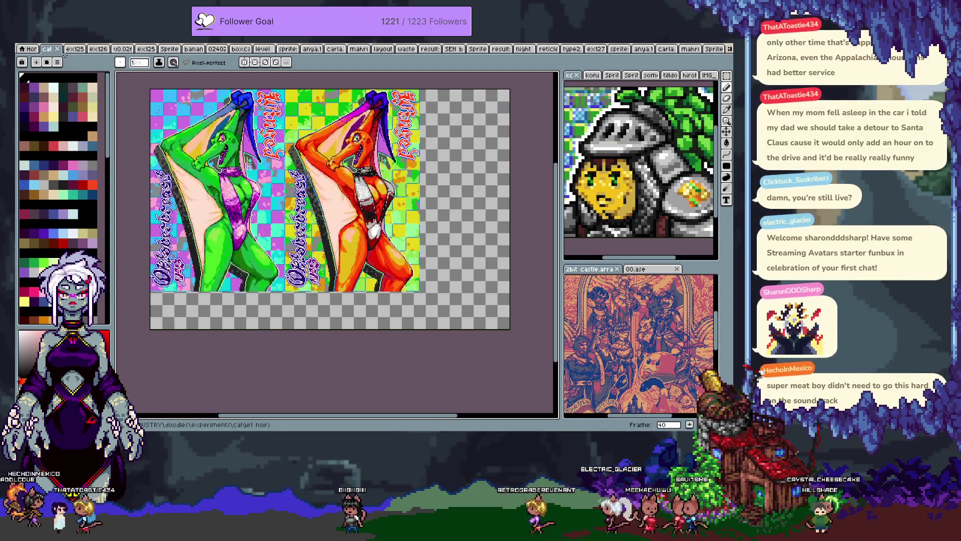
{"action": "key", "text": "Right"}
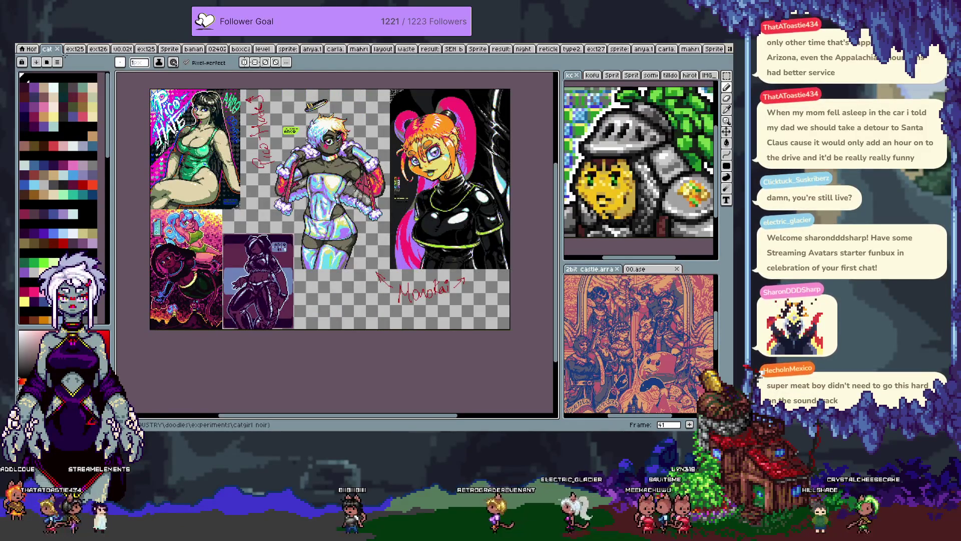
{"action": "key", "text": "Right"}
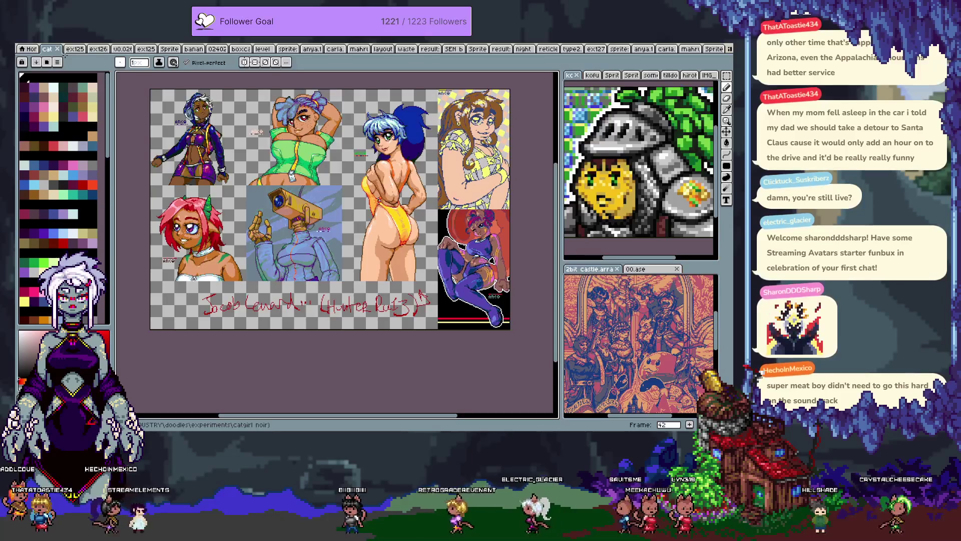
{"action": "key", "text": "Right"}
Step: Keep paging through the artwork frames beyond frame 44, then go back to the blank sprite
{"action": "key", "text": "Left"}
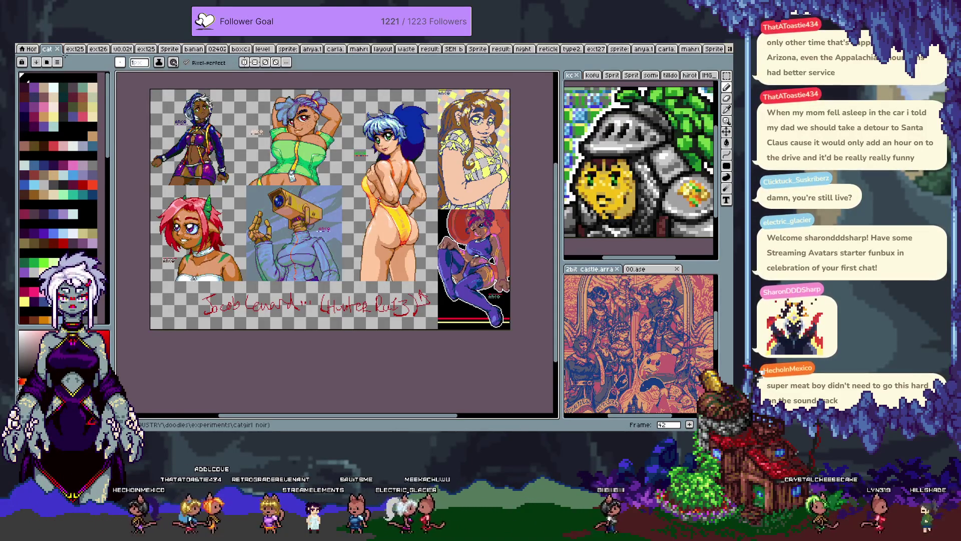
{"action": "key", "text": "Right"}
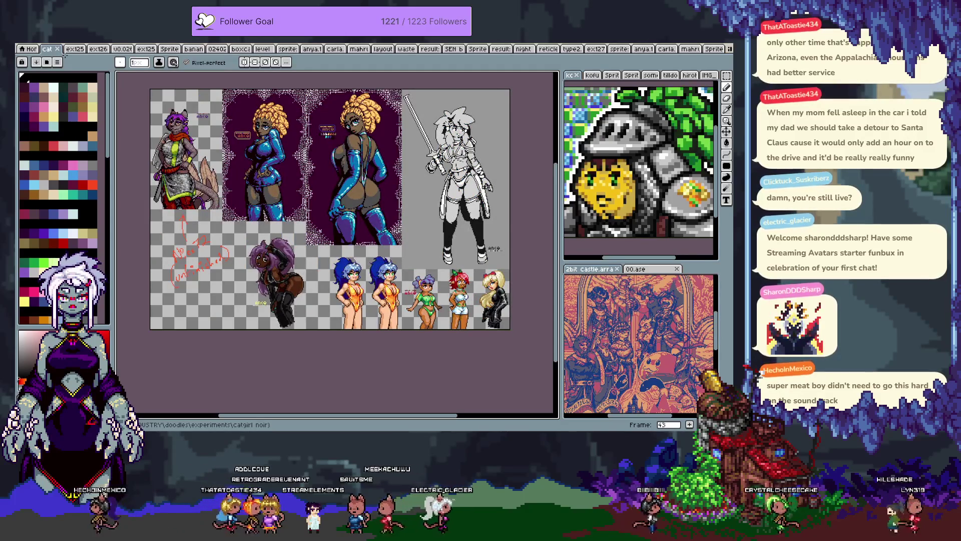
{"action": "key", "text": "Right"}
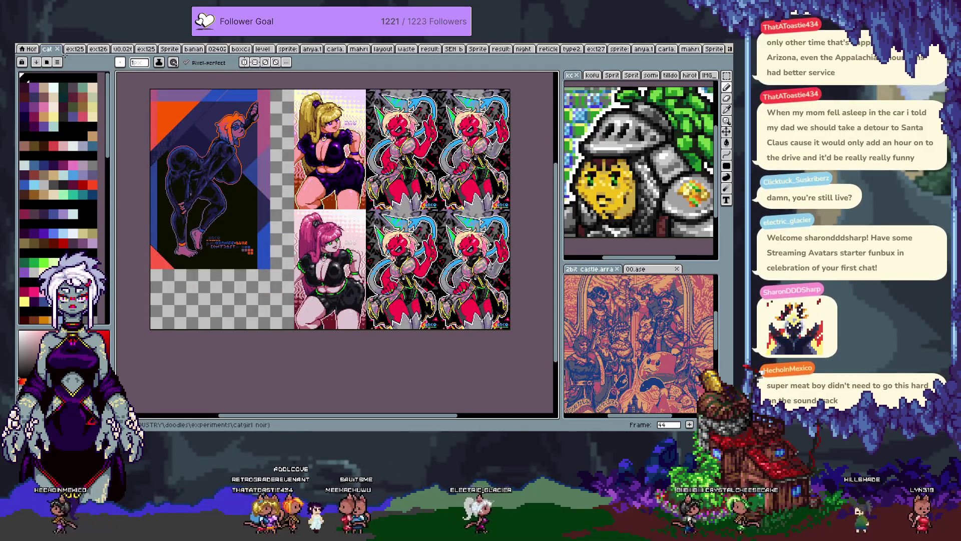
{"action": "key", "text": "Right"}
{"action": "key", "text": "Right"}
{"action": "key", "text": "Right"}
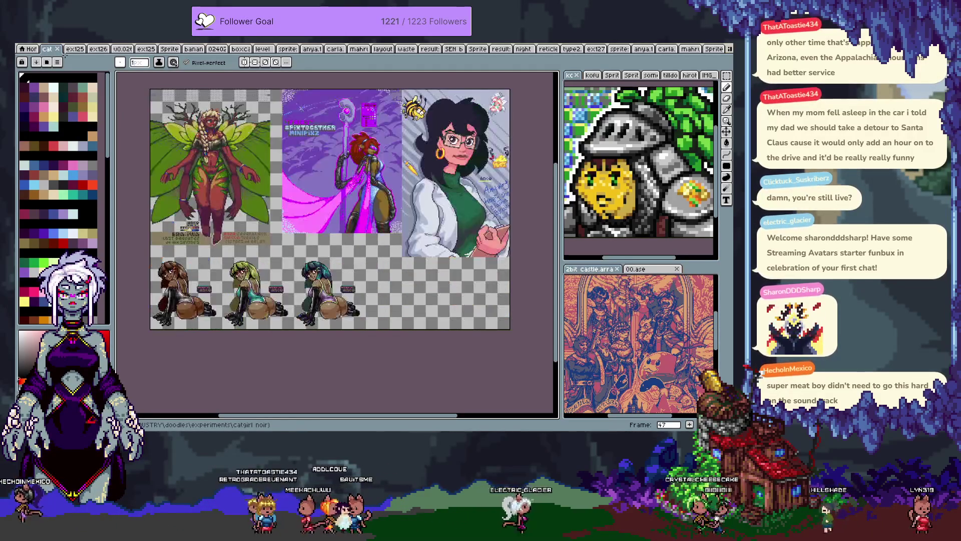
{"action": "key", "text": "Right"}
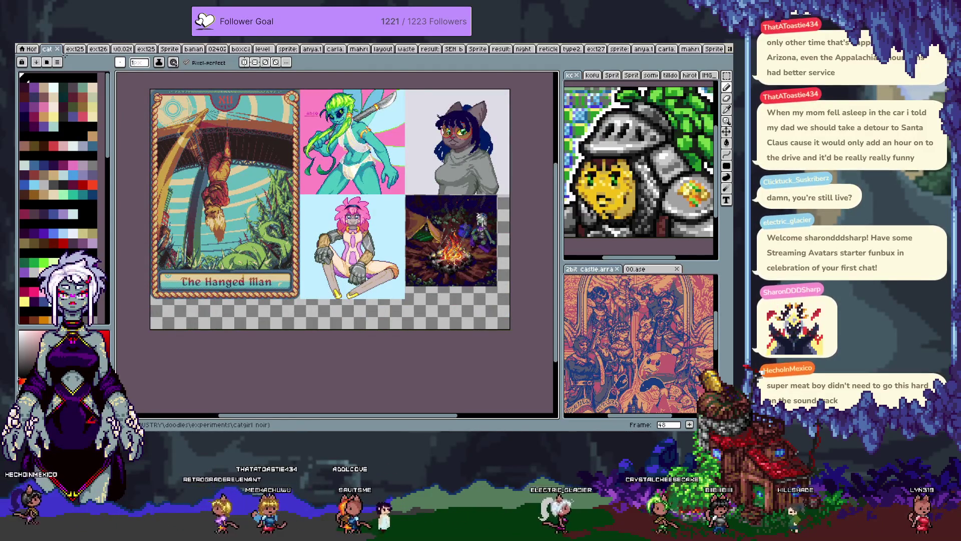
{"action": "key", "text": "Right"}
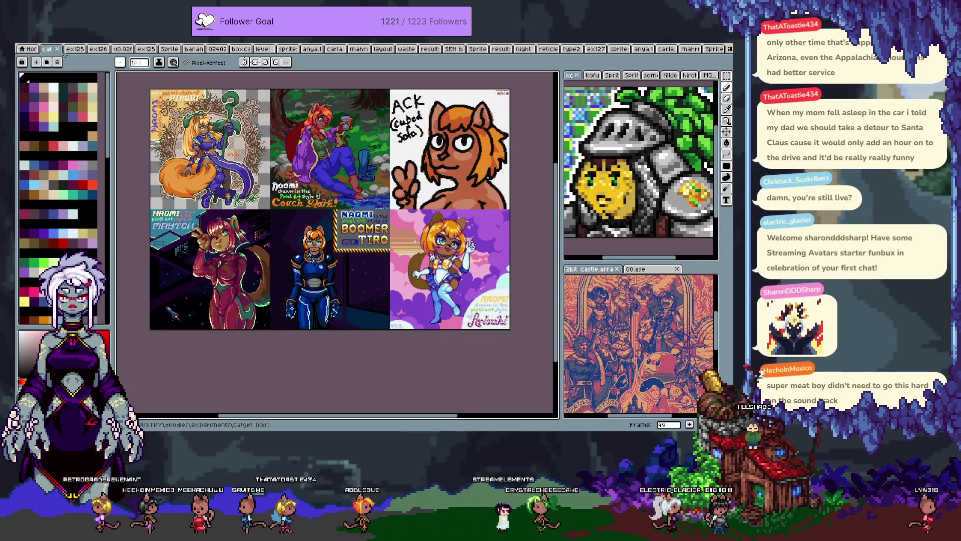
{"action": "key", "text": "Right"}
{"action": "key", "text": "Right"}
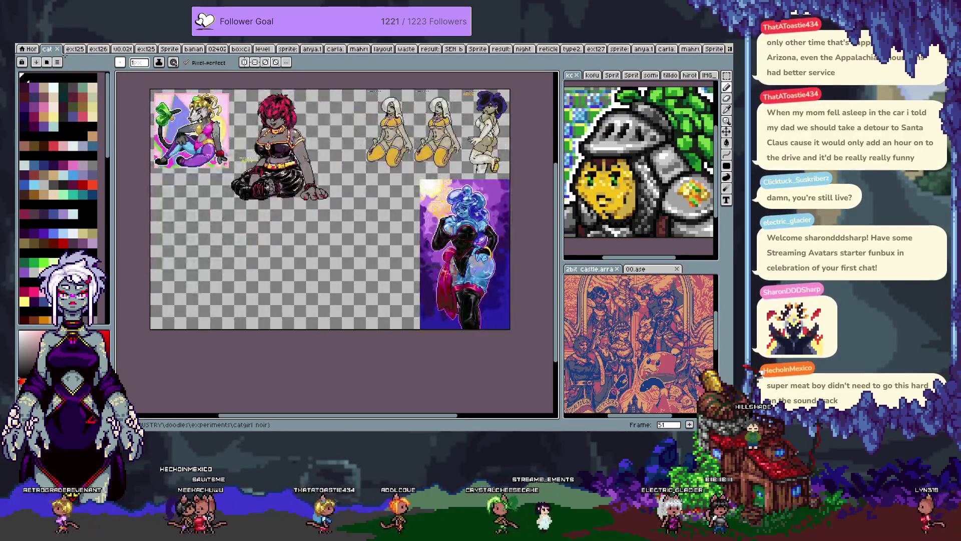
{"action": "key", "text": "Right"}
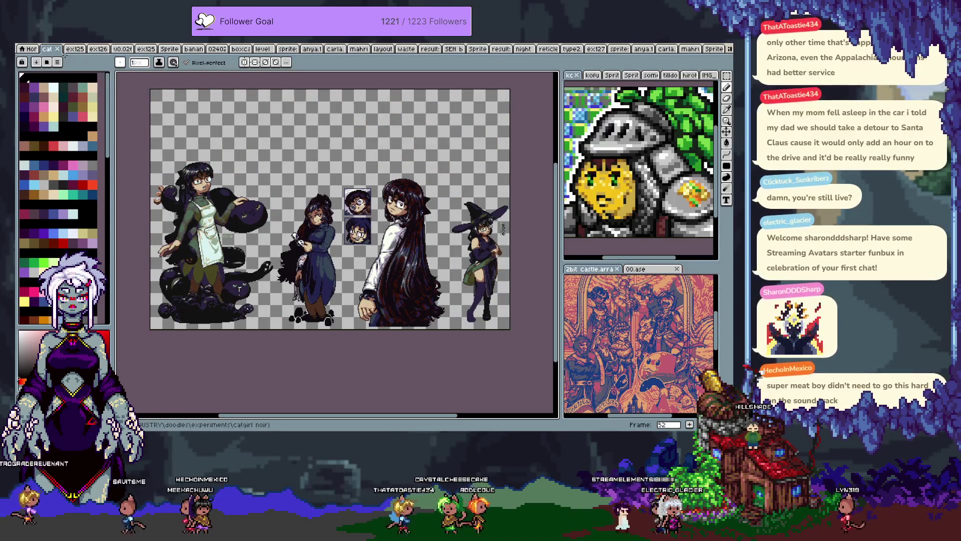
{"action": "key", "text": "Right"}
{"action": "key", "text": "Right"}
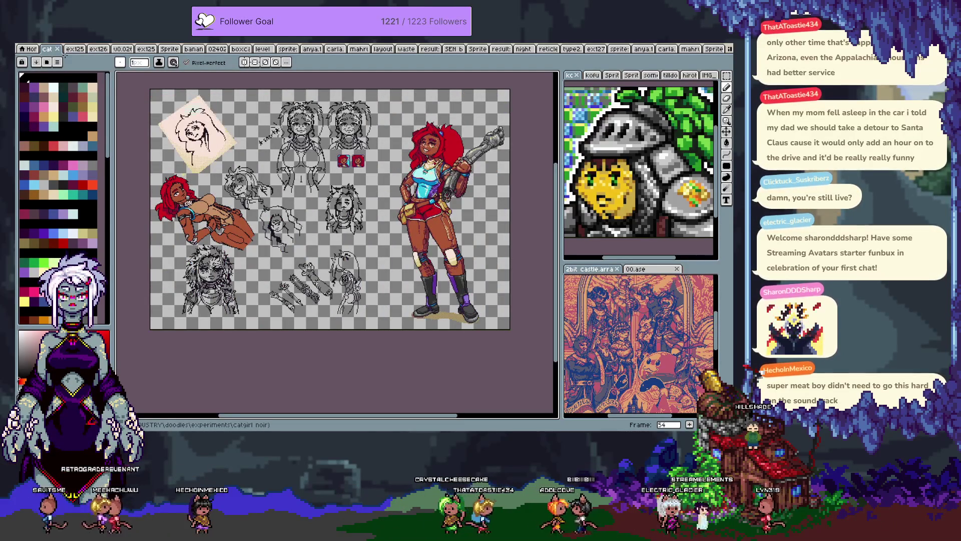
{"action": "key", "text": "Right"}
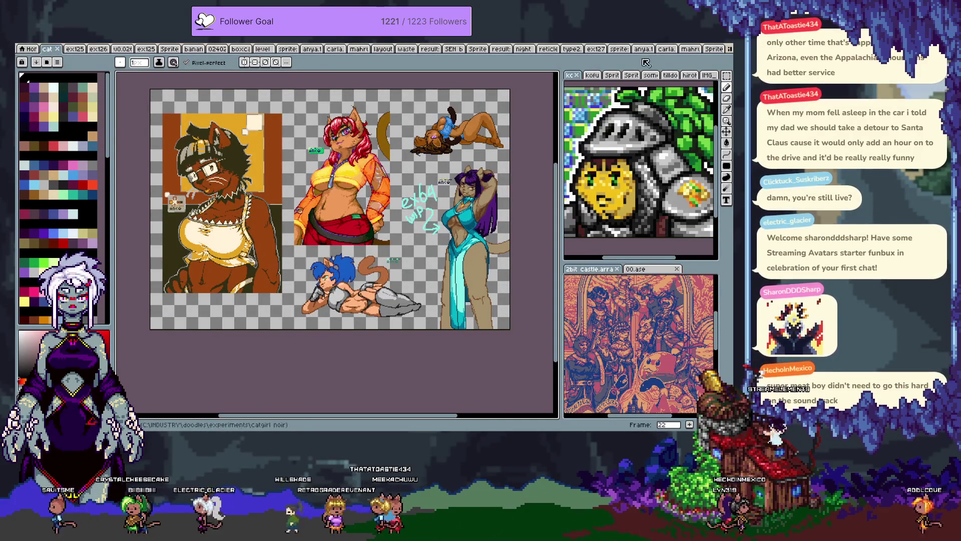
{"action": "left_click", "coordinate": [713, 49]}
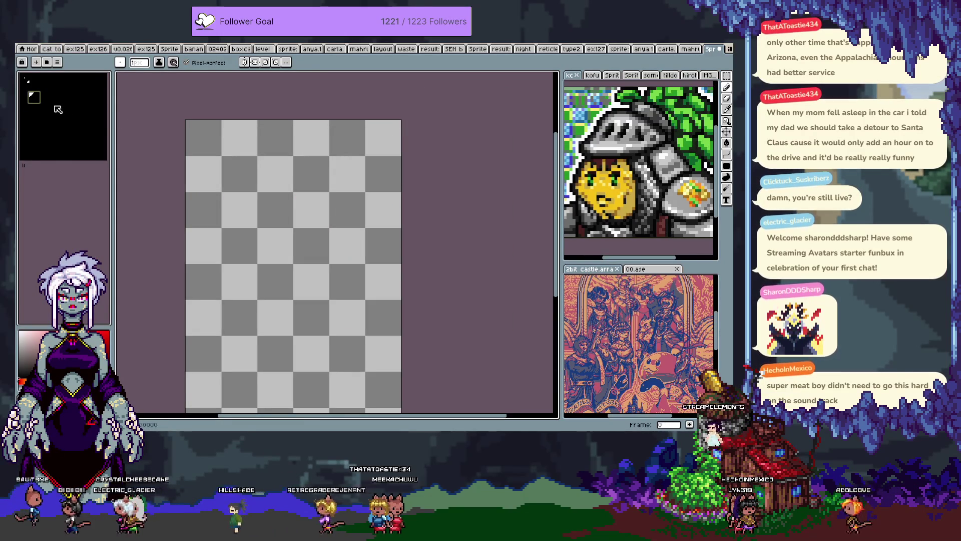
Step: Set the drawing colour to dark indigo RGB 41, 31, 61 (291f3d) and zoom in
{"action": "key", "text": "shift+c"}
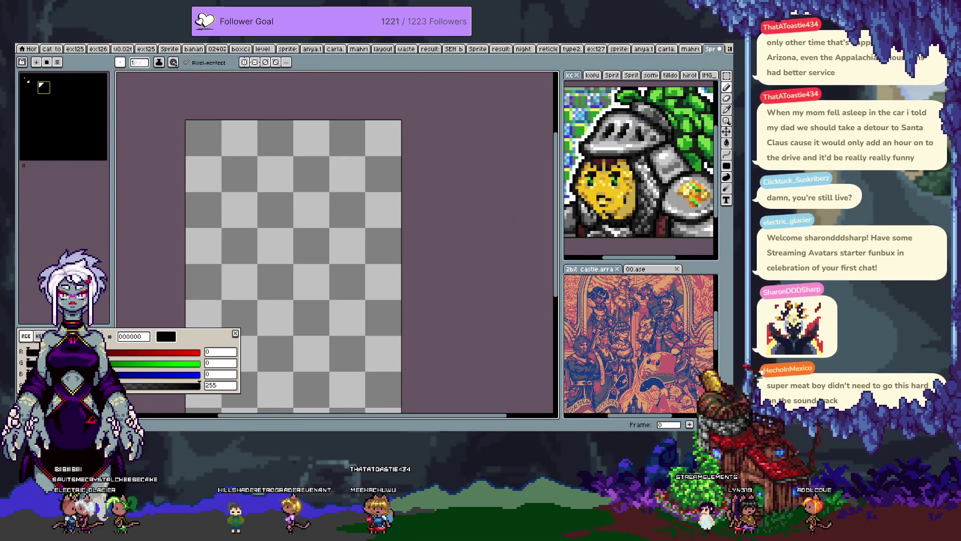
{"action": "left_click", "coordinate": [39, 336]}
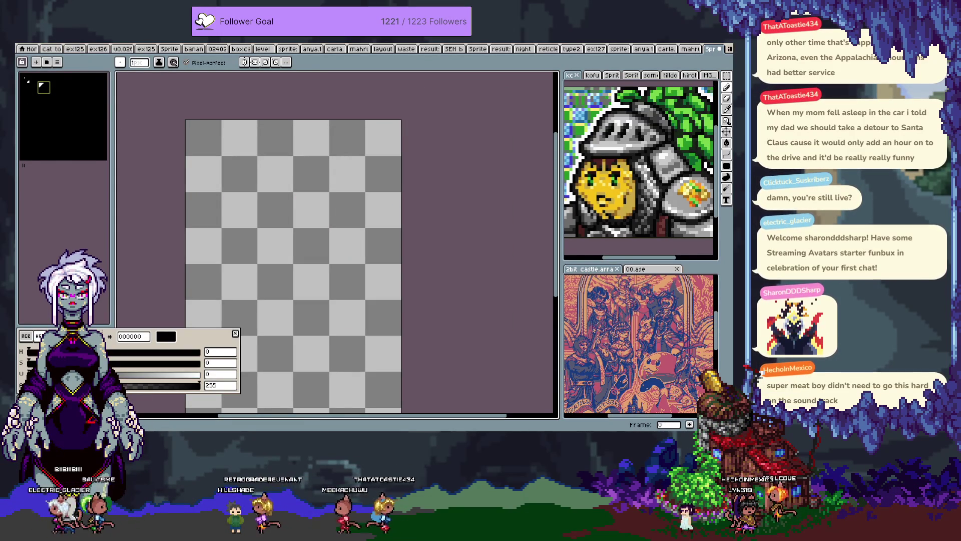
{"action": "left_click", "coordinate": [29, 338]}
{"action": "left_click", "coordinate": [61, 363]}
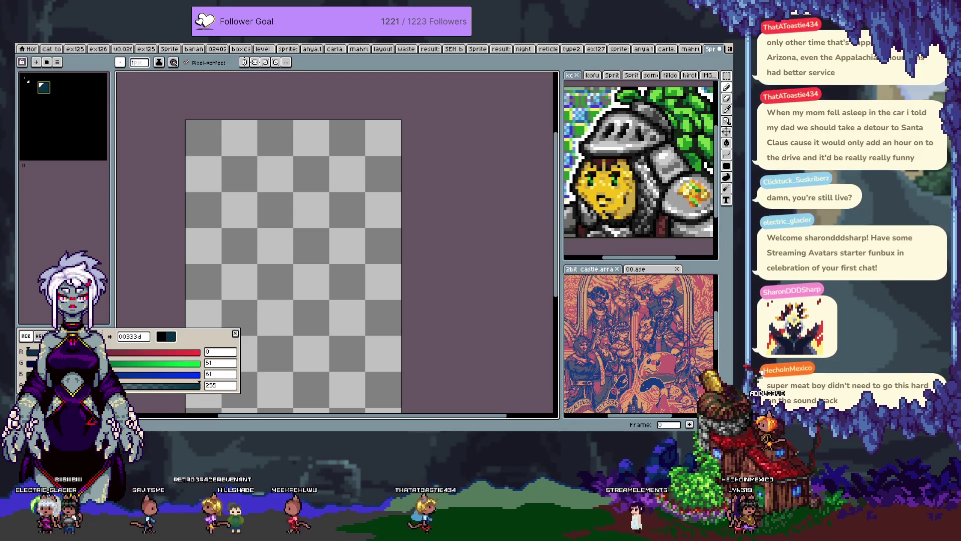
{"action": "left_click", "coordinate": [47, 363]}
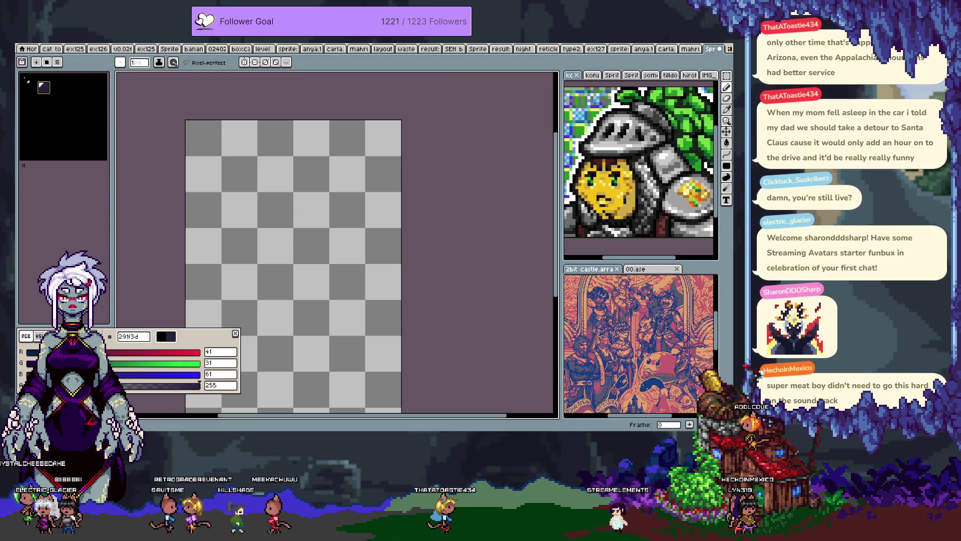
{"action": "left_click", "coordinate": [369, 231]}
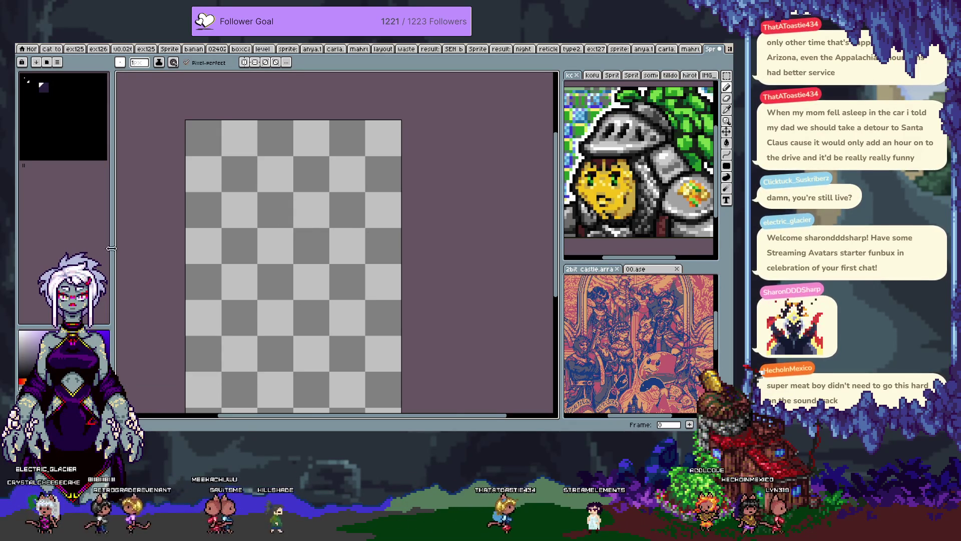
{"action": "scroll", "coordinate": [231, 228], "scroll_direction": "up", "scroll_amount": 1}
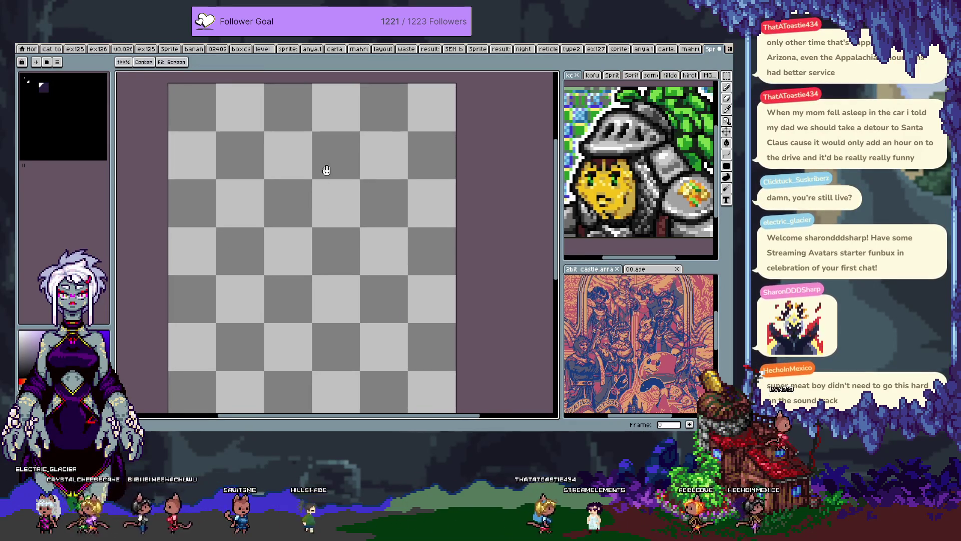
Step: Draw a dark indigo circle outline for the head near the top of the canvas, redoing the first attempt
{"action": "left_click_drag", "start_coordinate": [311, 163], "coordinate": [296, 192]}
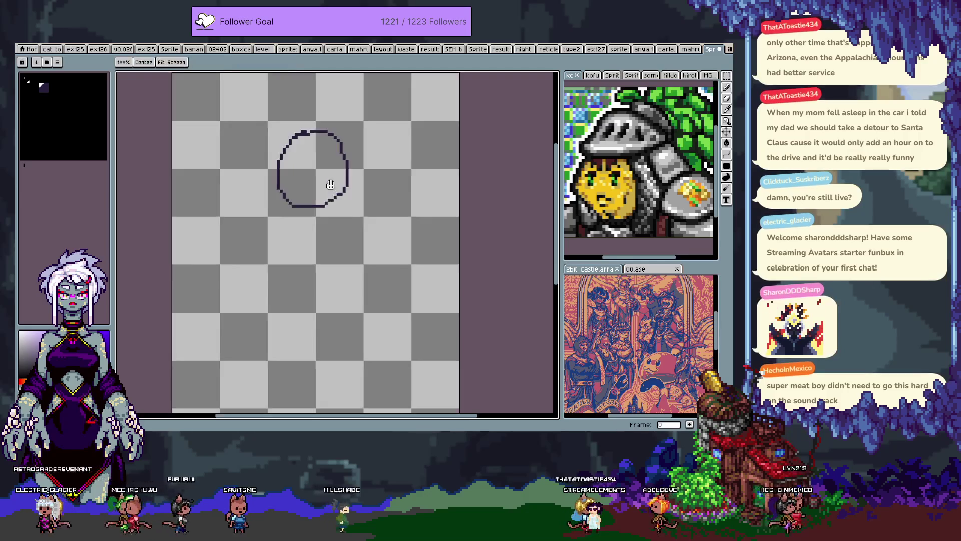
{"action": "key", "text": "ctrl+z"}
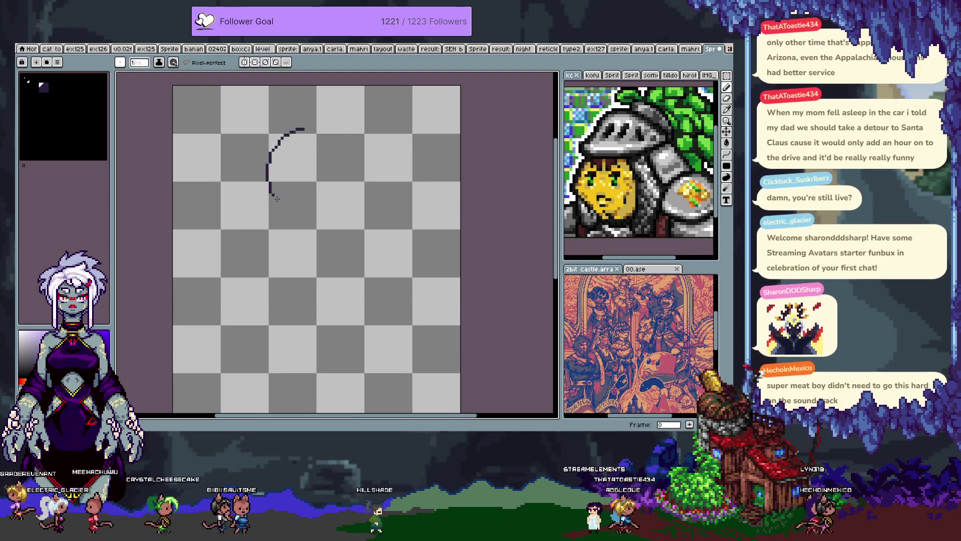
{"action": "scroll", "coordinate": [291, 167], "scroll_direction": "down", "scroll_amount": 1}
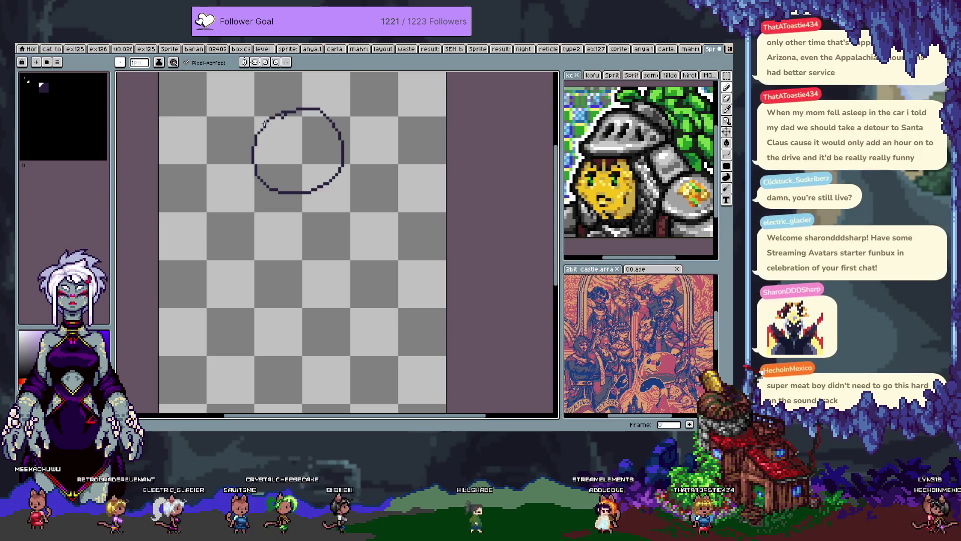
{"action": "key", "text": "i"}
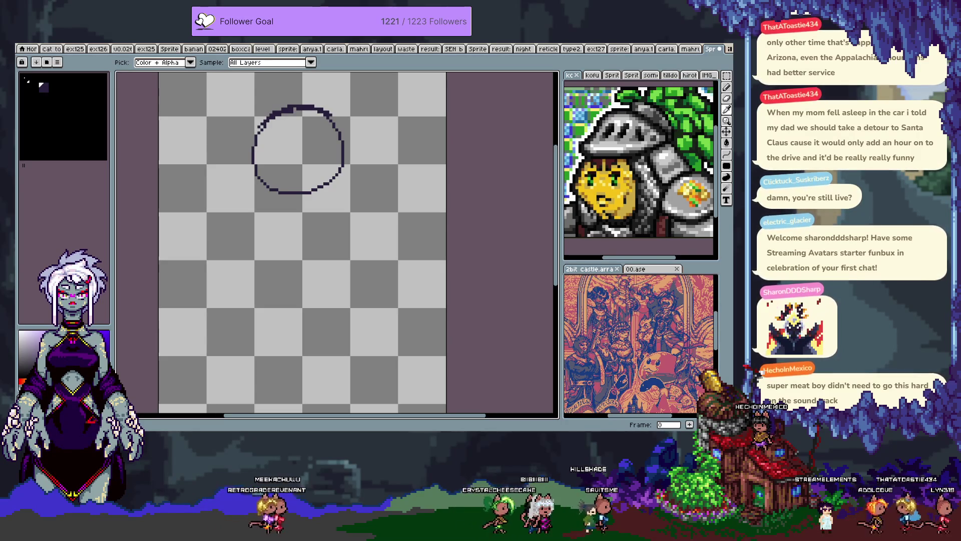
{"action": "key", "text": "b"}
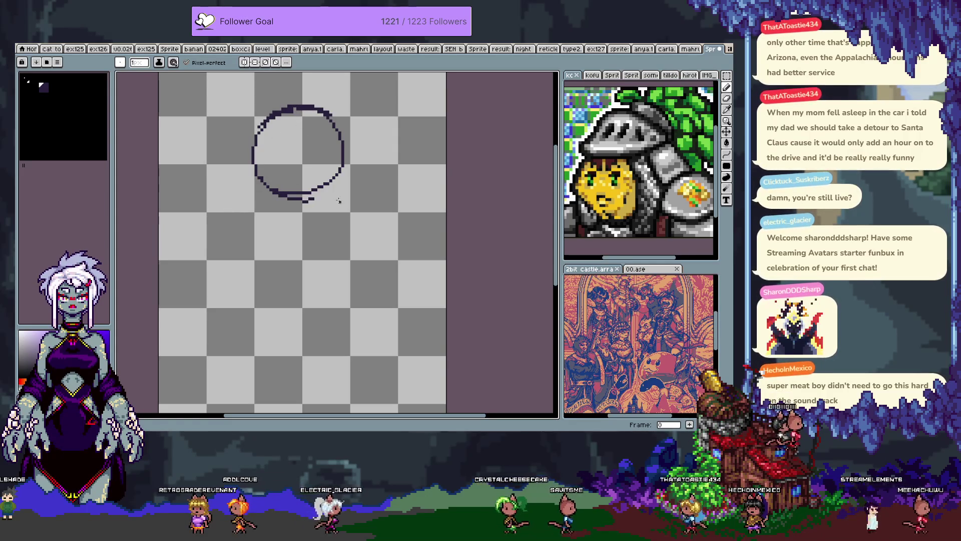
Step: Retouch the pixels along the bottom edge of the head circle
{"action": "mouse_move", "coordinate": [335, 175]}
{"action": "left_mouse_down"}
{"action": "mouse_move", "coordinate": [334, 212]}
{"action": "mouse_move", "coordinate": [337, 175]}
{"action": "left_mouse_up"}
Step: Widen the canvas to 288 px with Canvas Size
{"action": "scroll", "coordinate": [346, 168], "scroll_direction": "down", "scroll_amount": 1}
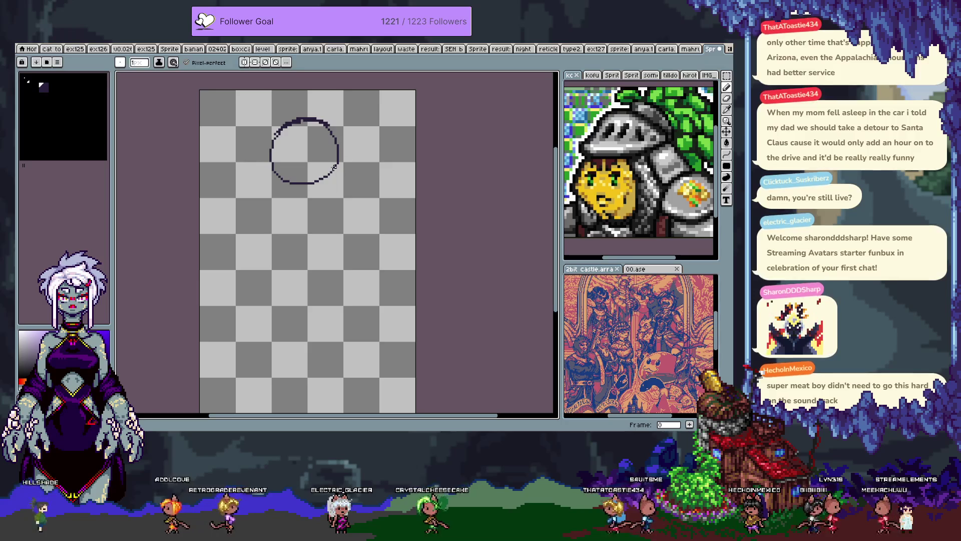
{"action": "key", "text": "ctrl+alt+c"}
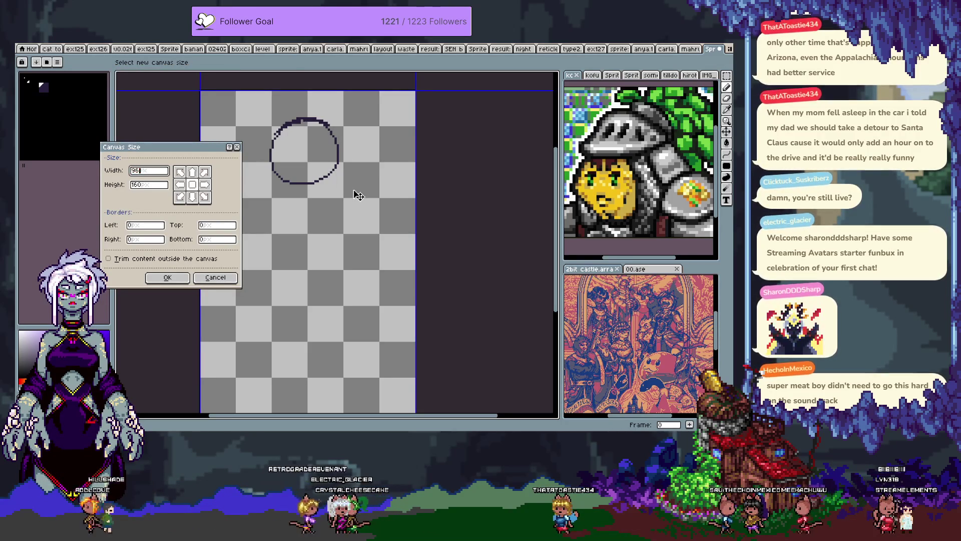
{"action": "type", "text": "288"}
{"action": "key", "text": "Return"}
Step: Sketch curved guide strokes inside the head circle and along its upper right edge
{"action": "mouse_move", "coordinate": [371, 189]}
{"action": "left_mouse_down"}
{"action": "mouse_move", "coordinate": [357, 196]}
{"action": "mouse_move", "coordinate": [287, 184]}
{"action": "mouse_move", "coordinate": [300, 188]}
{"action": "left_mouse_up"}
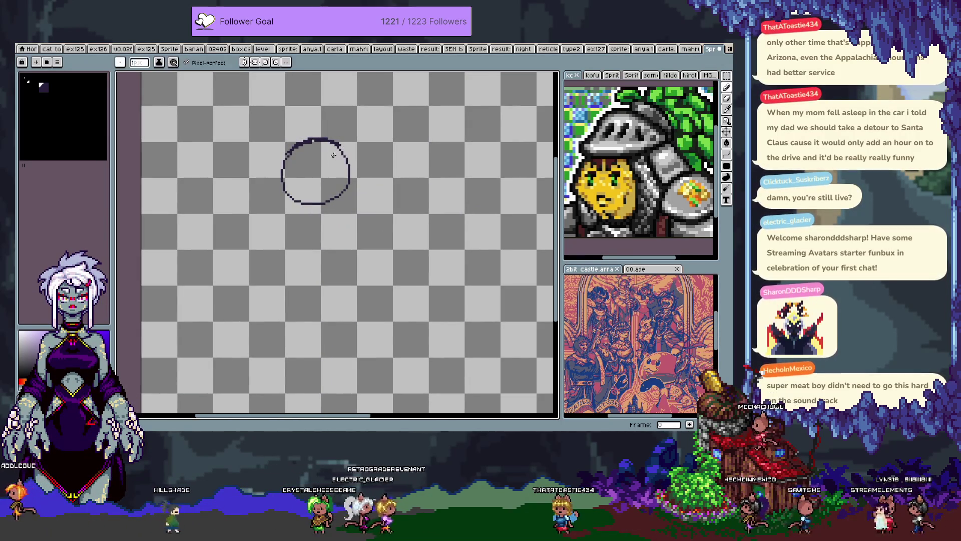
{"action": "left_click_drag", "start_coordinate": [334, 150], "coordinate": [318, 205]}
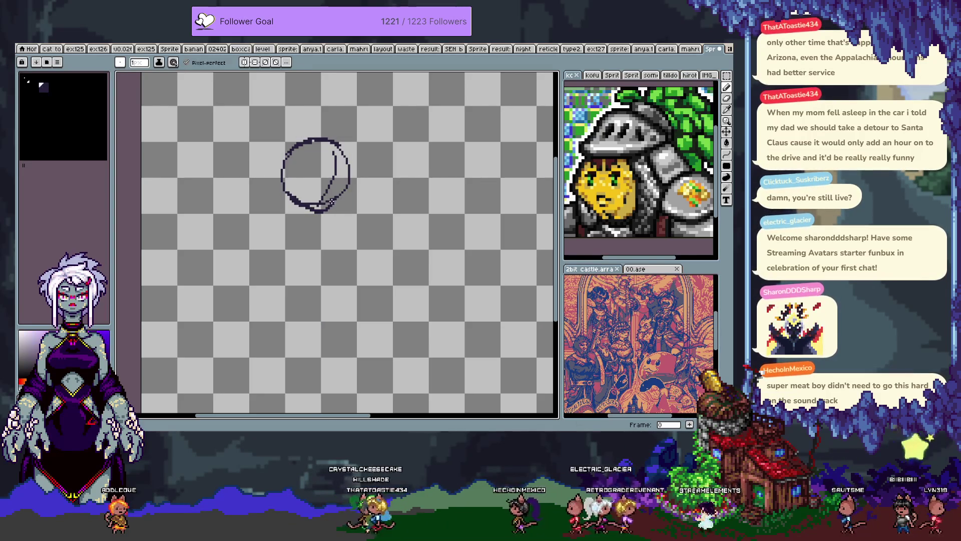
{"action": "key", "text": "b"}
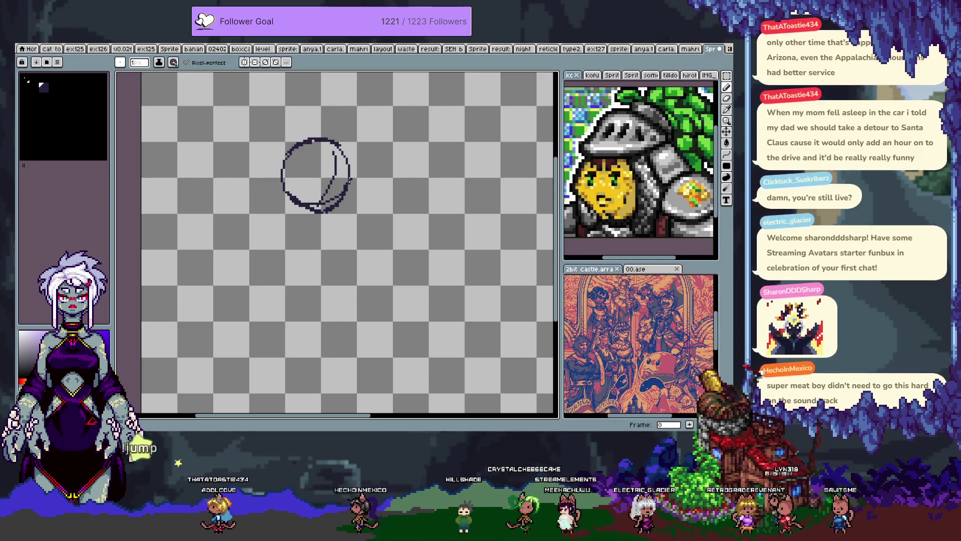
{"action": "left_click_drag", "start_coordinate": [319, 131], "coordinate": [355, 168]}
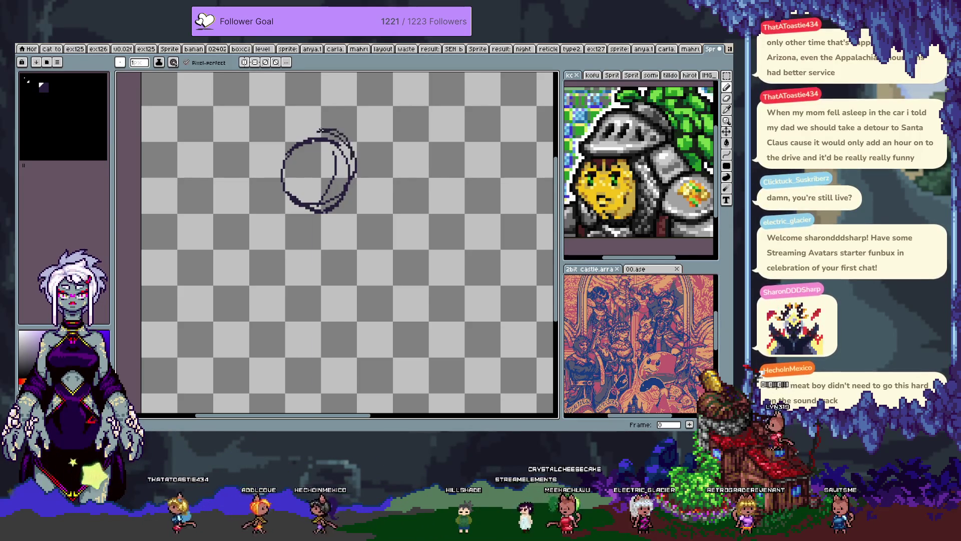
Step: Redraw the head's top and left edges, then add a line down-left and the torso's right side
{"action": "left_click_drag", "start_coordinate": [288, 147], "coordinate": [356, 160]}
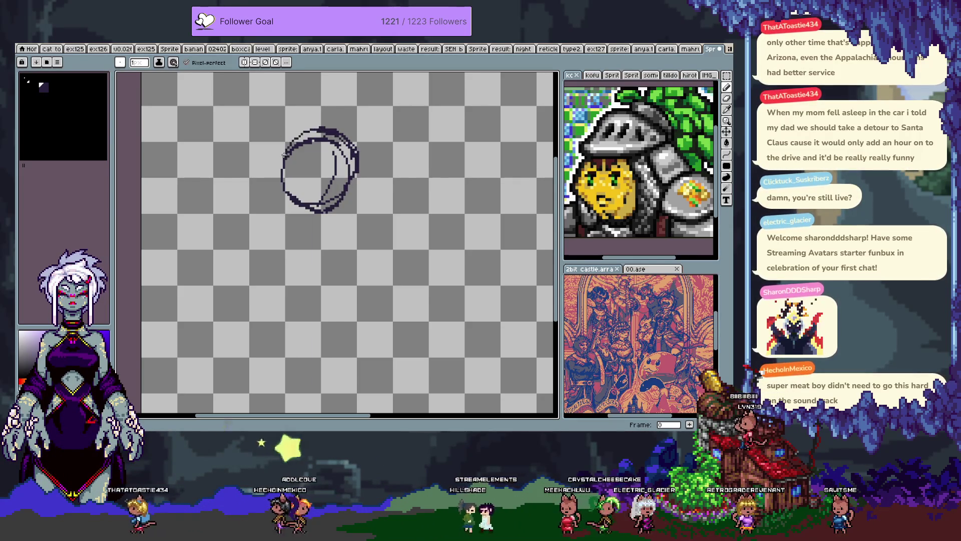
{"action": "left_click_drag", "start_coordinate": [282, 161], "coordinate": [279, 141]}
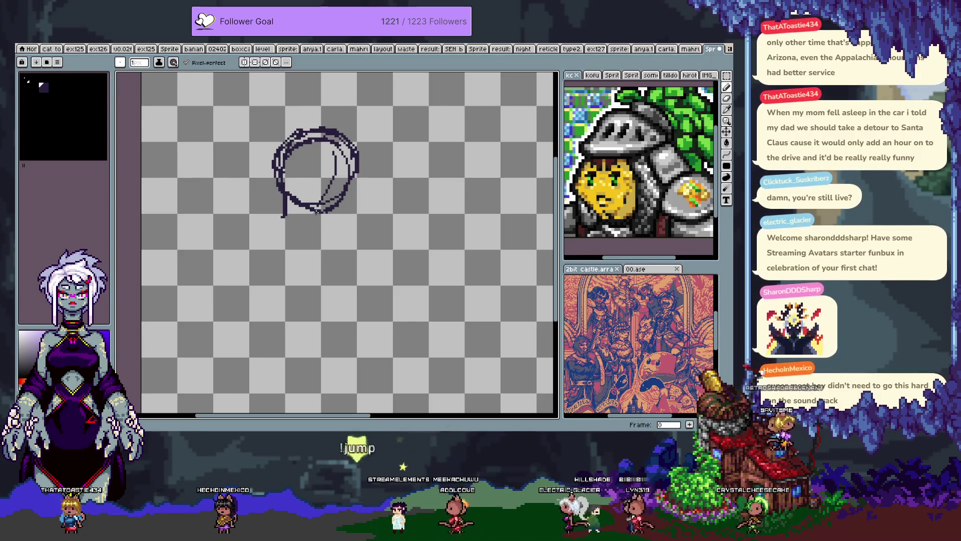
{"action": "left_click", "coordinate": [320, 218]}
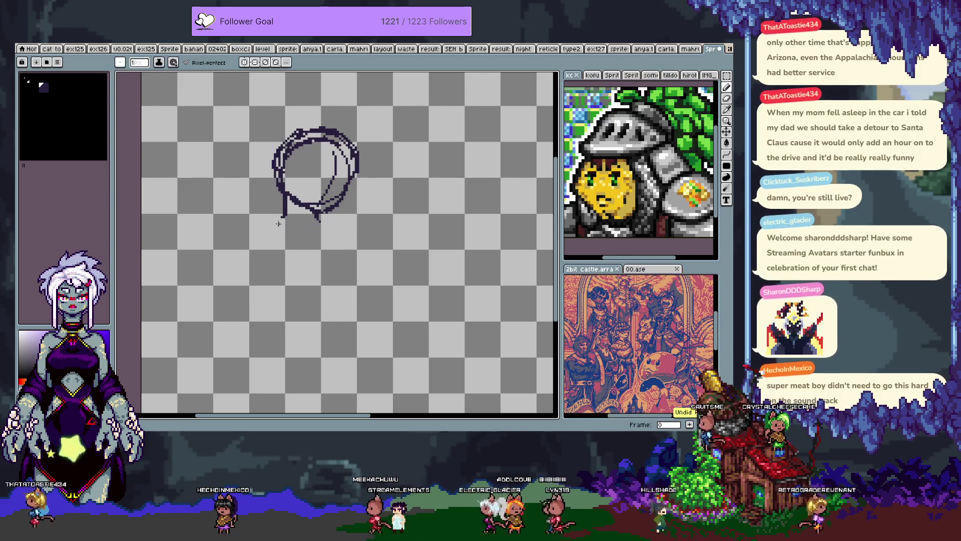
{"action": "left_click", "coordinate": [274, 229], "text": "shift"}
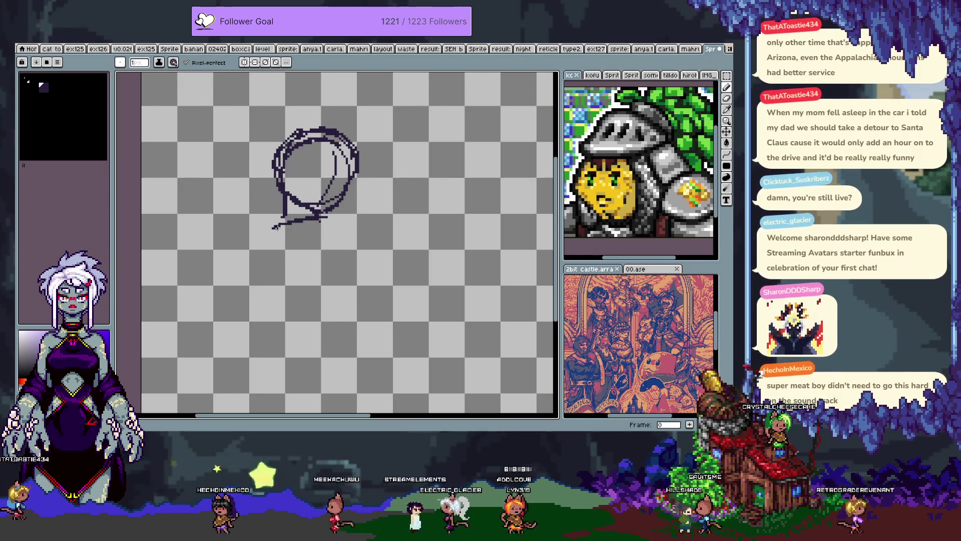
{"action": "mouse_move", "coordinate": [267, 231]}
{"action": "left_mouse_down"}
{"action": "mouse_move", "coordinate": [269, 276]}
{"action": "mouse_move", "coordinate": [294, 310]}
{"action": "left_mouse_up"}
{"action": "key", "text": "ctrl+z"}
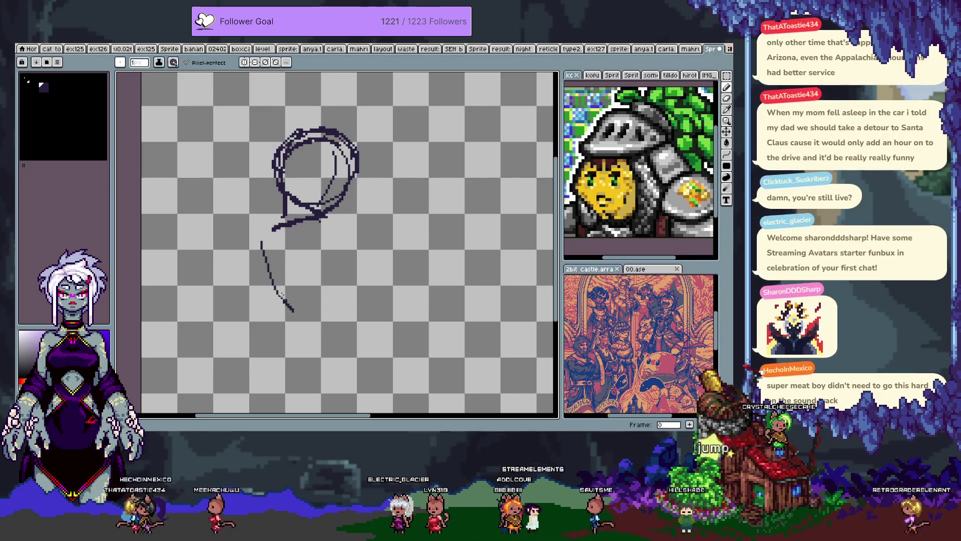
{"action": "left_click_drag", "start_coordinate": [347, 211], "coordinate": [371, 284]}
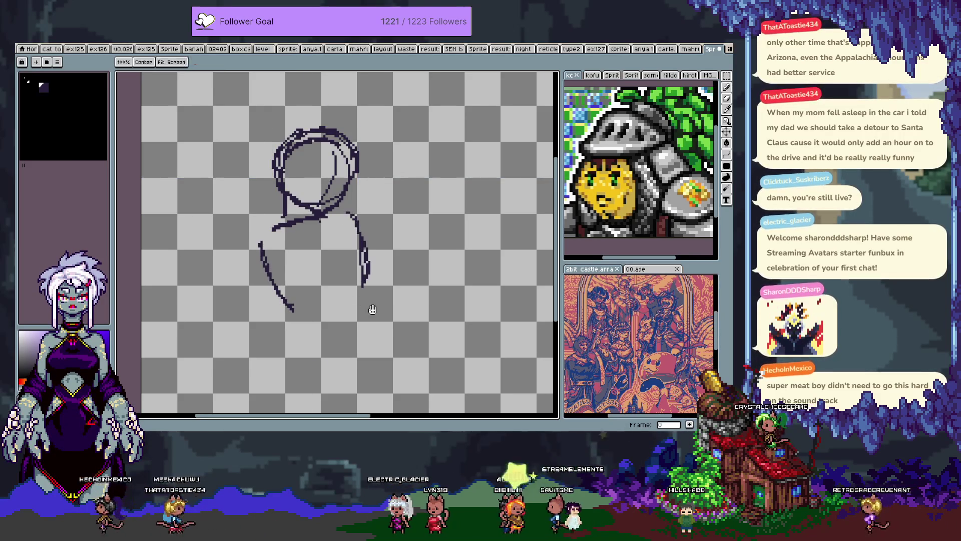
{"action": "scroll", "coordinate": [320, 244], "scroll_direction": "down", "scroll_amount": 2}
Step: Shift the whole sketch slightly left and trim the lower end of the right torso stroke
{"action": "key", "text": "ctrl+a"}
{"action": "left_click_drag", "start_coordinate": [326, 247], "coordinate": [306, 228]}
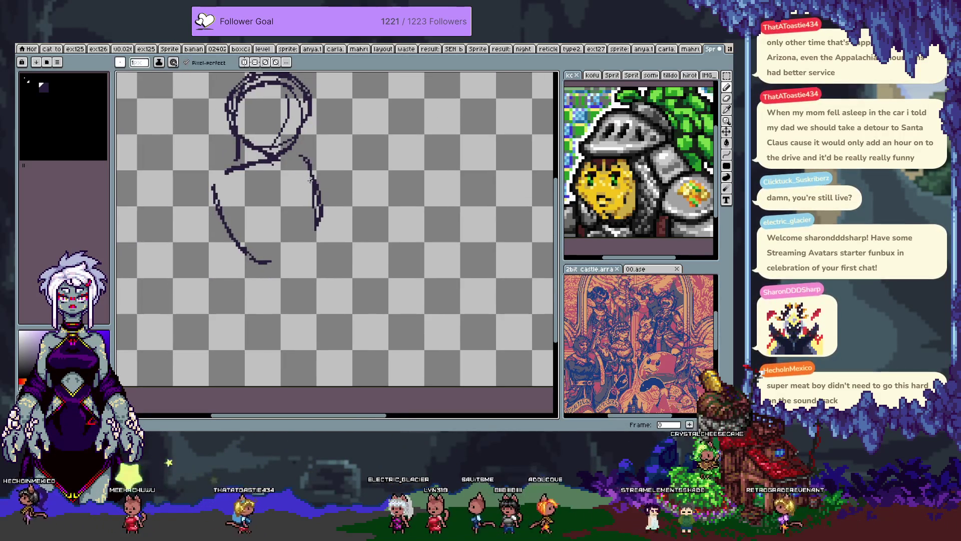
{"action": "key", "text": "e"}
{"action": "left_click_drag", "start_coordinate": [317, 206], "coordinate": [318, 228]}
{"action": "key", "text": "b"}
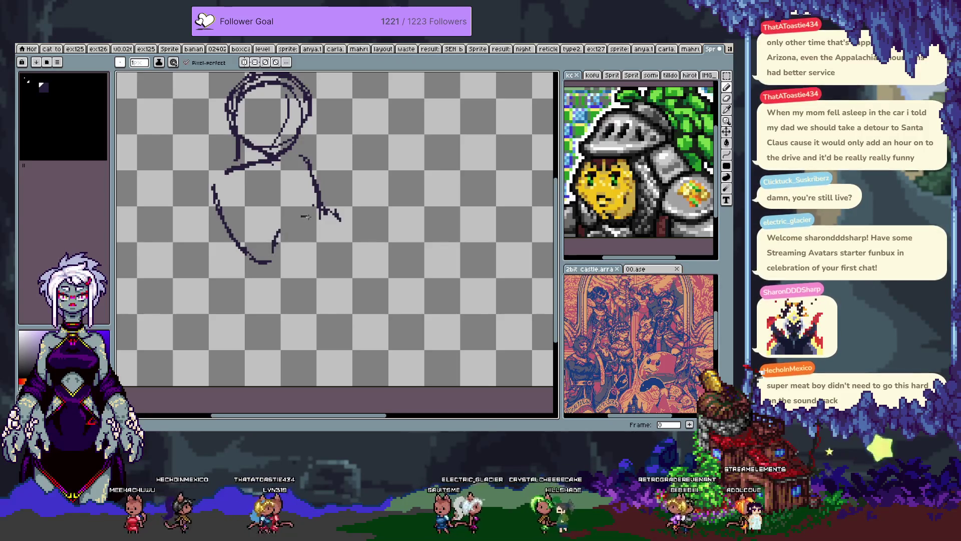
{"action": "key", "text": "e"}
{"action": "key", "text": "b"}
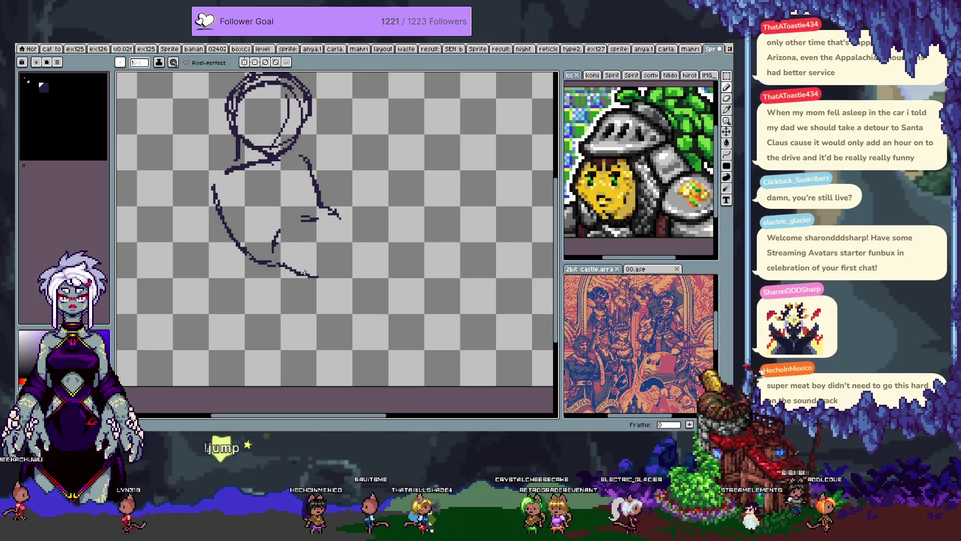
{"action": "key", "text": "ctrl+z"}
Step: Extend the lower torso curve and draw the outstretched arm out to the right
{"action": "left_click_drag", "start_coordinate": [300, 273], "coordinate": [312, 290]}
{"action": "left_click_drag", "start_coordinate": [340, 217], "coordinate": [352, 209]}
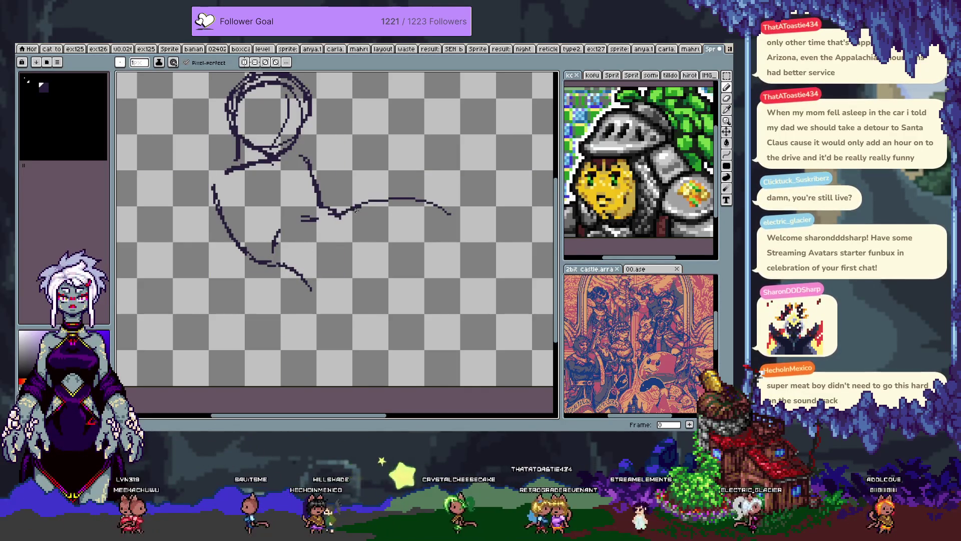
{"action": "mouse_move", "coordinate": [389, 203]}
{"action": "left_mouse_down"}
{"action": "mouse_move", "coordinate": [402, 201]}
{"action": "mouse_move", "coordinate": [438, 228]}
{"action": "left_mouse_up"}
{"action": "key", "text": "e"}
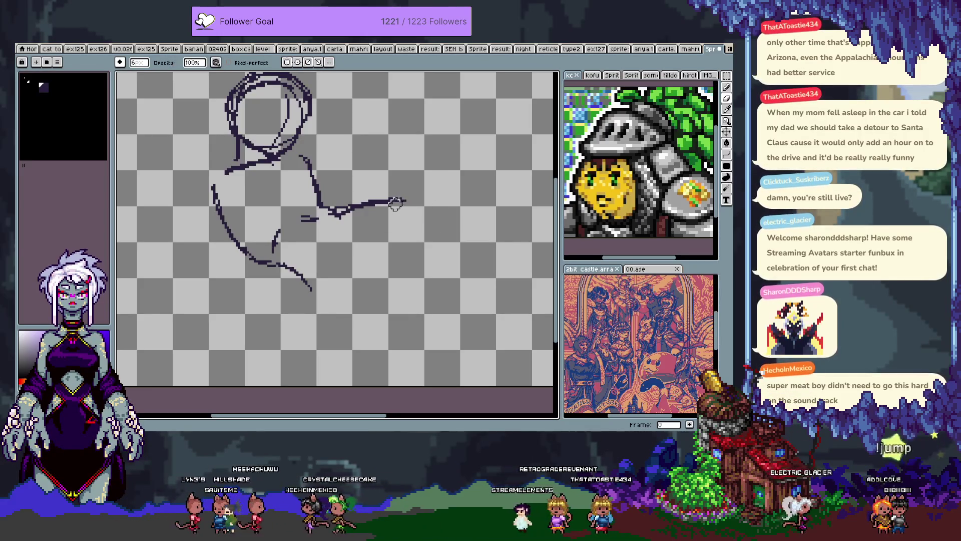
{"action": "key", "text": "b"}
{"action": "key", "text": "ctrl+z"}
{"action": "scroll", "coordinate": [371, 225], "scroll_direction": "down", "scroll_amount": 1}
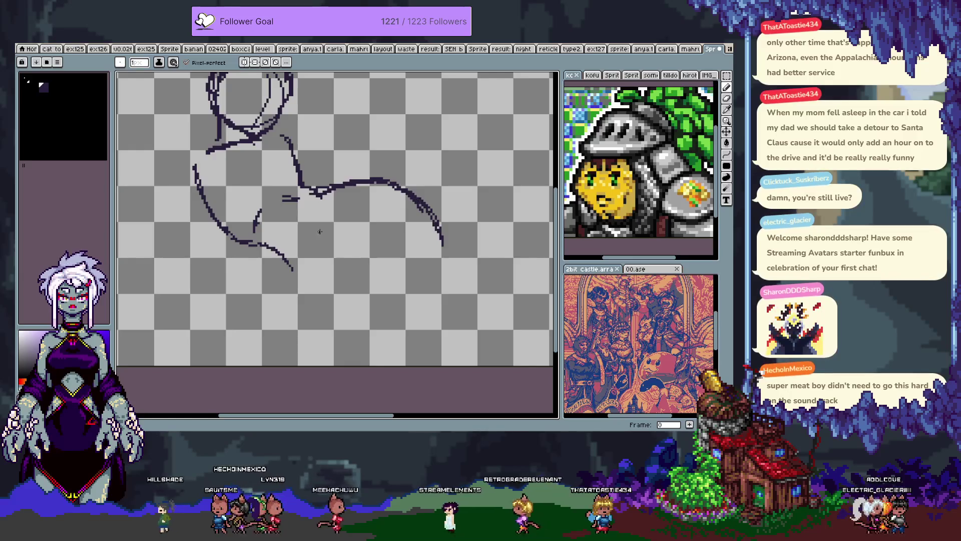
{"action": "scroll", "coordinate": [321, 230], "scroll_direction": "left", "scroll_amount": 1}
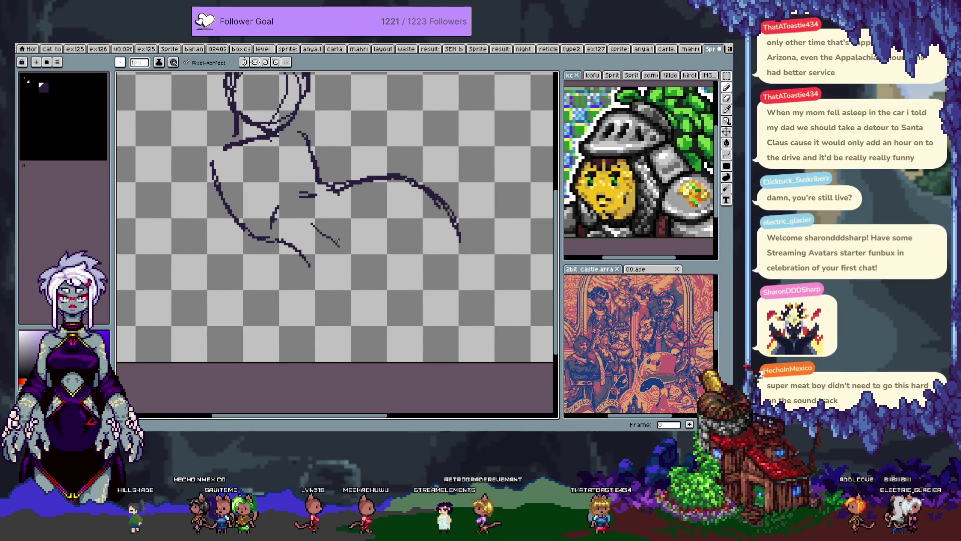
{"action": "key", "text": "ctrl+z"}
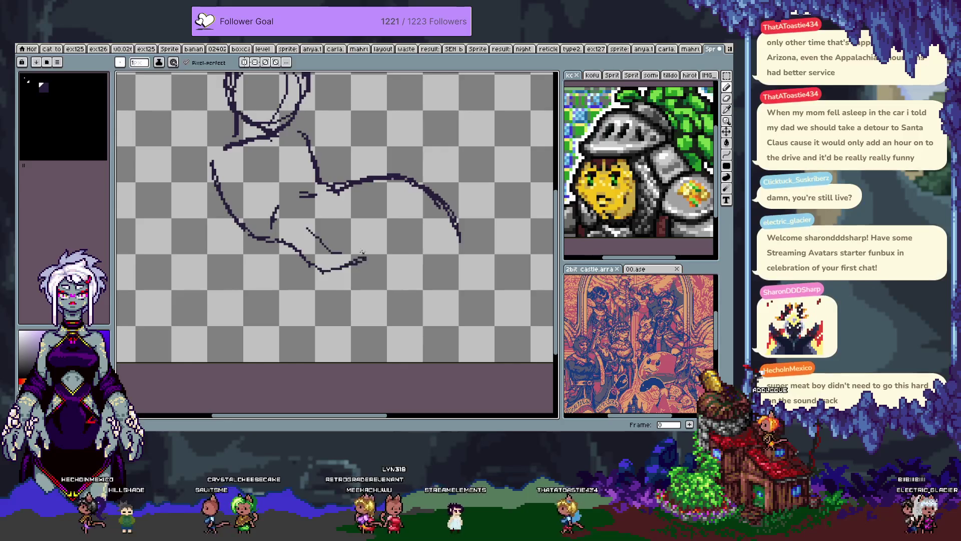
{"action": "key", "text": "ctrl+z"}
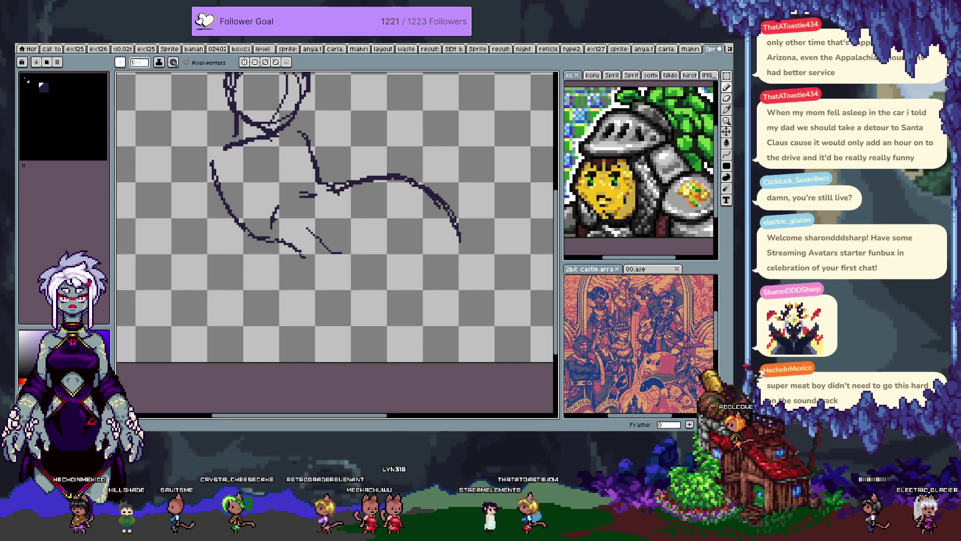
Step: Extend the lower body lines and clean up where the torso curve meets the arm
{"action": "left_click_drag", "start_coordinate": [303, 257], "coordinate": [313, 272]}
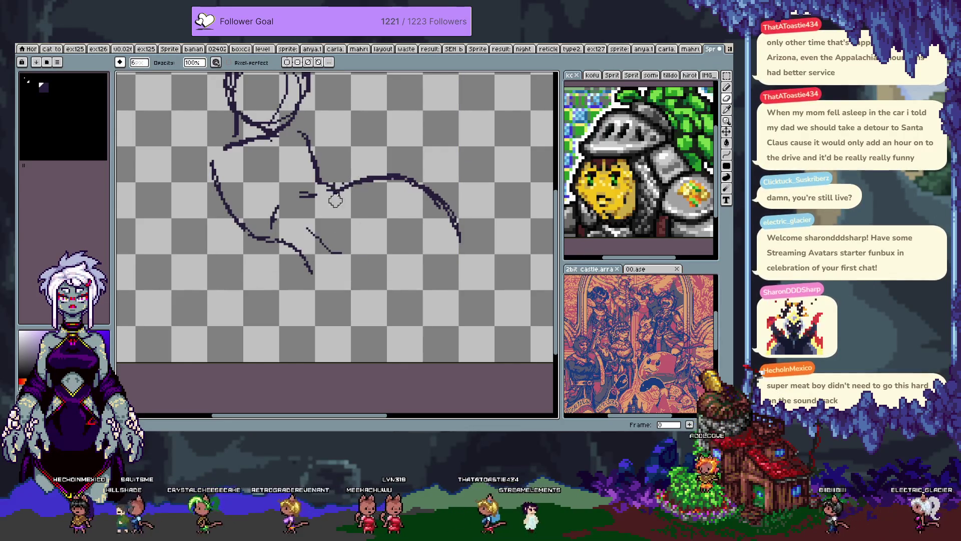
{"action": "mouse_move", "coordinate": [323, 185]}
{"action": "left_mouse_down"}
{"action": "mouse_move", "coordinate": [317, 154]}
{"action": "mouse_move", "coordinate": [330, 185]}
{"action": "left_mouse_up"}
{"action": "key", "text": "b"}
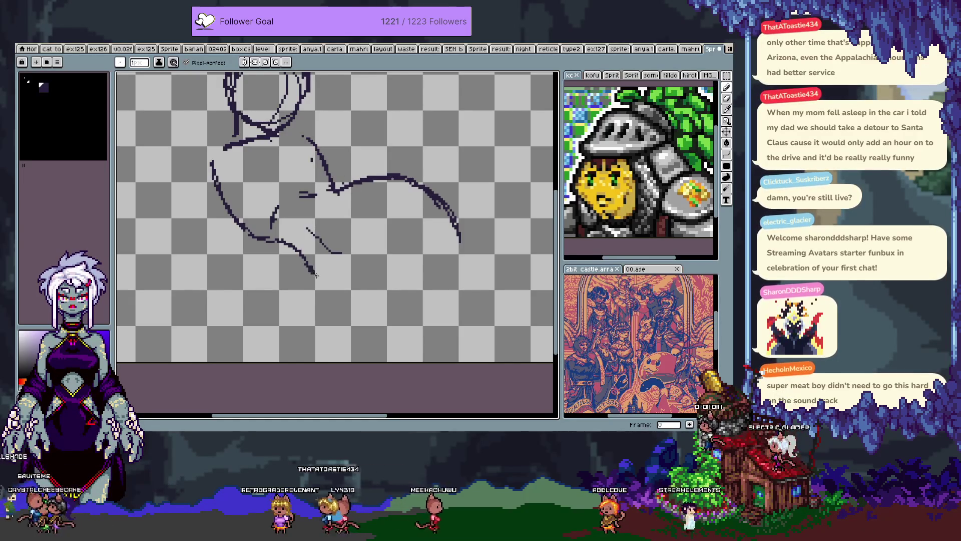
{"action": "mouse_move", "coordinate": [311, 269]}
{"action": "left_mouse_down"}
{"action": "mouse_move", "coordinate": [321, 278]}
{"action": "mouse_move", "coordinate": [364, 269]}
{"action": "left_mouse_up"}
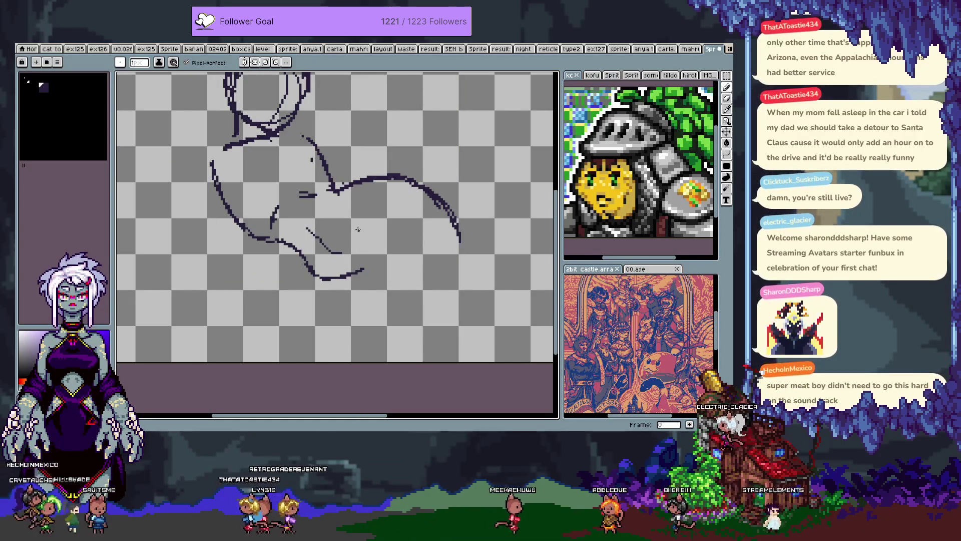
{"action": "left_click_drag", "start_coordinate": [334, 190], "coordinate": [359, 262]}
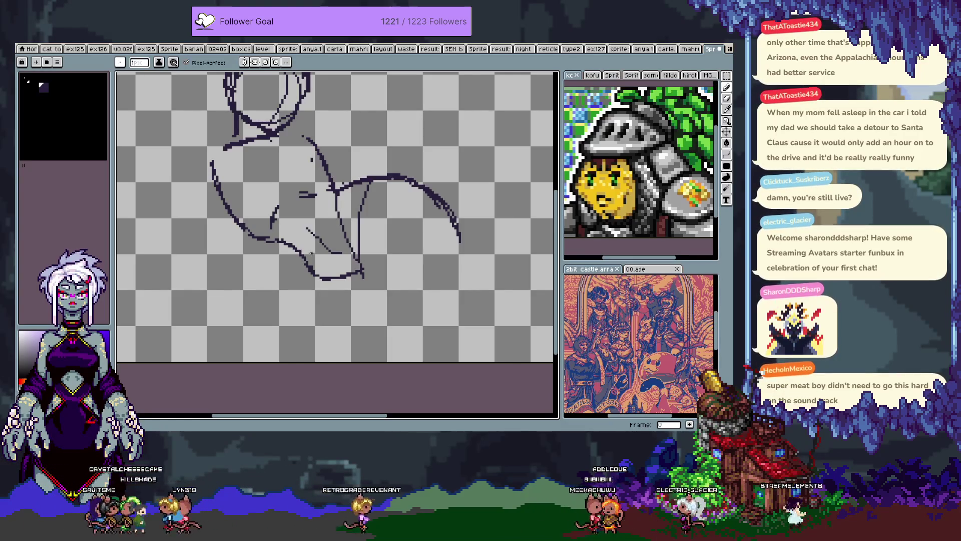
{"action": "left_click_drag", "start_coordinate": [307, 261], "coordinate": [373, 271]}
{"action": "key", "text": "e"}
{"action": "key", "text": "b"}
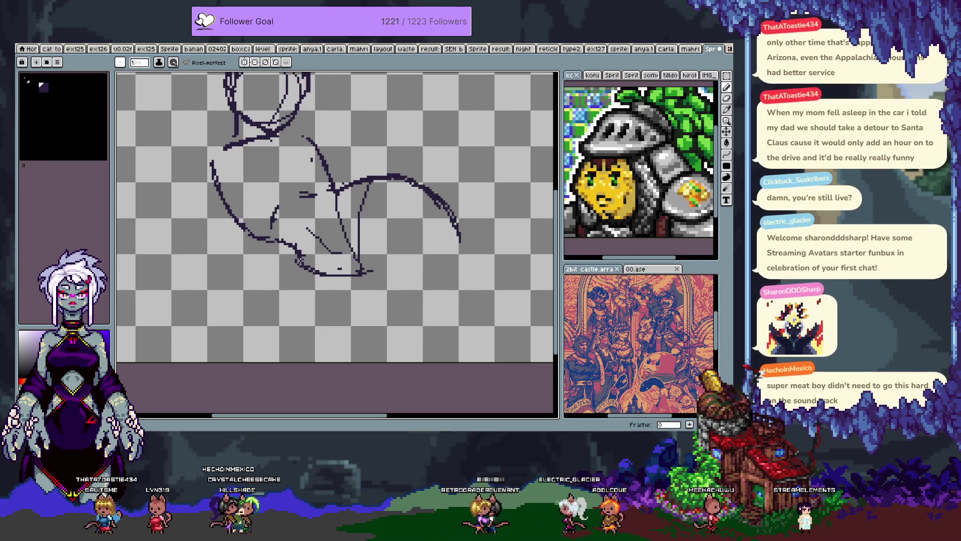
Step: Erase the lower curve and vertical stroke ends, then redraft the short bottom stroke
{"action": "key", "text": "v"}
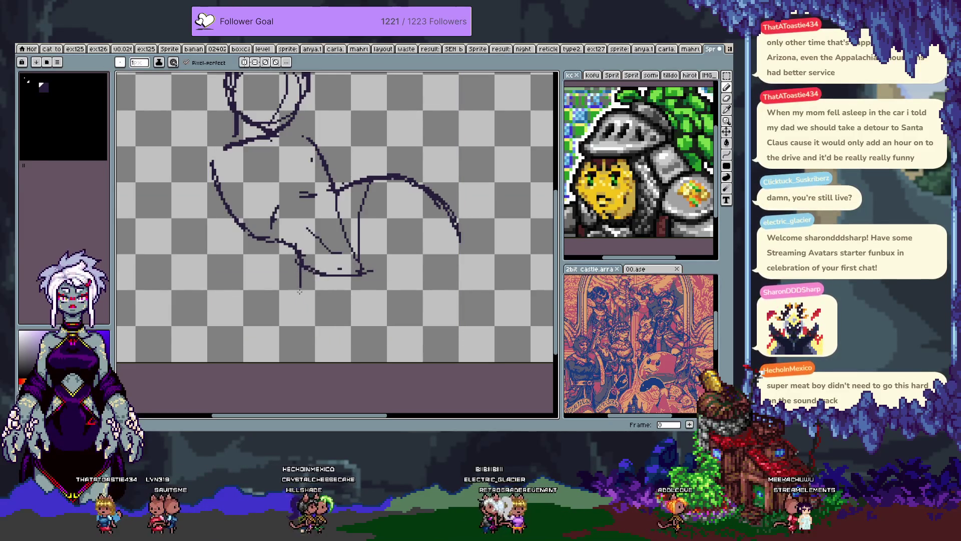
{"action": "mouse_move", "coordinate": [301, 248]}
{"action": "left_mouse_down"}
{"action": "mouse_move", "coordinate": [301, 295]}
{"action": "mouse_move", "coordinate": [295, 287]}
{"action": "left_mouse_up"}
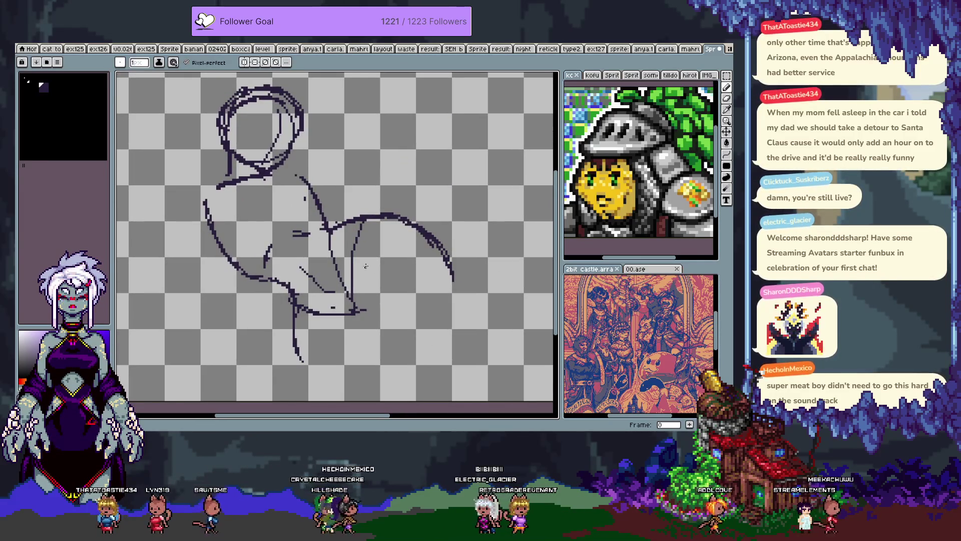
{"action": "mouse_move", "coordinate": [357, 309]}
{"action": "left_mouse_down"}
{"action": "mouse_move", "coordinate": [330, 313]}
{"action": "mouse_move", "coordinate": [345, 288]}
{"action": "mouse_move", "coordinate": [337, 236]}
{"action": "mouse_move", "coordinate": [345, 281]}
{"action": "mouse_move", "coordinate": [352, 232]}
{"action": "left_mouse_up"}
{"action": "left_click_drag", "start_coordinate": [300, 357], "coordinate": [290, 303]}
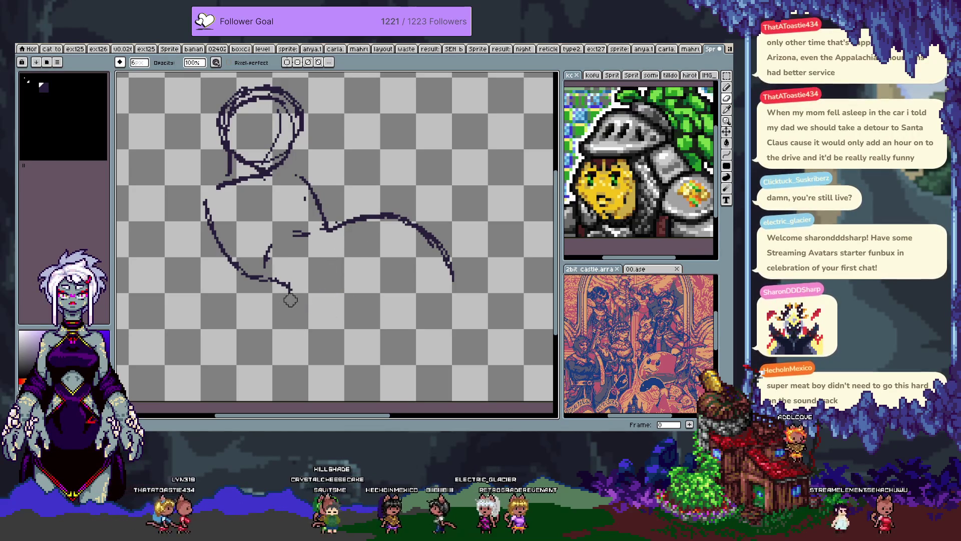
{"action": "key", "text": "b"}
{"action": "left_click_drag", "start_coordinate": [344, 292], "coordinate": [311, 301]}
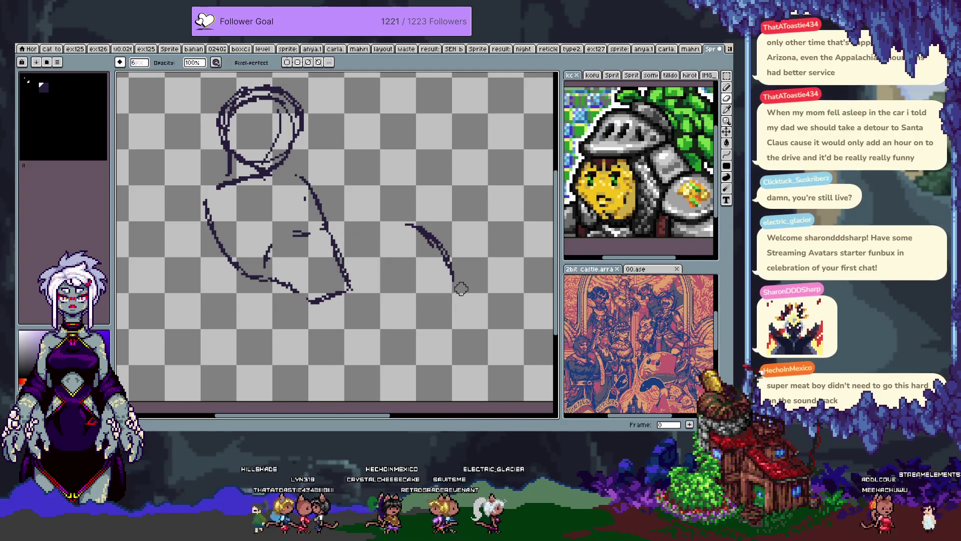
{"action": "key", "text": "ctrl+z"}
{"action": "key", "text": "b"}
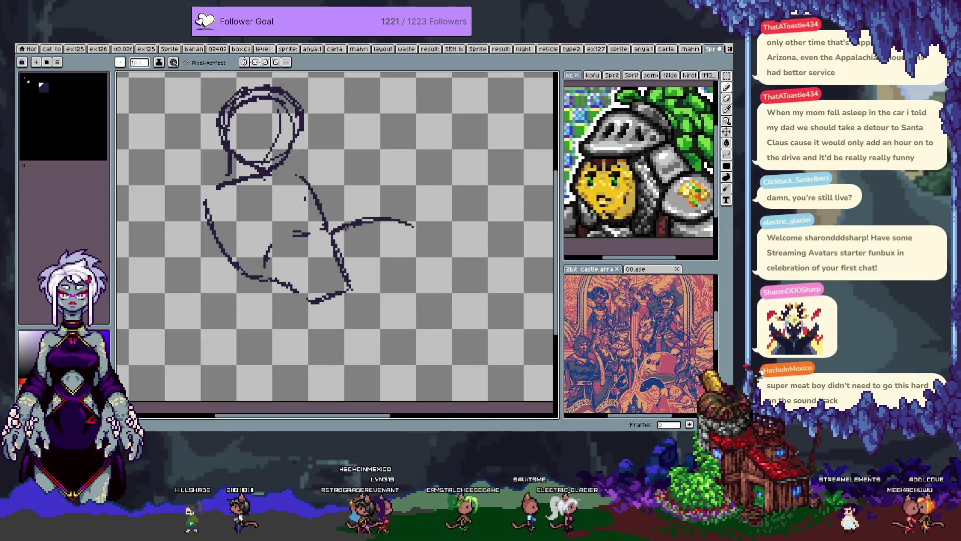
Step: Draw a flatter bottom line to the right and a short leg stub below the junction
{"action": "scroll", "coordinate": [338, 231], "scroll_direction": "down", "scroll_amount": 2}
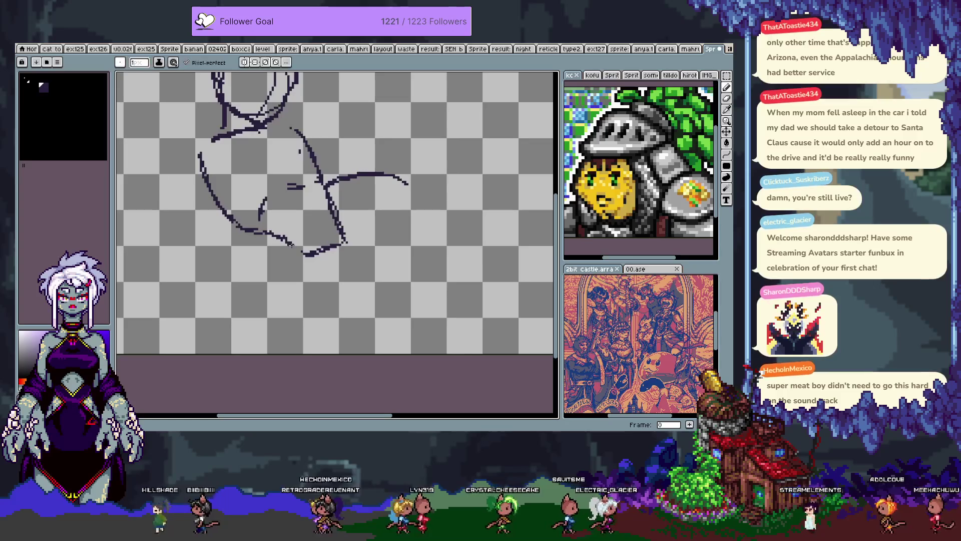
{"action": "left_click_drag", "start_coordinate": [285, 242], "coordinate": [311, 263]}
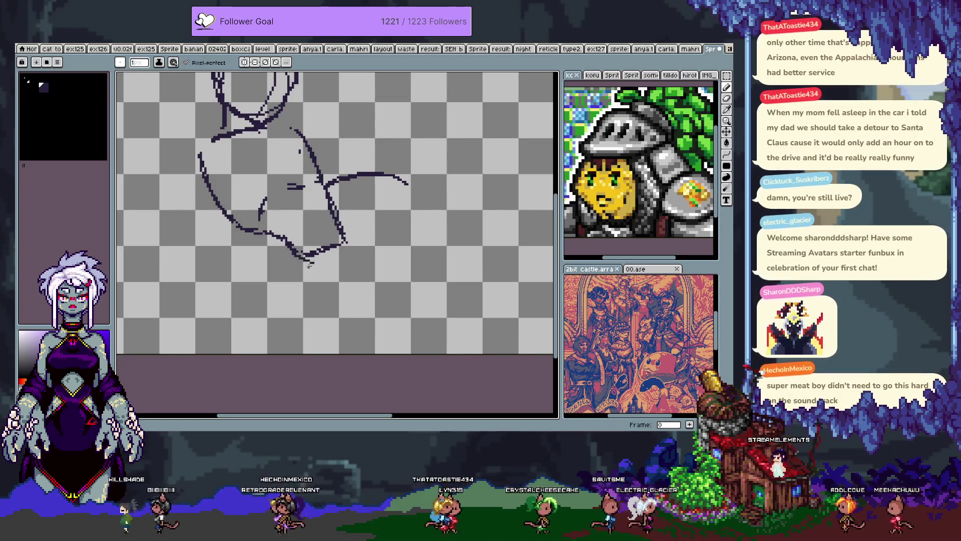
{"action": "mouse_move", "coordinate": [306, 263]}
{"action": "left_mouse_down"}
{"action": "mouse_move", "coordinate": [371, 281]}
{"action": "mouse_move", "coordinate": [375, 267]}
{"action": "left_mouse_up"}
{"action": "key", "text": "ctrl+z"}
{"action": "key", "text": "ctrl+z"}
{"action": "left_click_drag", "start_coordinate": [303, 263], "coordinate": [386, 260]}
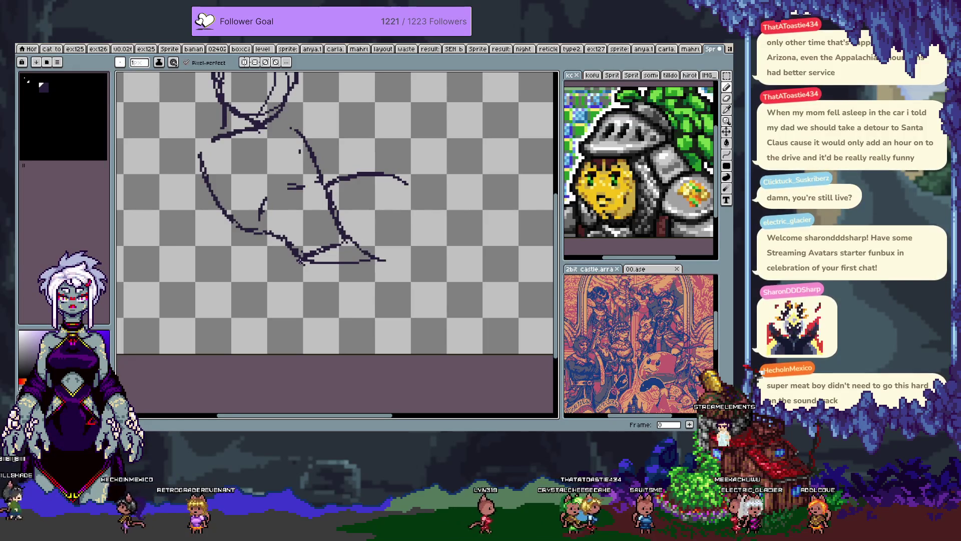
{"action": "left_click_drag", "start_coordinate": [302, 262], "coordinate": [321, 332]}
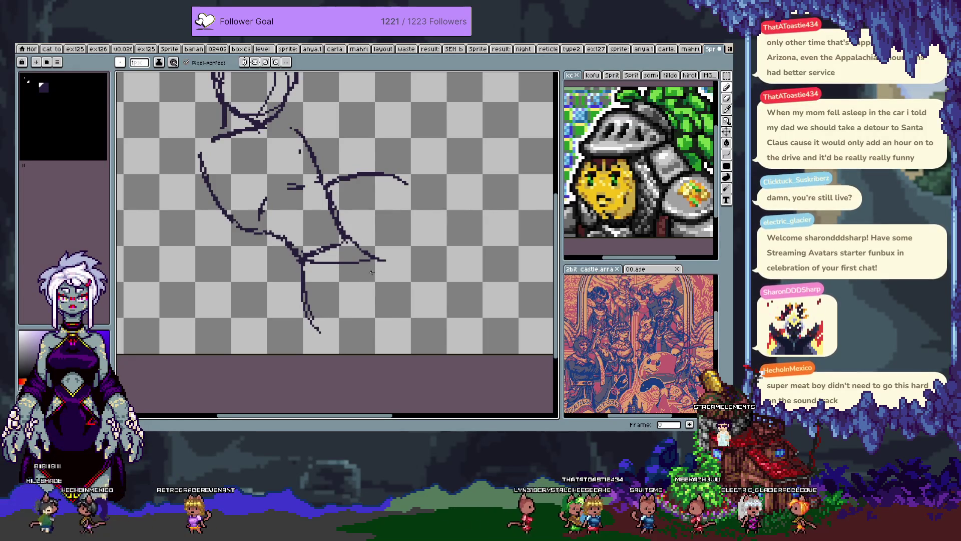
{"action": "key", "text": "ctrl+z"}
{"action": "key", "text": "ctrl+z"}
{"action": "left_click_drag", "start_coordinate": [302, 261], "coordinate": [305, 284]}
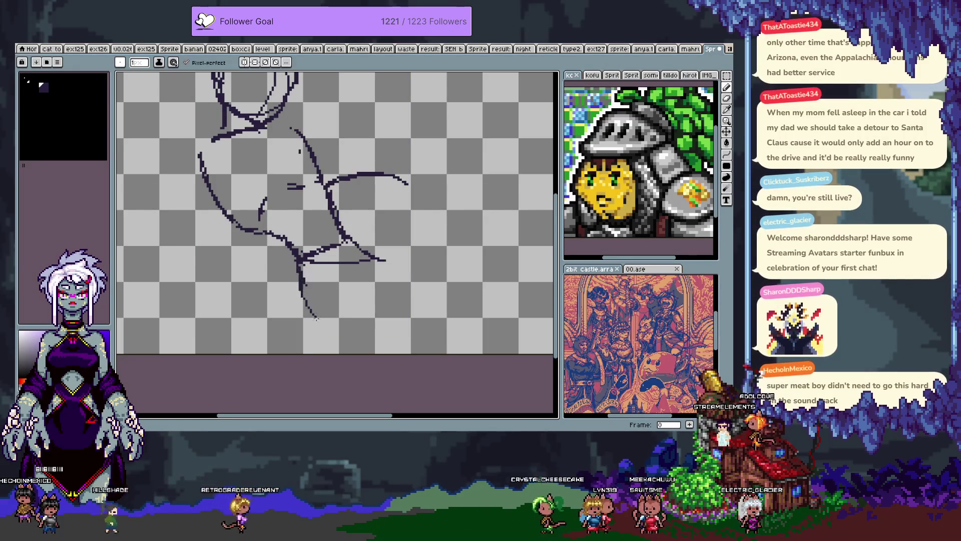
{"action": "scroll", "coordinate": [343, 271], "scroll_direction": "up", "scroll_amount": 2}
Step: Lasso-select the arm and leg strokes and delete them
{"action": "key", "text": "q"}
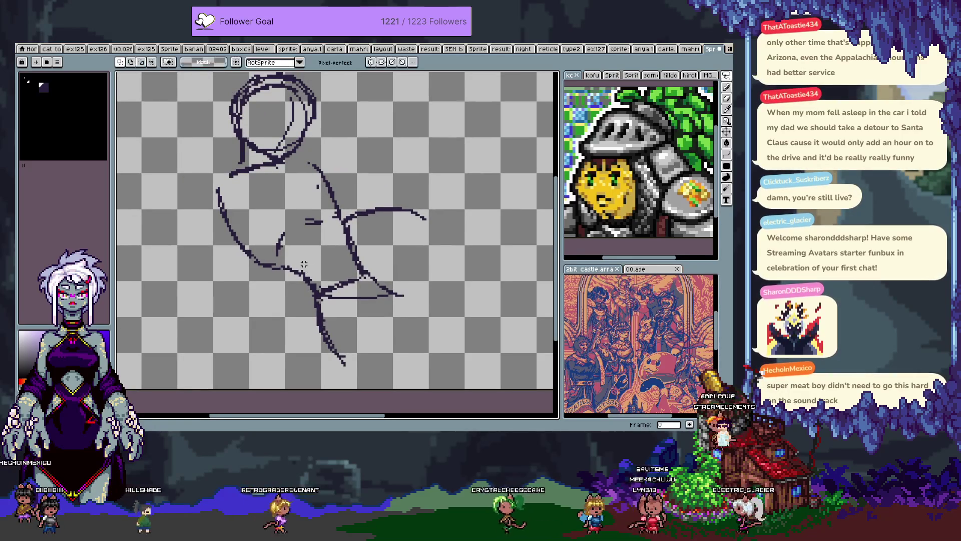
{"action": "mouse_move", "coordinate": [270, 301]}
{"action": "left_mouse_down"}
{"action": "mouse_move", "coordinate": [378, 397]}
{"action": "mouse_move", "coordinate": [370, 260]}
{"action": "mouse_move", "coordinate": [320, 250]}
{"action": "mouse_move", "coordinate": [300, 280]}
{"action": "mouse_move", "coordinate": [314, 309]}
{"action": "mouse_move", "coordinate": [302, 314]}
{"action": "mouse_move", "coordinate": [373, 277]}
{"action": "mouse_move", "coordinate": [395, 298]}
{"action": "mouse_move", "coordinate": [369, 271]}
{"action": "left_mouse_up"}
{"action": "key", "text": "ctrl+d"}
{"action": "key", "text": "e"}
{"action": "key", "text": "l"}
{"action": "left_click_drag", "start_coordinate": [358, 192], "coordinate": [264, 356]}
{"action": "key", "text": "m"}
{"action": "left_click_drag", "start_coordinate": [345, 186], "coordinate": [505, 391]}
{"action": "key", "text": "Delete"}
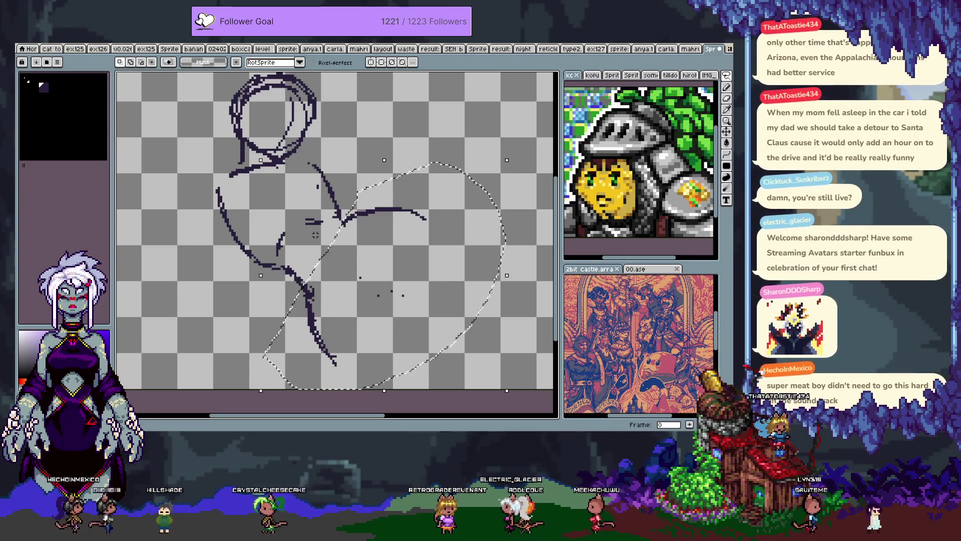
{"action": "left_click_drag", "start_coordinate": [260, 235], "coordinate": [340, 368]}
{"action": "key", "text": "Delete"}
Step: Erase the leftover tail of the lower stroke and return to the Pencil
{"action": "key", "text": "h"}
{"action": "left_click_drag", "start_coordinate": [314, 233], "coordinate": [310, 219]}
{"action": "key", "text": "b"}
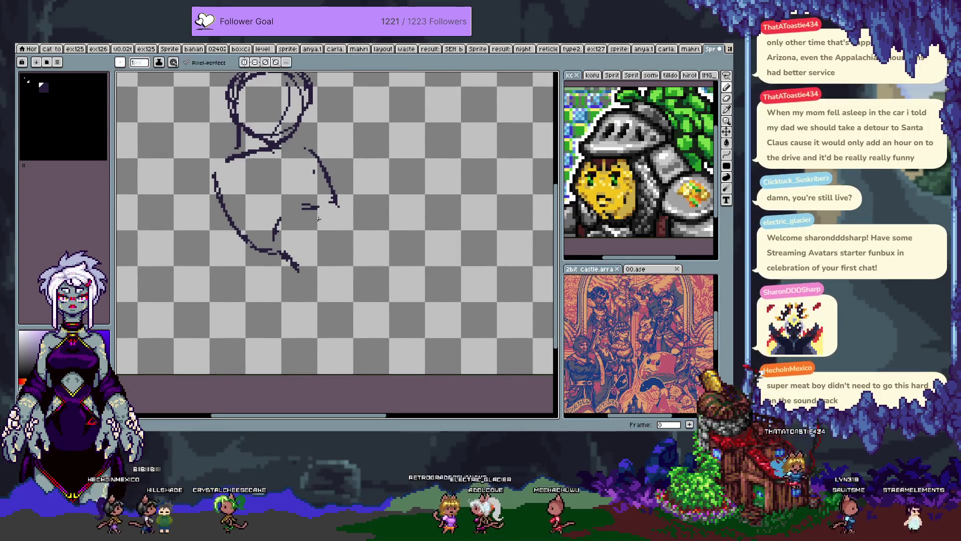
{"action": "key", "text": "e"}
{"action": "mouse_move", "coordinate": [297, 268]}
{"action": "left_mouse_down"}
{"action": "mouse_move", "coordinate": [255, 247]}
{"action": "mouse_move", "coordinate": [312, 275]}
{"action": "left_mouse_up"}
{"action": "key", "text": "b"}
{"action": "key", "text": "h"}
{"action": "key", "text": "b"}
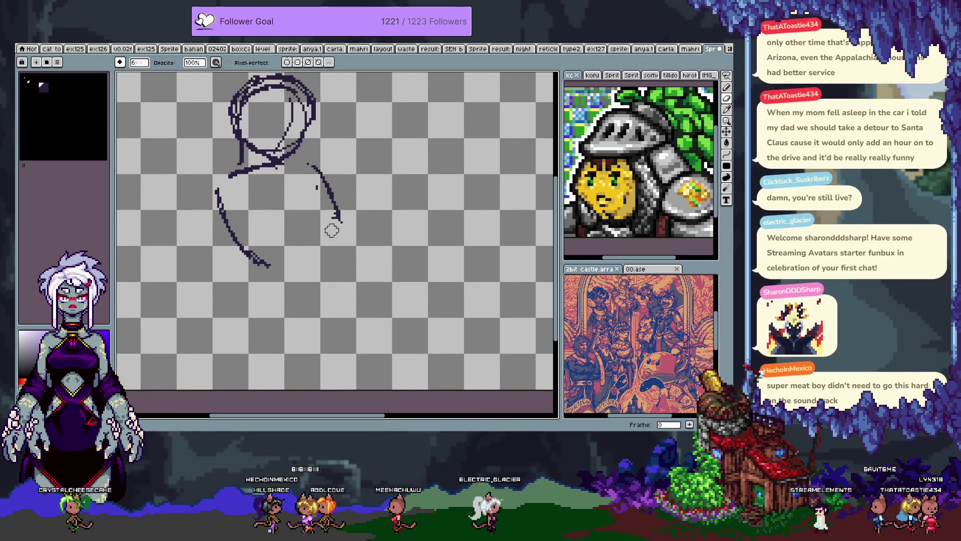
{"action": "key", "text": "b"}
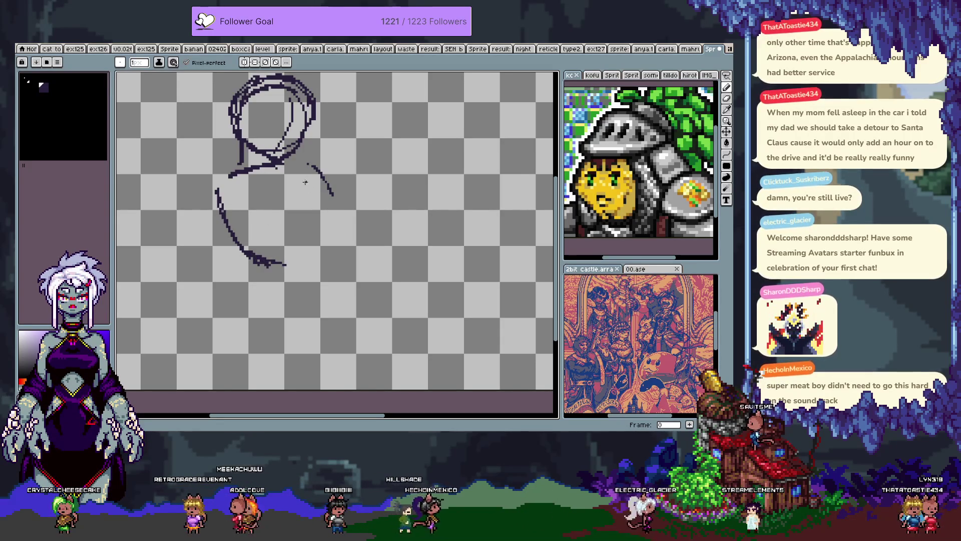
Step: Sketch a thin diagonal torso line below the head and trim the short upper-right line
{"action": "key", "text": "e"}
{"action": "key", "text": "b"}
{"action": "mouse_move", "coordinate": [258, 187]}
{"action": "left_mouse_down"}
{"action": "mouse_move", "coordinate": [284, 224]}
{"action": "mouse_move", "coordinate": [360, 269]}
{"action": "left_mouse_up"}
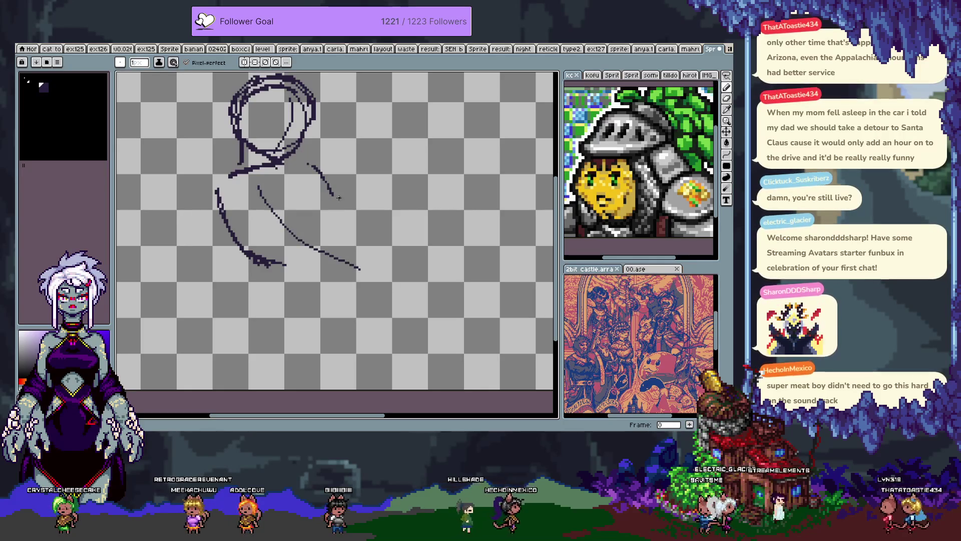
{"action": "key", "text": "e"}
{"action": "mouse_move", "coordinate": [335, 198]}
{"action": "left_mouse_down"}
{"action": "mouse_move", "coordinate": [308, 164]}
{"action": "mouse_move", "coordinate": [344, 220]}
{"action": "left_mouse_up"}
{"action": "key", "text": "b"}
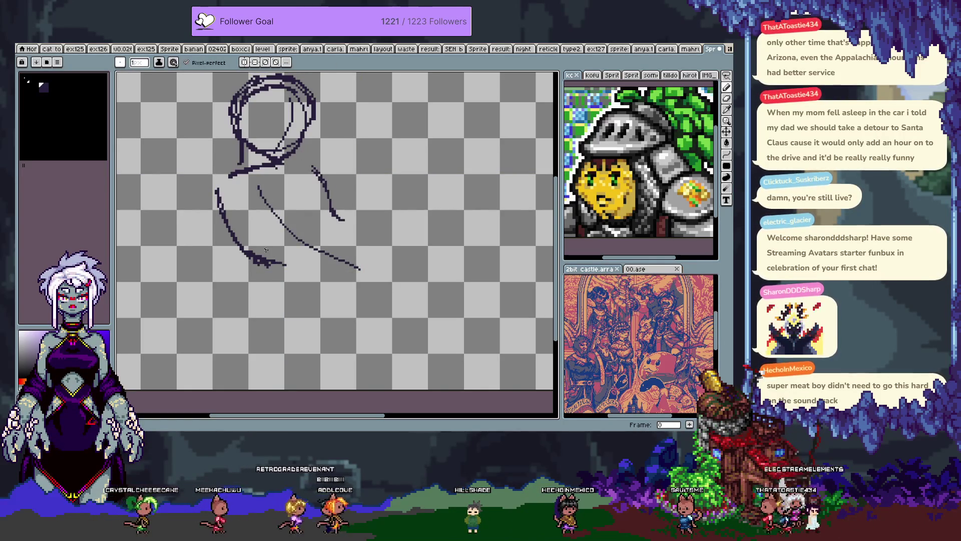
{"action": "left_click_drag", "start_coordinate": [267, 253], "coordinate": [338, 289]}
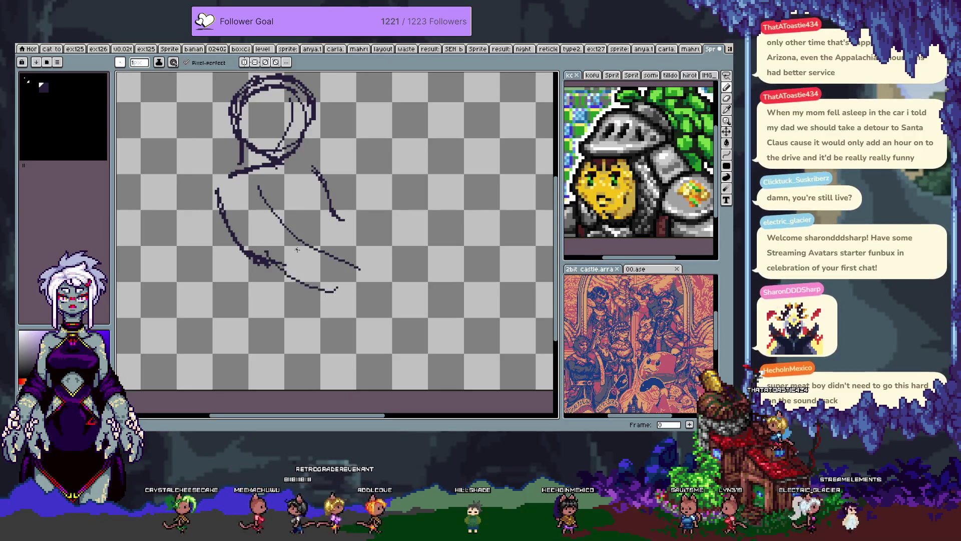
{"action": "key", "text": "ctrl+z"}
{"action": "key", "text": "ctrl+z"}
{"action": "key", "text": "e"}
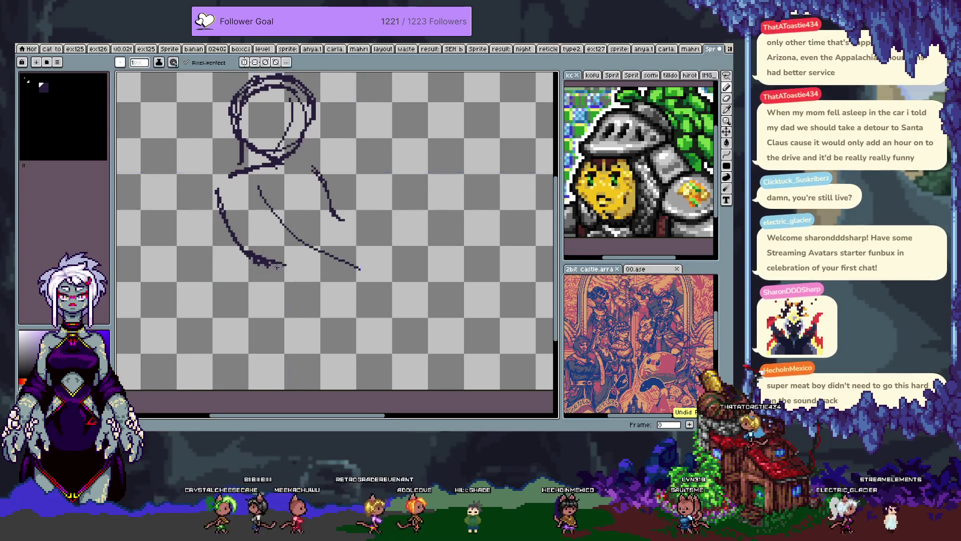
{"action": "key", "text": "b"}
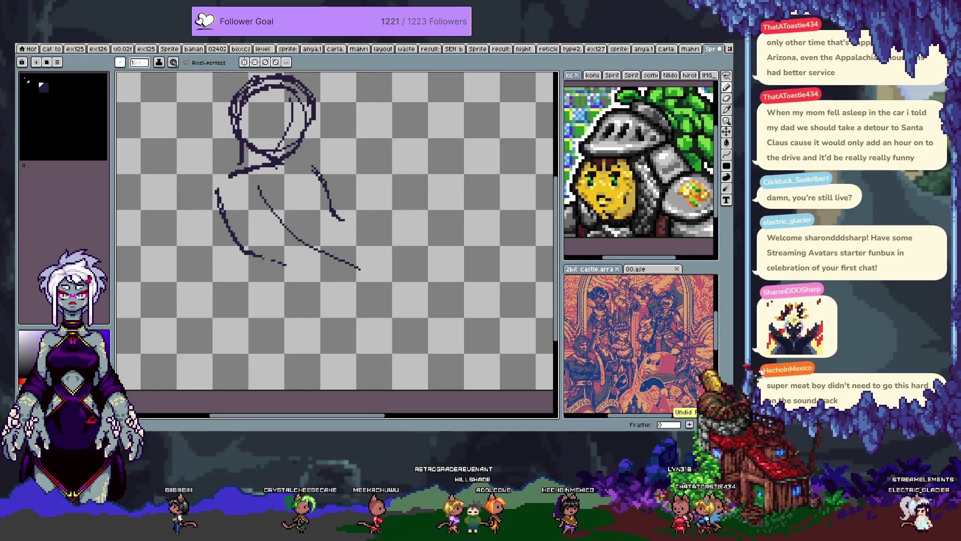
Step: Redraw the figure's lower line and add a long stroke to the right of the torso
{"action": "left_click_drag", "start_coordinate": [287, 269], "coordinate": [323, 285]}
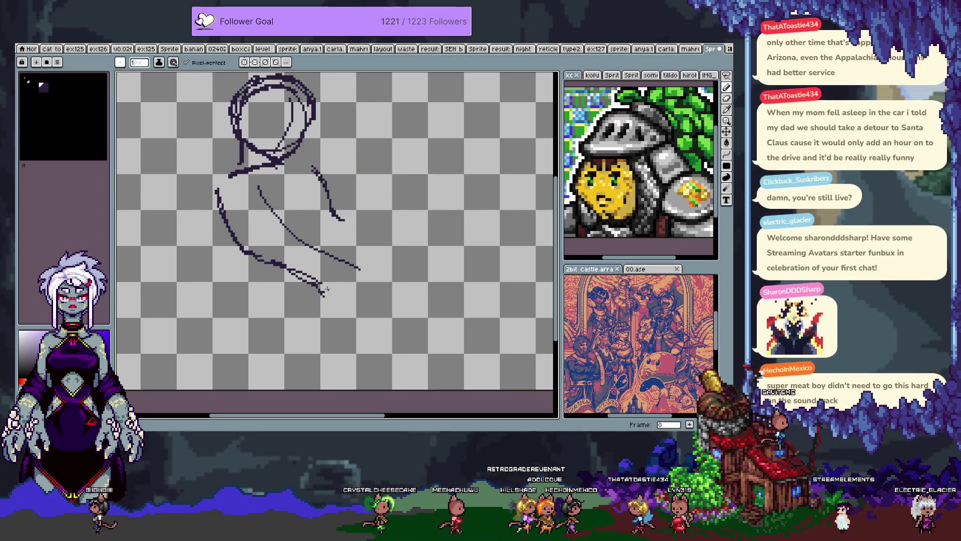
{"action": "left_click_drag", "start_coordinate": [262, 257], "coordinate": [297, 284]}
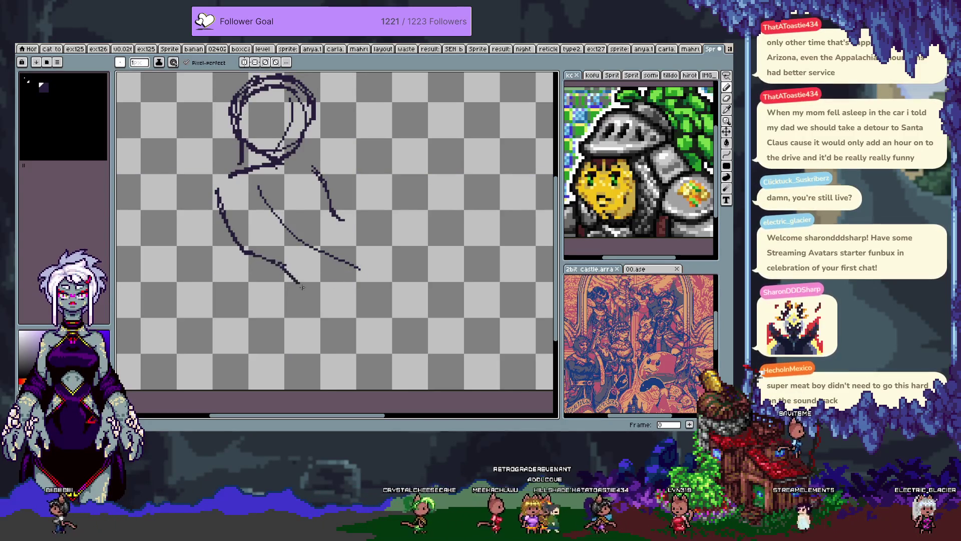
{"action": "key", "text": "ctrl+z"}
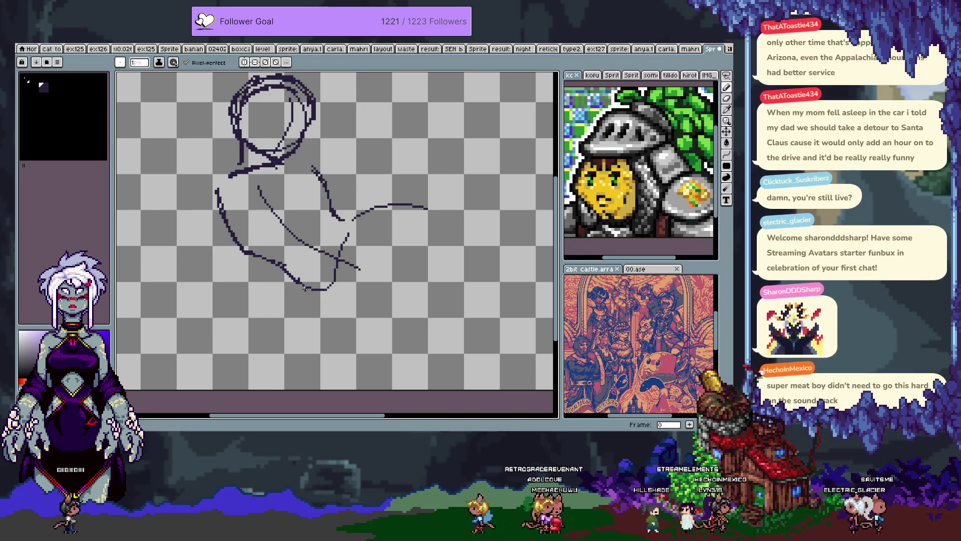
{"action": "key", "text": "ctrl+z"}
{"action": "left_click_drag", "start_coordinate": [304, 290], "coordinate": [332, 316]}
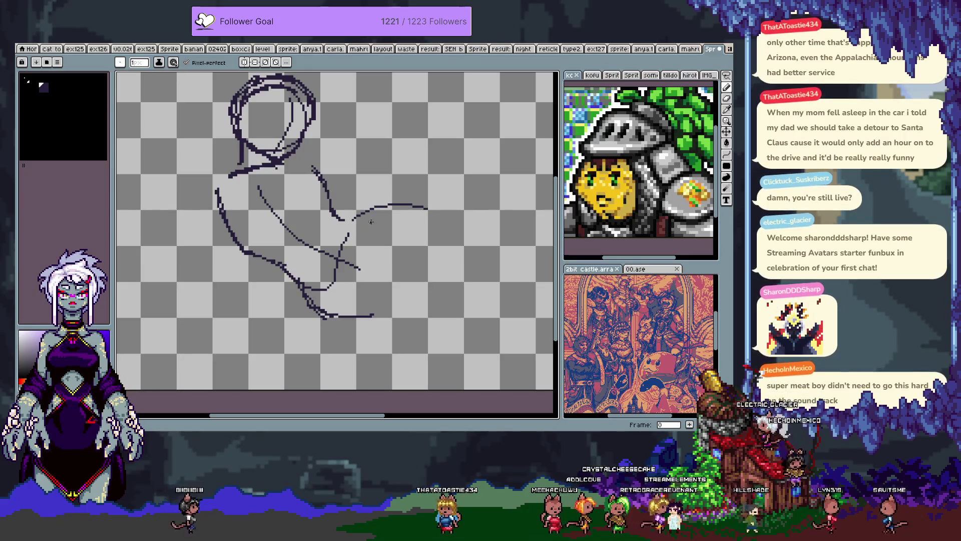
{"action": "left_click_drag", "start_coordinate": [356, 222], "coordinate": [387, 315]}
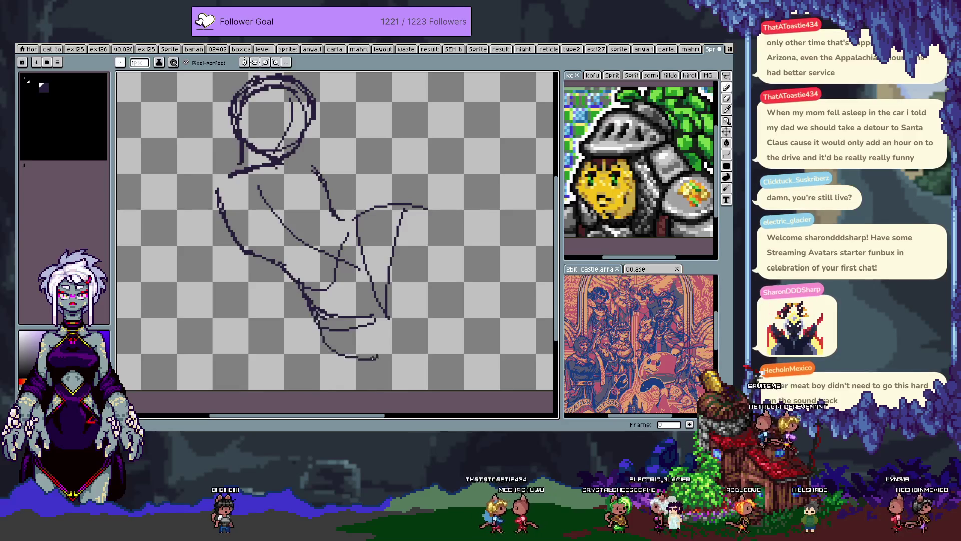
{"action": "left_click_drag", "start_coordinate": [322, 315], "coordinate": [340, 337]}
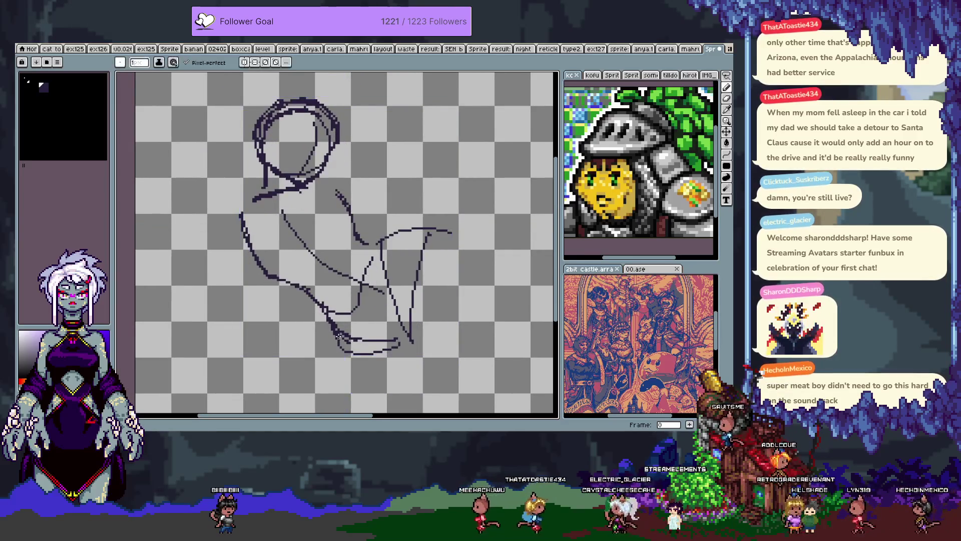
{"action": "left_click_drag", "start_coordinate": [393, 366], "coordinate": [346, 303]}
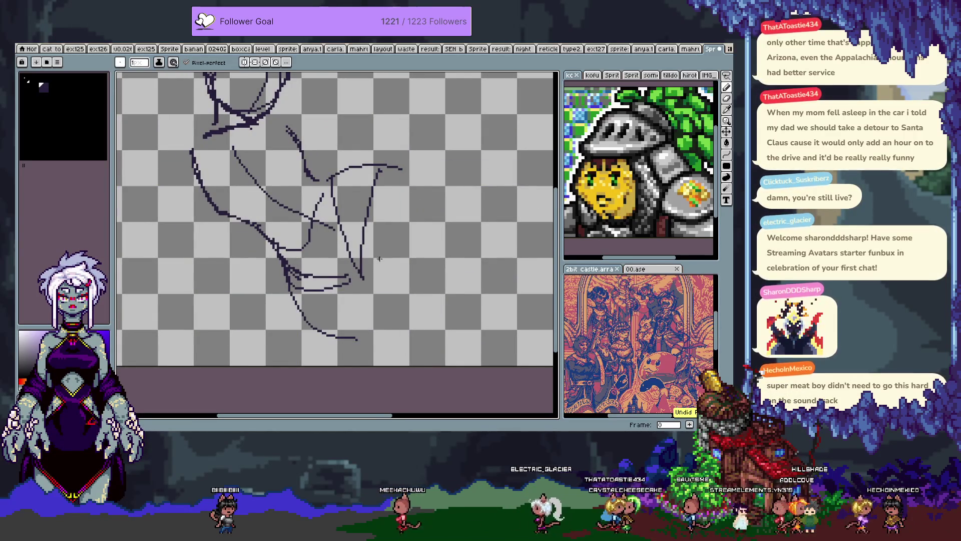
Step: Reinforce the arm curve downward and erase the start of the right-hand stroke
{"action": "key", "text": "ctrl+z"}
{"action": "left_click_drag", "start_coordinate": [359, 265], "coordinate": [458, 313]}
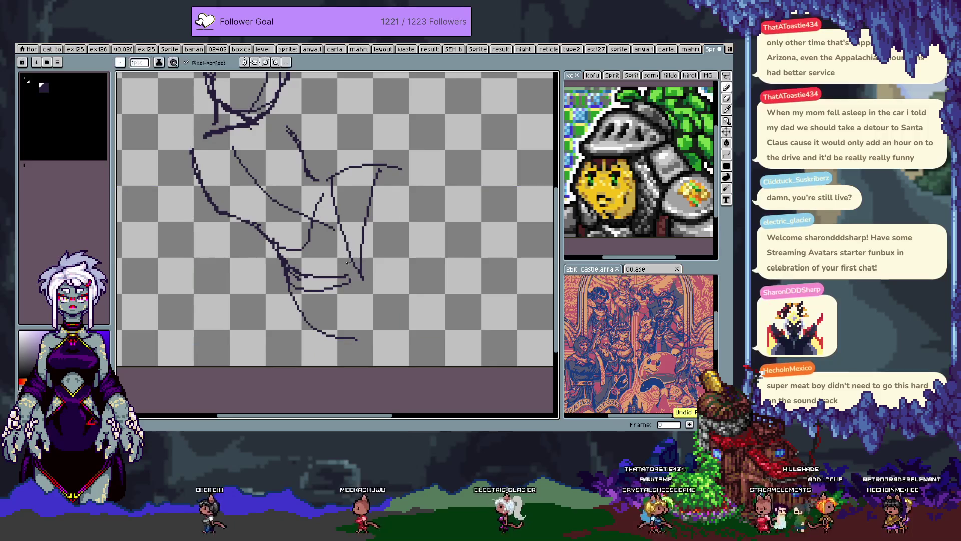
{"action": "key", "text": "ctrl+z"}
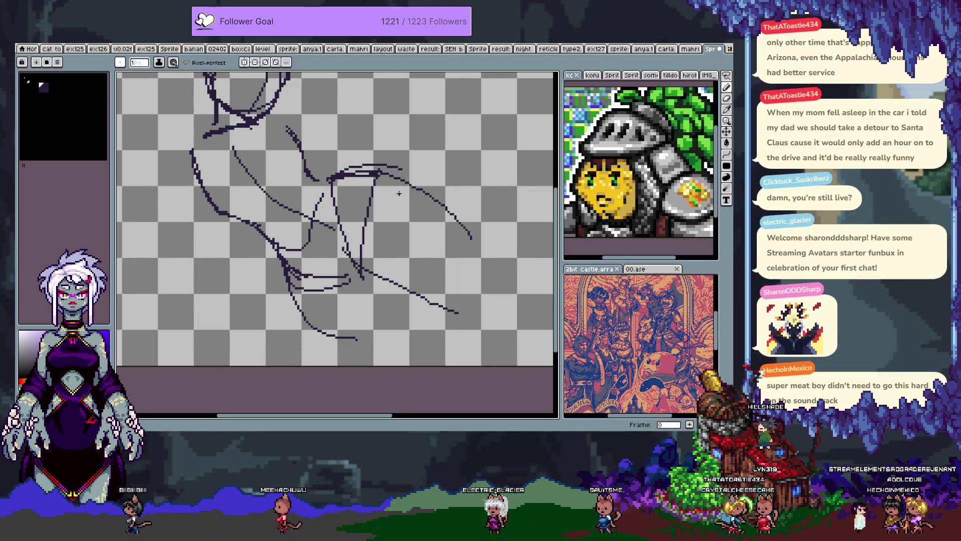
{"action": "left_click_drag", "start_coordinate": [420, 191], "coordinate": [475, 251]}
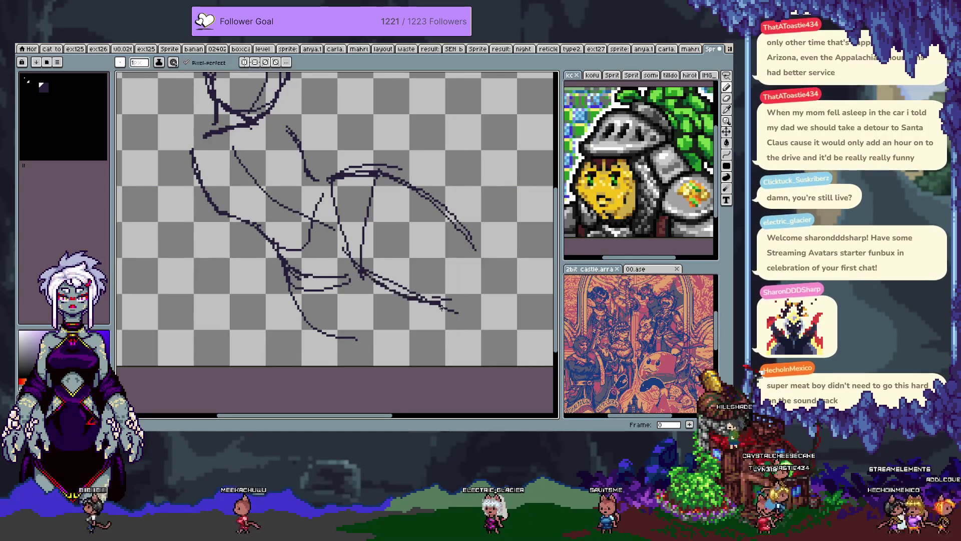
{"action": "mouse_move", "coordinate": [347, 190]}
{"action": "left_mouse_down"}
{"action": "mouse_move", "coordinate": [372, 257]}
{"action": "mouse_move", "coordinate": [362, 209]}
{"action": "mouse_move", "coordinate": [364, 220]}
{"action": "mouse_move", "coordinate": [346, 210]}
{"action": "left_mouse_up"}
{"action": "key", "text": "ctrl+z"}
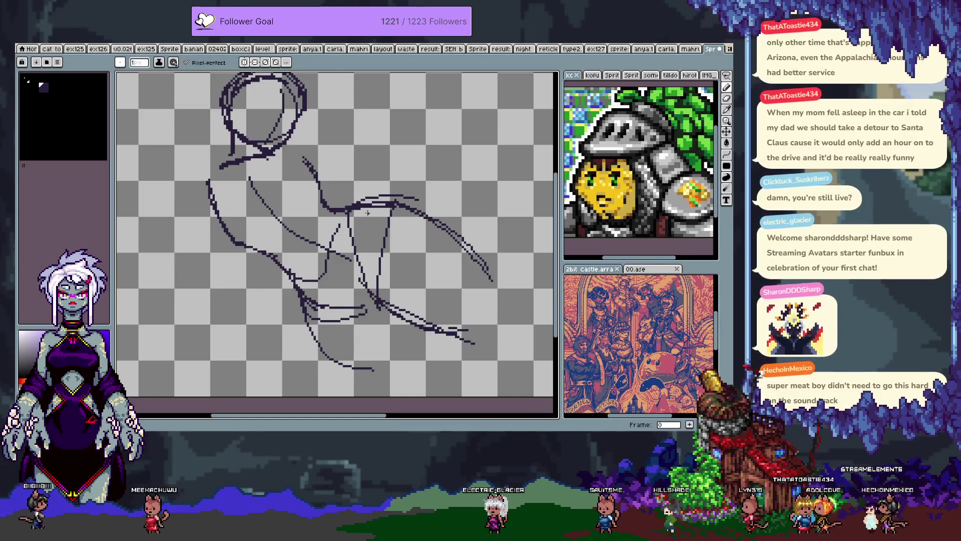
{"action": "key", "text": "e"}
{"action": "left_click_drag", "start_coordinate": [398, 205], "coordinate": [428, 216]}
{"action": "key", "text": "b"}
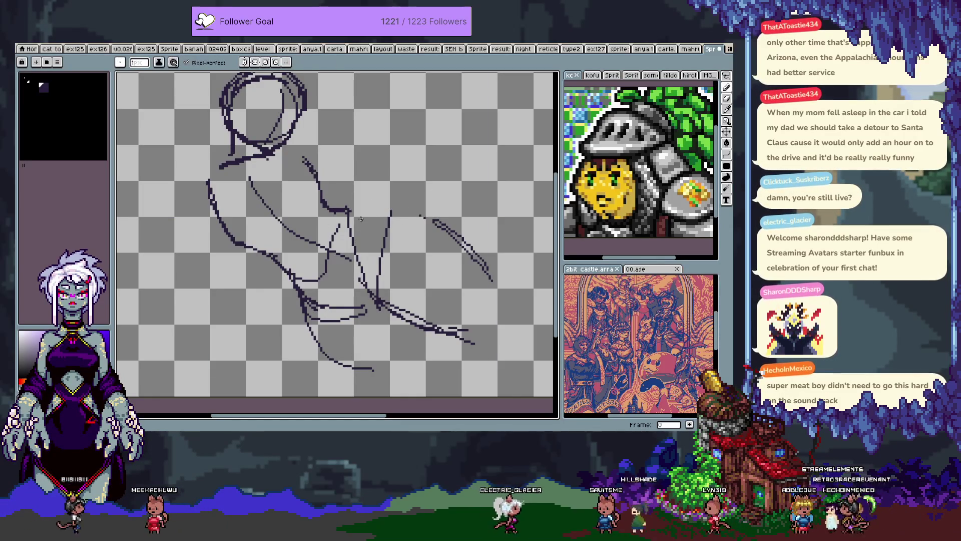
{"action": "left_click_drag", "start_coordinate": [350, 212], "coordinate": [378, 215]}
{"action": "key", "text": "ctrl+z"}
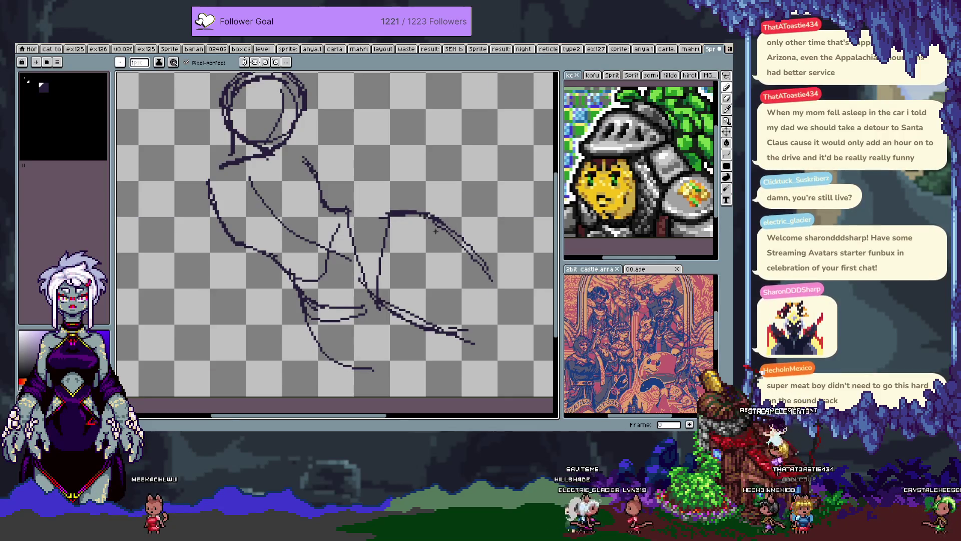
Step: Add an arc near the shoulder and a long line along the outstretched arm
{"action": "key", "text": "e"}
{"action": "left_click_drag", "start_coordinate": [405, 308], "coordinate": [352, 280]}
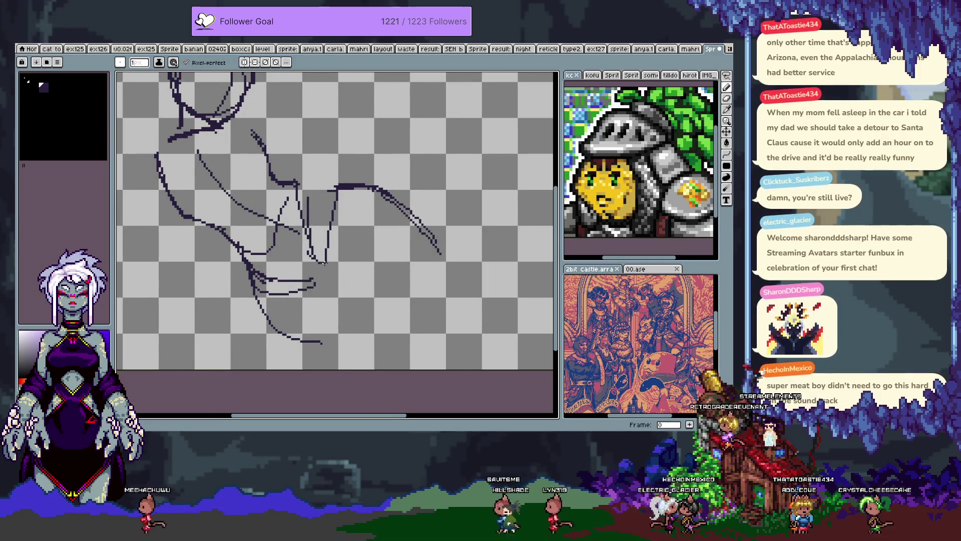
{"action": "left_click_drag", "start_coordinate": [309, 200], "coordinate": [337, 187]}
{"action": "left_click_drag", "start_coordinate": [323, 259], "coordinate": [458, 296]}
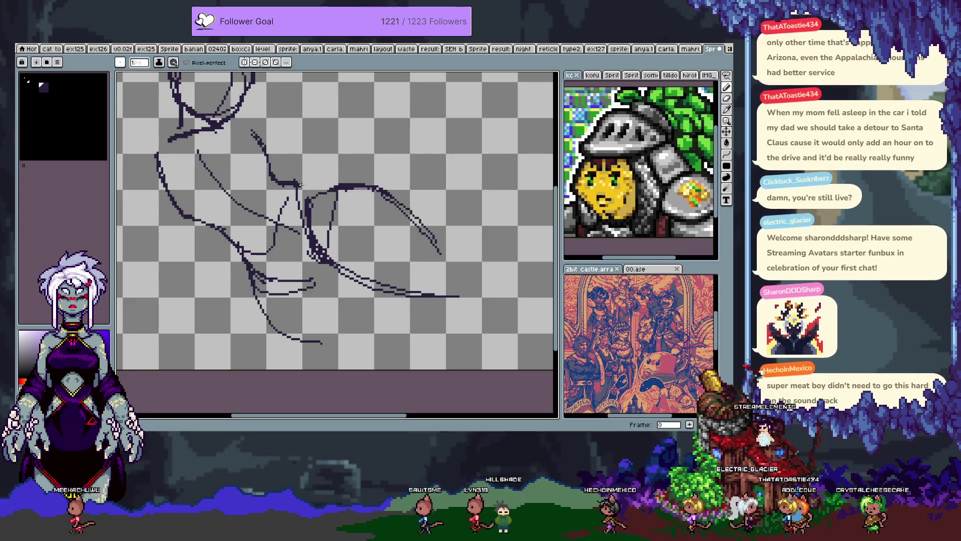
{"action": "key", "text": "ctrl"}
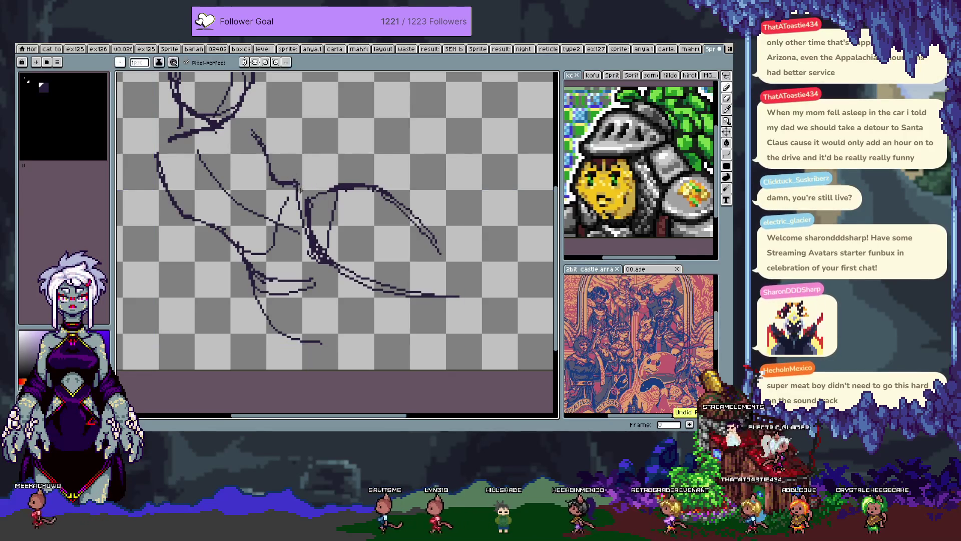
{"action": "key", "text": "ctrl+z"}
{"action": "key", "text": "ctrl+z"}
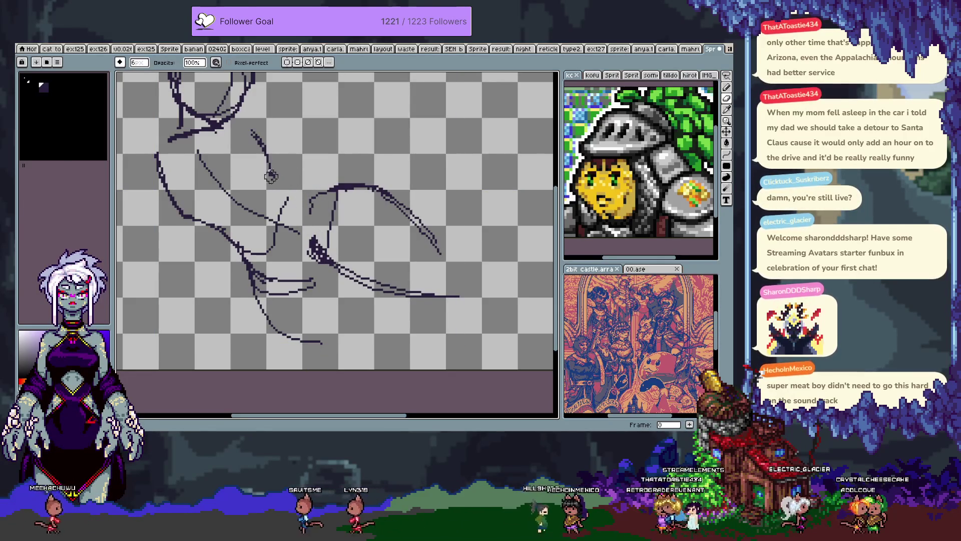
{"action": "key", "text": "b"}
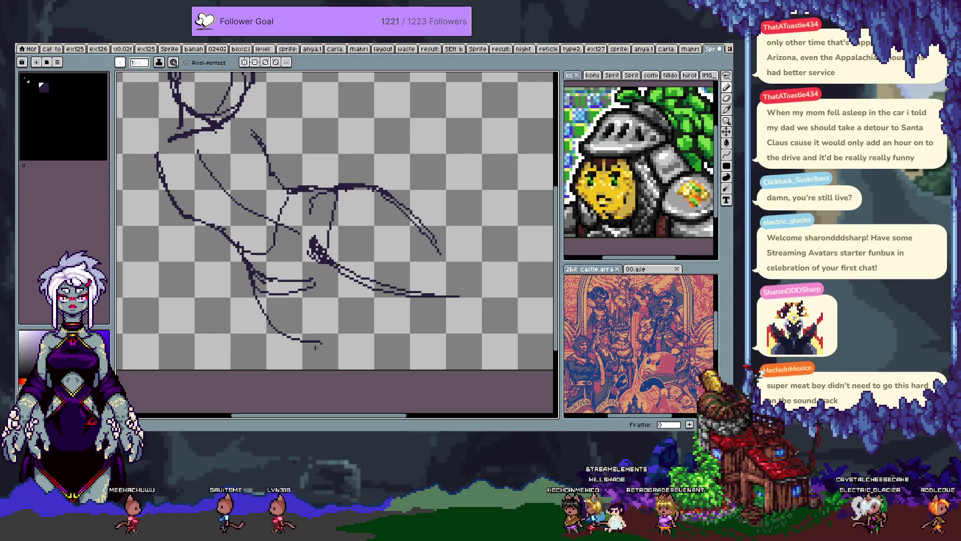
Step: Try a parallel torso stroke and a branched lower-body line, discarding both
{"action": "scroll", "coordinate": [324, 311], "scroll_direction": "down", "scroll_amount": 2}
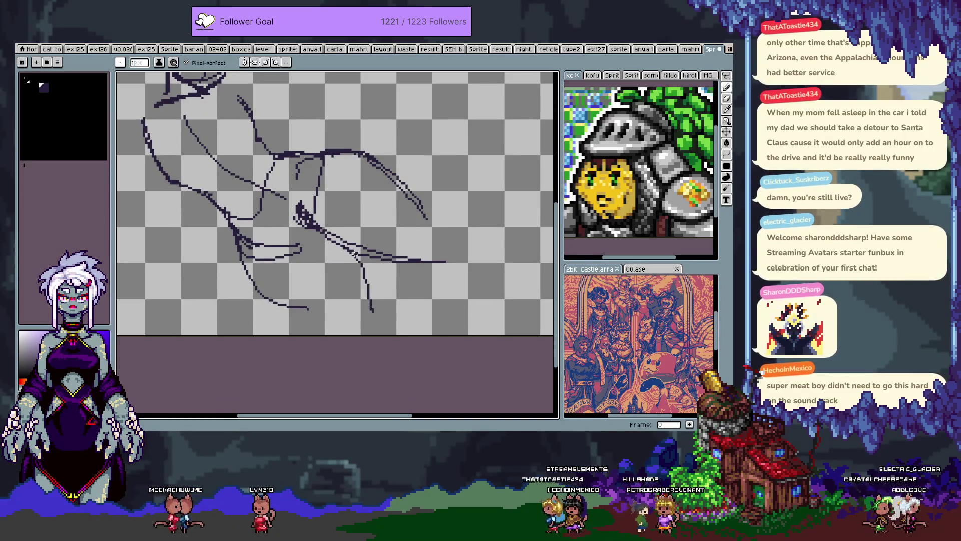
{"action": "left_click_drag", "start_coordinate": [348, 248], "coordinate": [379, 301]}
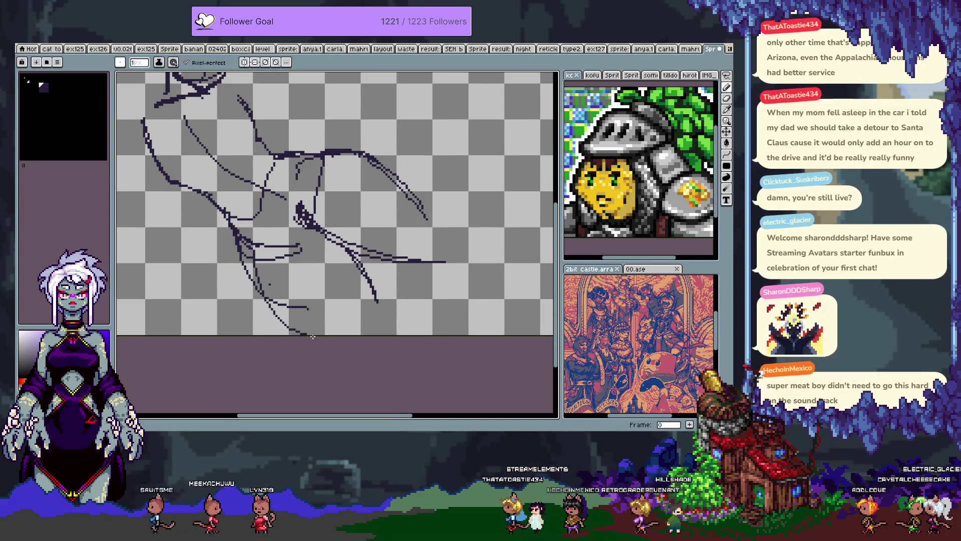
{"action": "key", "text": "ctrl+z"}
{"action": "left_click_drag", "start_coordinate": [292, 330], "coordinate": [265, 256]}
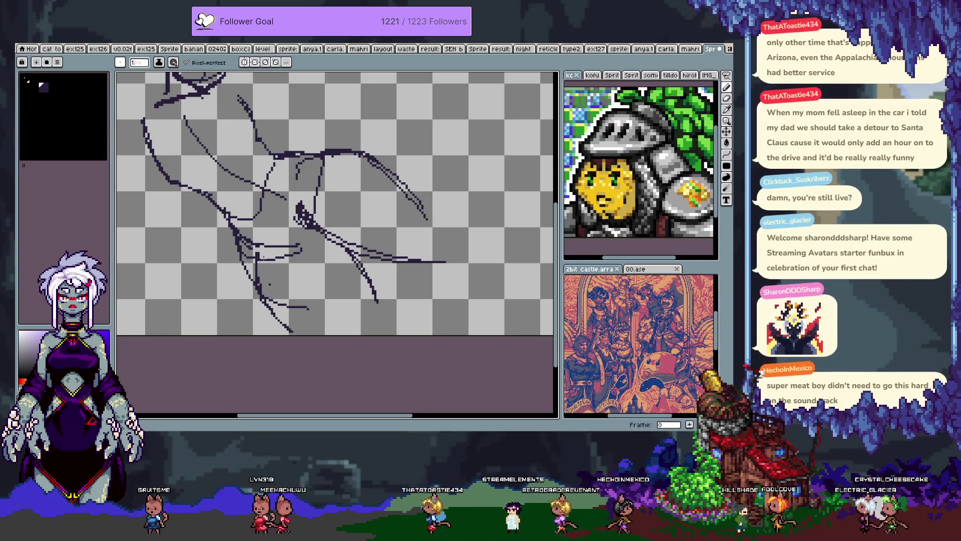
{"action": "key", "text": "ctrl+z"}
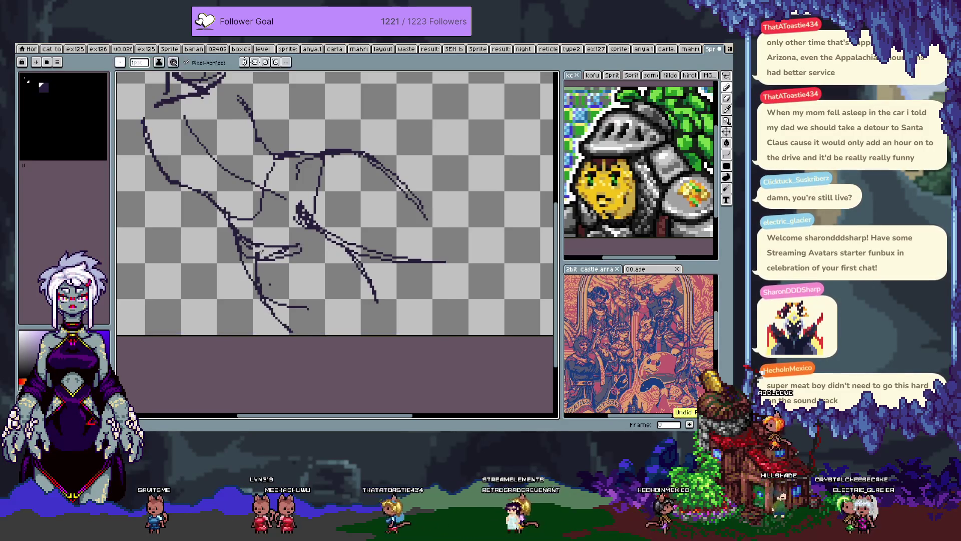
{"action": "key", "text": "e"}
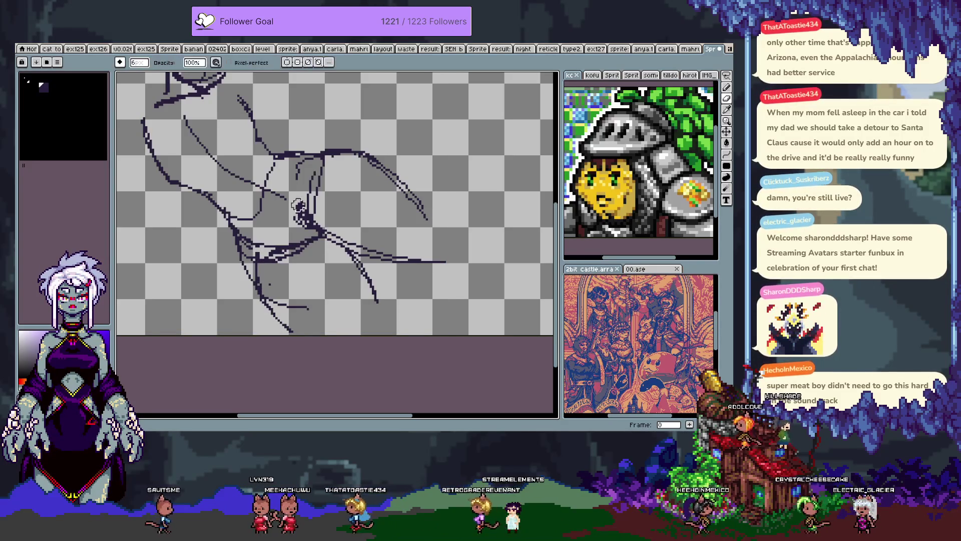
{"action": "key", "text": "ctrl+z"}
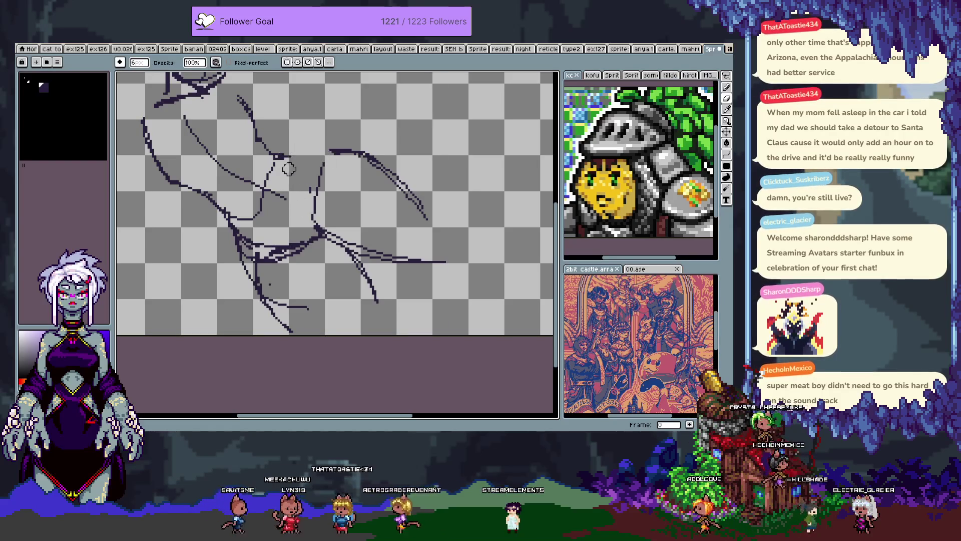
{"action": "key", "text": "b"}
Step: Connect points with a straight line, add a stroke beside it, and erase a stray dot
{"action": "left_click", "coordinate": [333, 152], "text": "shift"}
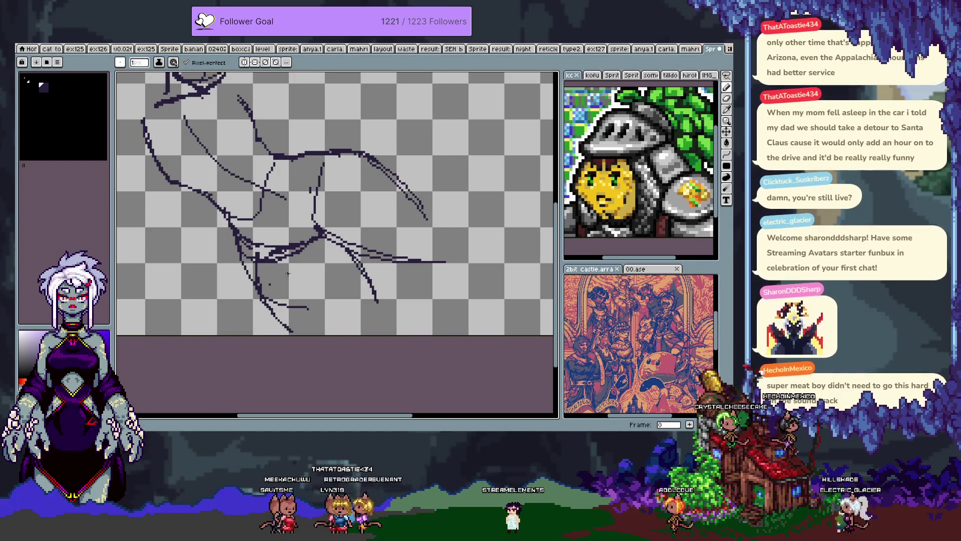
{"action": "mouse_move", "coordinate": [346, 249]}
{"action": "left_mouse_down"}
{"action": "mouse_move", "coordinate": [369, 281]}
{"action": "mouse_move", "coordinate": [311, 326]}
{"action": "mouse_move", "coordinate": [311, 306]}
{"action": "left_mouse_up"}
{"action": "key", "text": "e"}
{"action": "left_click", "coordinate": [270, 284]}
{"action": "key", "text": "b"}
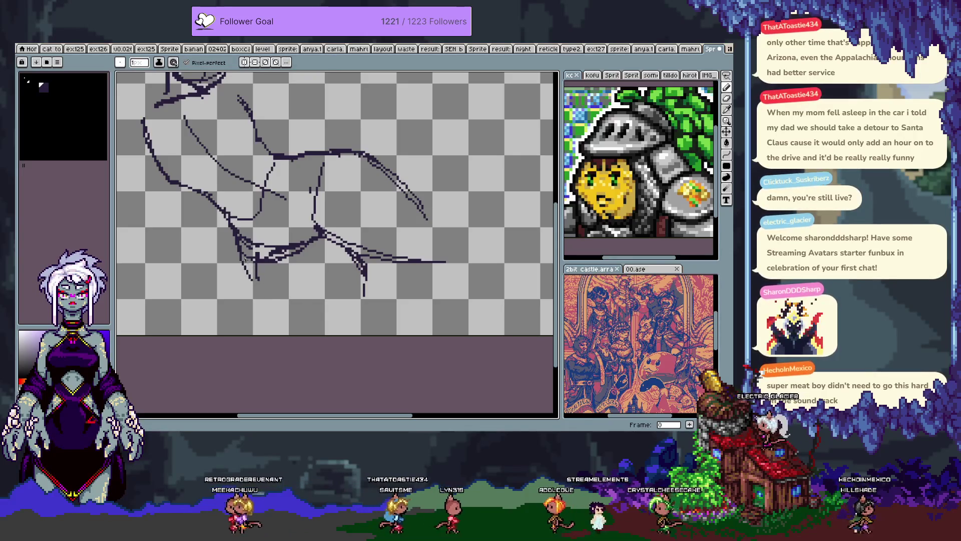
Step: Add a stroke down the sketch's left side and discard a redrawn upper-right curve
{"action": "left_click_drag", "start_coordinate": [215, 169], "coordinate": [315, 201]}
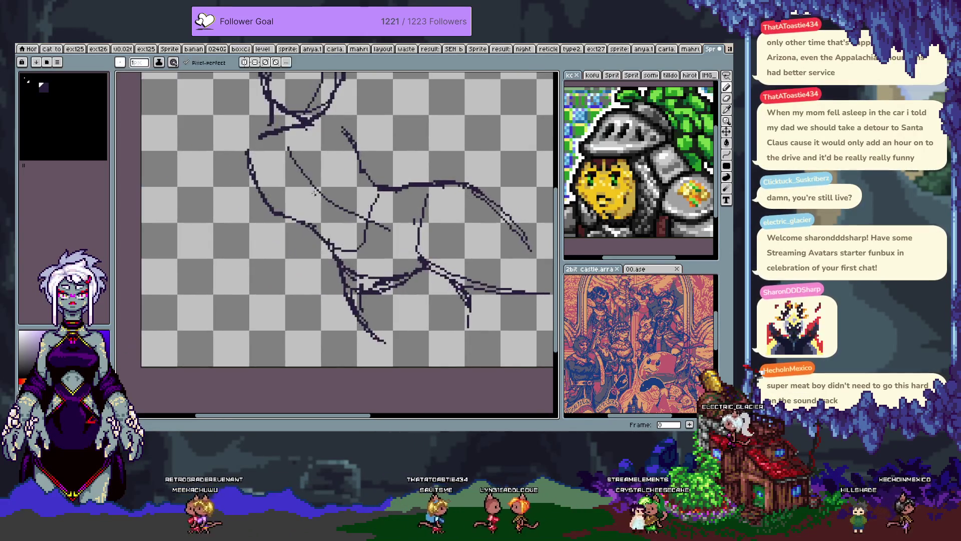
{"action": "left_click_drag", "start_coordinate": [249, 152], "coordinate": [239, 265]}
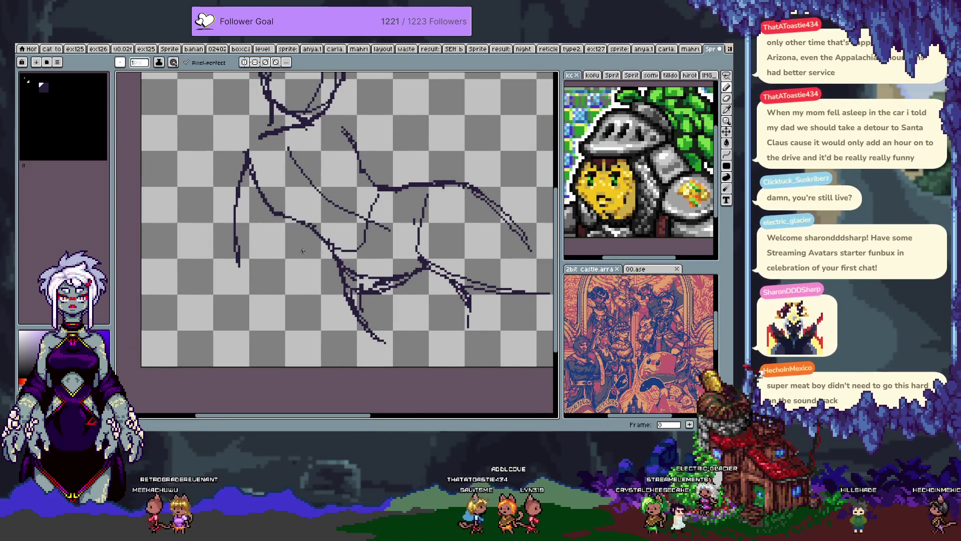
{"action": "left_click_drag", "start_coordinate": [296, 250], "coordinate": [206, 229]}
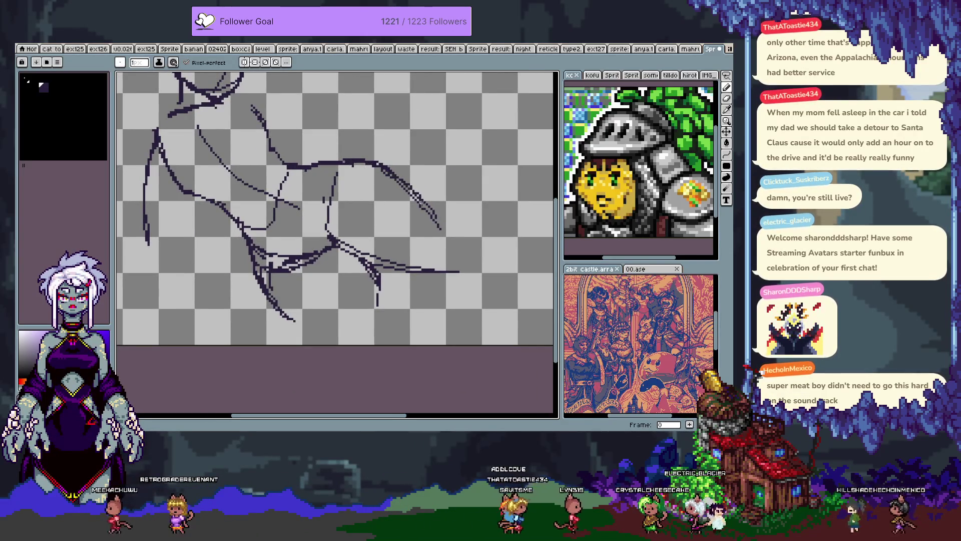
{"action": "key", "text": "e"}
{"action": "left_click_drag", "start_coordinate": [371, 163], "coordinate": [439, 233]}
{"action": "key", "text": "ctrl+z"}
{"action": "key", "text": "ctrl+z"}
{"action": "key", "text": "b"}
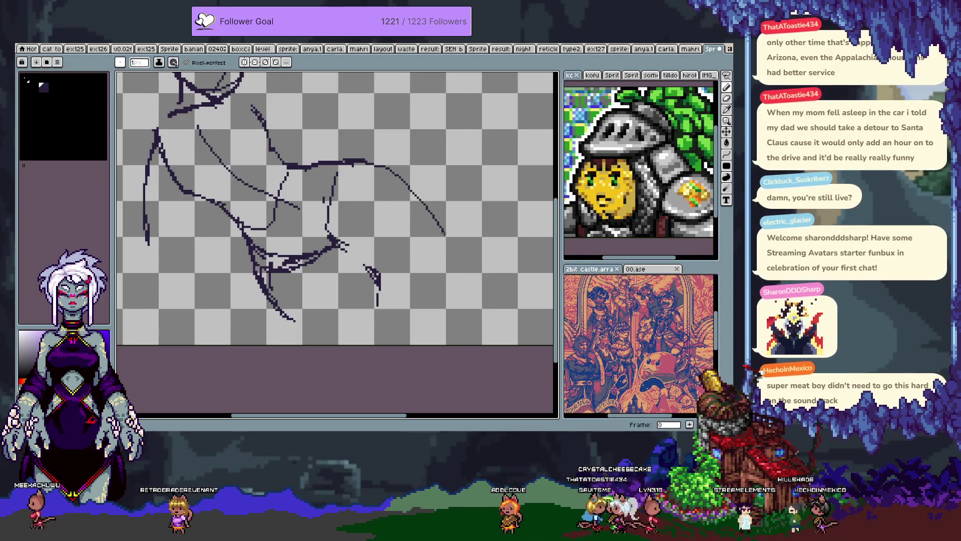
{"action": "key", "text": "ctrl+z"}
{"action": "left_click_drag", "start_coordinate": [381, 166], "coordinate": [421, 224]}
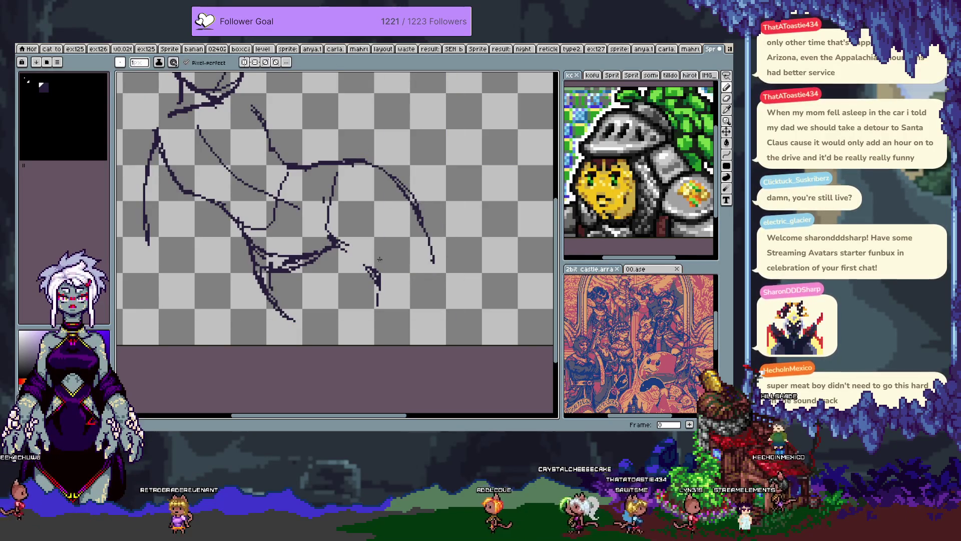
{"action": "key", "text": "ctrl+z"}
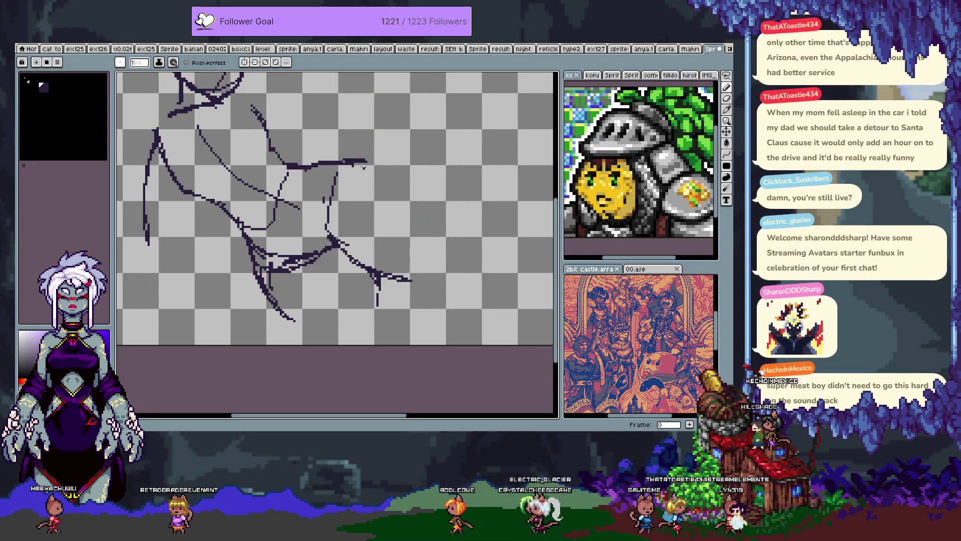
{"action": "scroll", "coordinate": [401, 220], "scroll_direction": "up", "scroll_amount": 3}
{"action": "scroll", "coordinate": [373, 229], "scroll_direction": "left", "scroll_amount": 3}
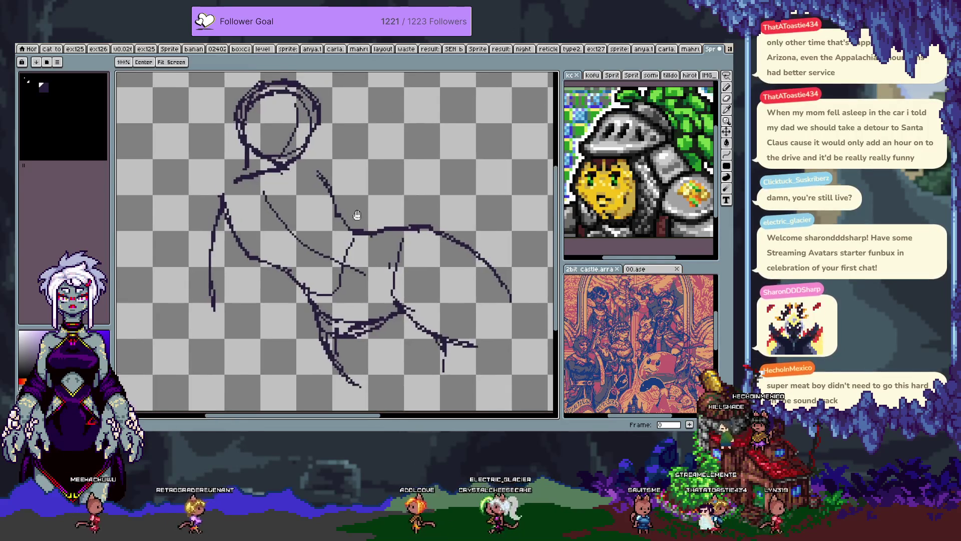
Step: Erase the three stray diagonal strokes crossing the middle of the torso
{"action": "key", "text": "e"}
{"action": "left_click_drag", "start_coordinate": [266, 240], "coordinate": [326, 303]}
{"action": "left_click_drag", "start_coordinate": [306, 230], "coordinate": [360, 284]}
{"action": "left_click_drag", "start_coordinate": [358, 207], "coordinate": [388, 264]}
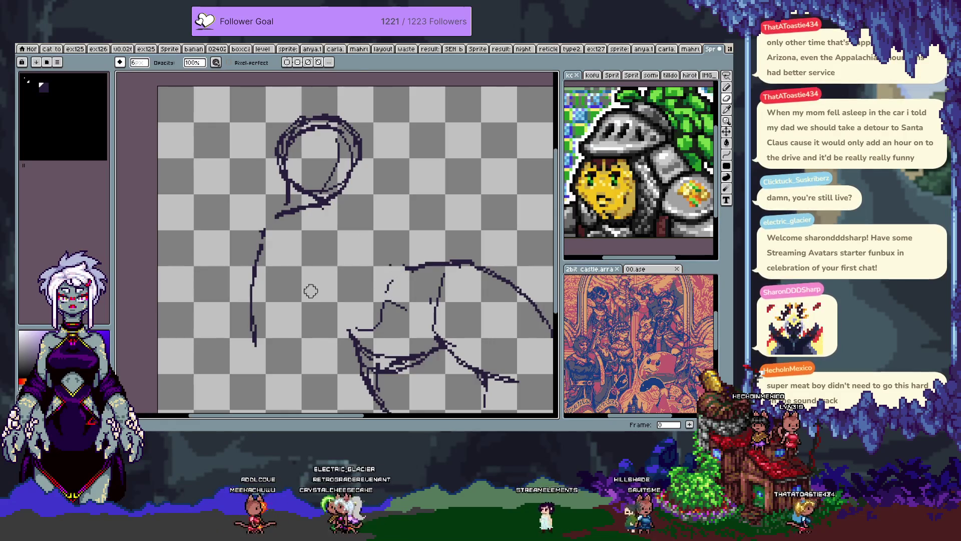
Step: Lasso the head circle, nudge it up about 12 px, and confirm the move
{"action": "key", "text": "q"}
{"action": "left_click_drag", "start_coordinate": [254, 129], "coordinate": [302, 277]}
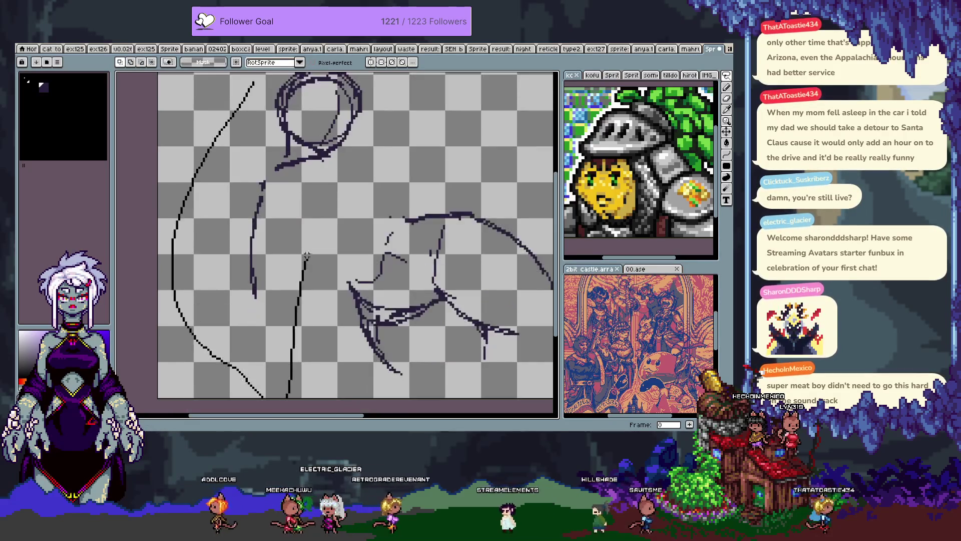
{"action": "scroll", "coordinate": [240, 145], "scroll_direction": "up", "scroll_amount": 5}
{"action": "scroll", "coordinate": [240, 145], "scroll_direction": "down", "scroll_amount": 4}
{"action": "left_click_drag", "start_coordinate": [339, 189], "coordinate": [357, 186]}
{"action": "left_click_drag", "start_coordinate": [341, 195], "coordinate": [341, 189]}
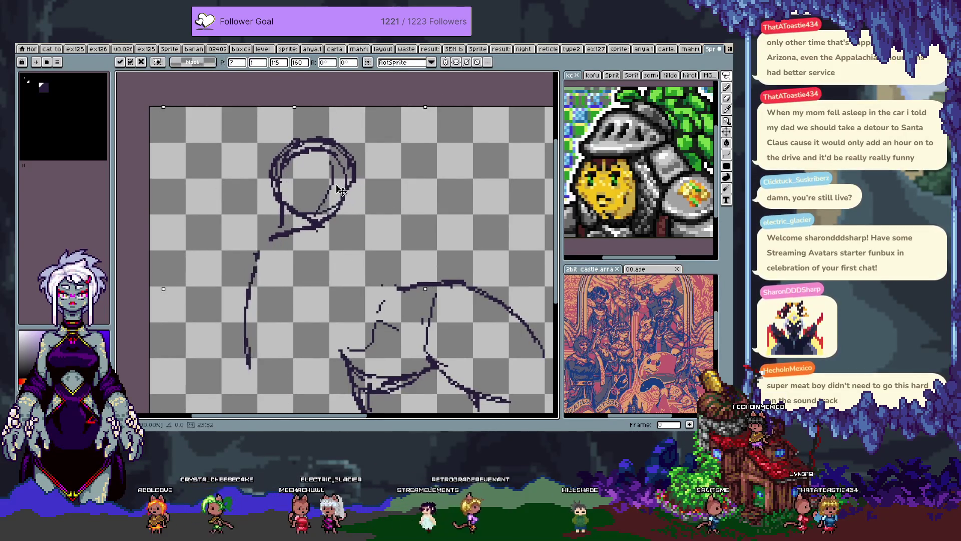
{"action": "key", "text": "Return"}
{"action": "key", "text": "Return"}
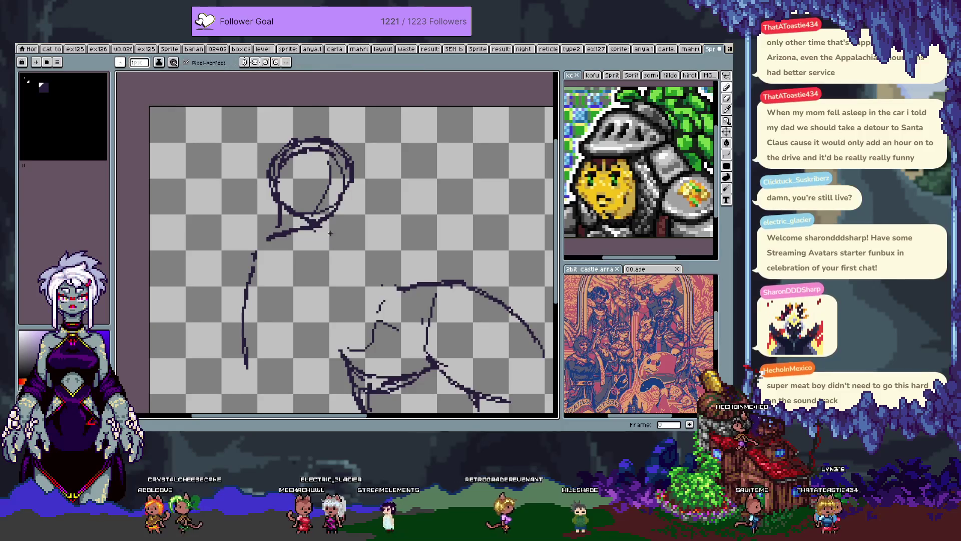
Step: Draw a curved stroke down from the head, a body stroke to its right, and a long inner left-arm line
{"action": "left_click_drag", "start_coordinate": [267, 249], "coordinate": [279, 315]}
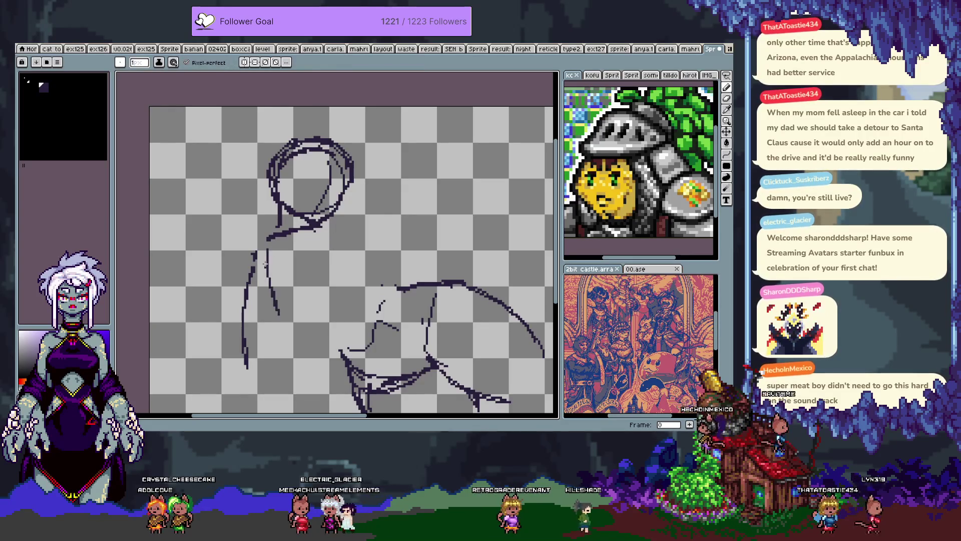
{"action": "left_click_drag", "start_coordinate": [268, 250], "coordinate": [292, 307]}
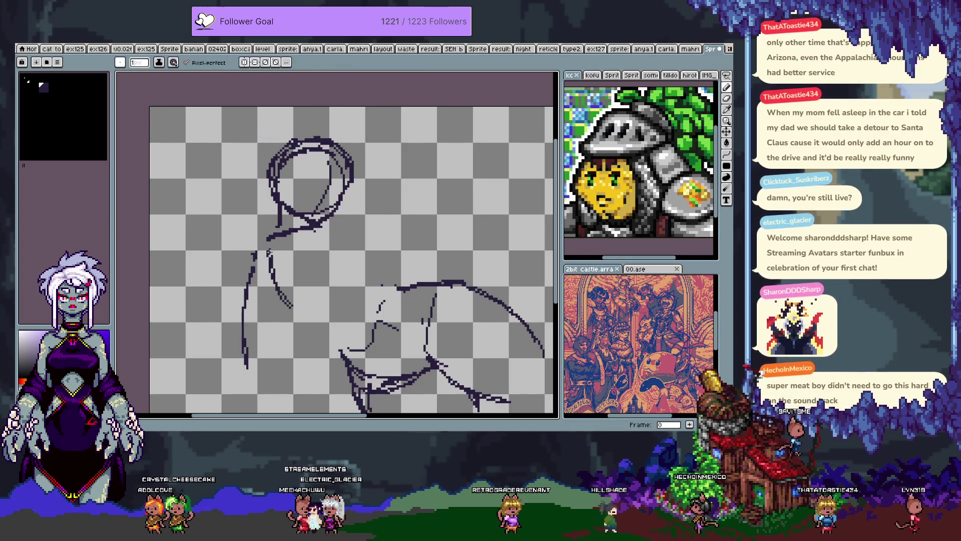
{"action": "mouse_move", "coordinate": [357, 217]}
{"action": "left_mouse_down"}
{"action": "mouse_move", "coordinate": [363, 284]}
{"action": "mouse_move", "coordinate": [381, 289]}
{"action": "left_mouse_up"}
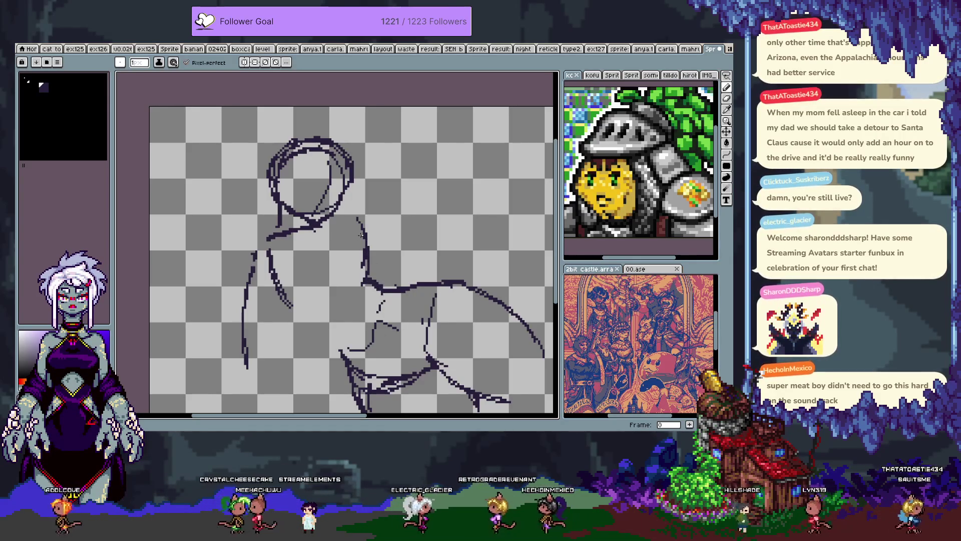
{"action": "scroll", "coordinate": [289, 295], "scroll_direction": "down", "scroll_amount": 2}
{"action": "left_click_drag", "start_coordinate": [273, 254], "coordinate": [305, 280]}
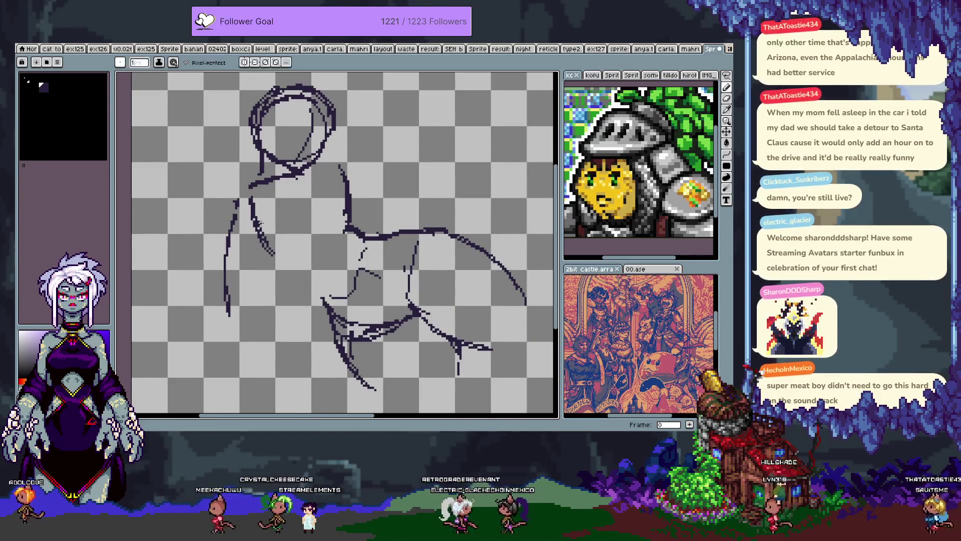
{"action": "key", "text": "ctrl+z"}
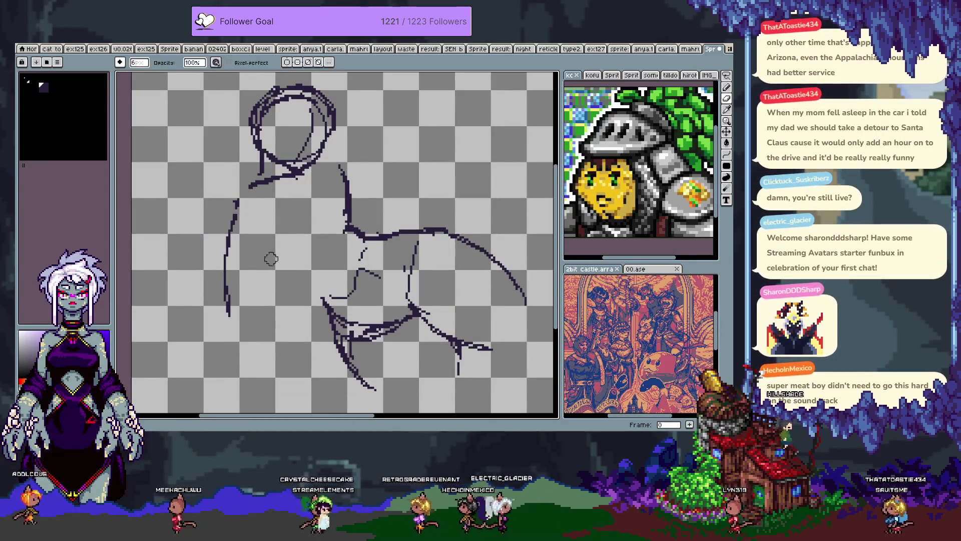
{"action": "left_click_drag", "start_coordinate": [252, 200], "coordinate": [314, 302]}
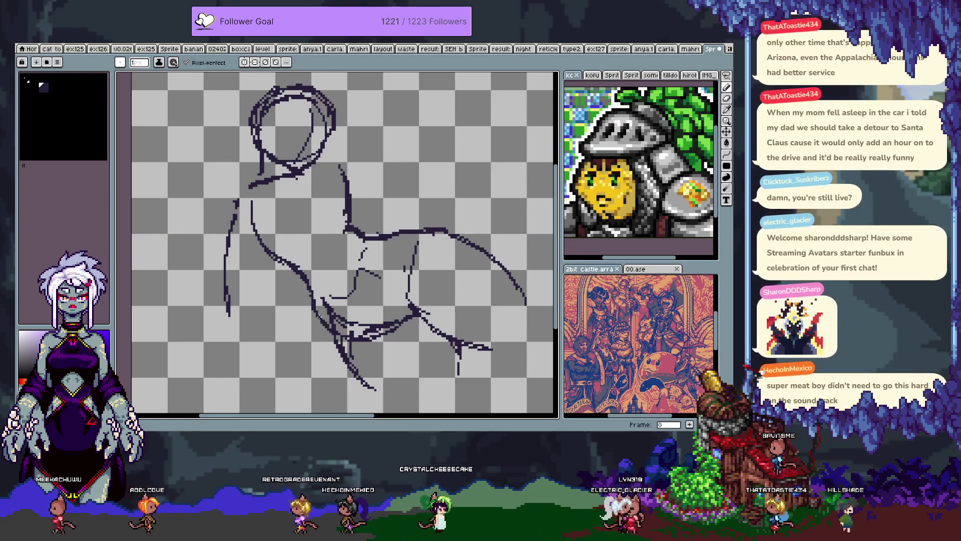
Step: Erase short lines inside the torso and hips, then rework the horizontal arm line
{"action": "key", "text": "e"}
{"action": "mouse_move", "coordinate": [330, 308]}
{"action": "left_mouse_down"}
{"action": "mouse_move", "coordinate": [380, 325]}
{"action": "mouse_move", "coordinate": [365, 261]}
{"action": "mouse_move", "coordinate": [371, 279]}
{"action": "mouse_move", "coordinate": [321, 295]}
{"action": "left_mouse_up"}
{"action": "key", "text": "b"}
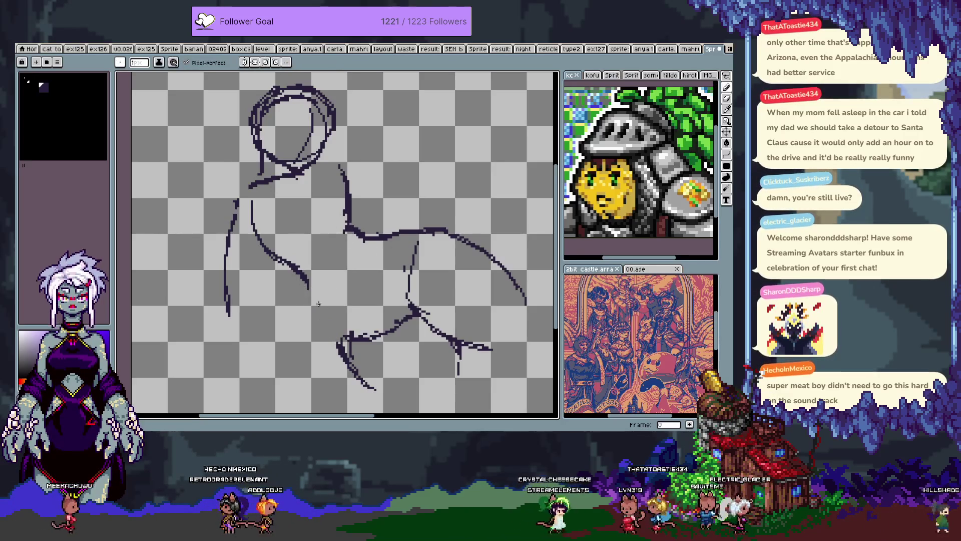
{"action": "key", "text": "e"}
{"action": "left_click_drag", "start_coordinate": [365, 237], "coordinate": [447, 232]}
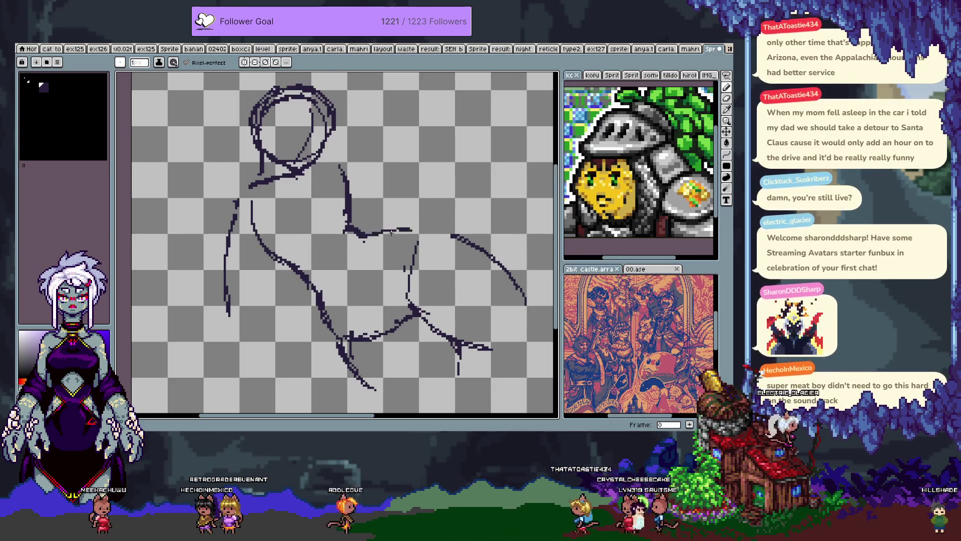
{"action": "left_click_drag", "start_coordinate": [418, 228], "coordinate": [452, 235]}
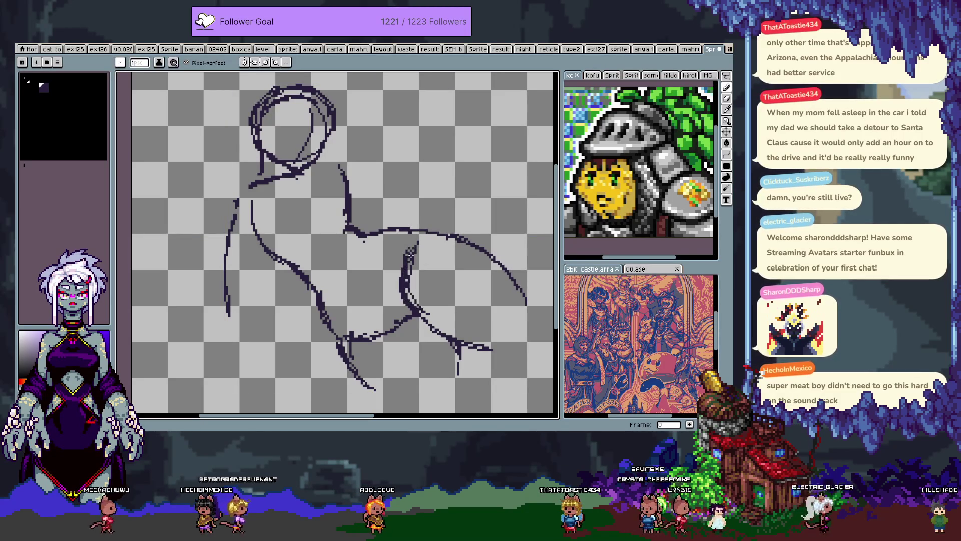
{"action": "left_click_drag", "start_coordinate": [393, 273], "coordinate": [400, 277]}
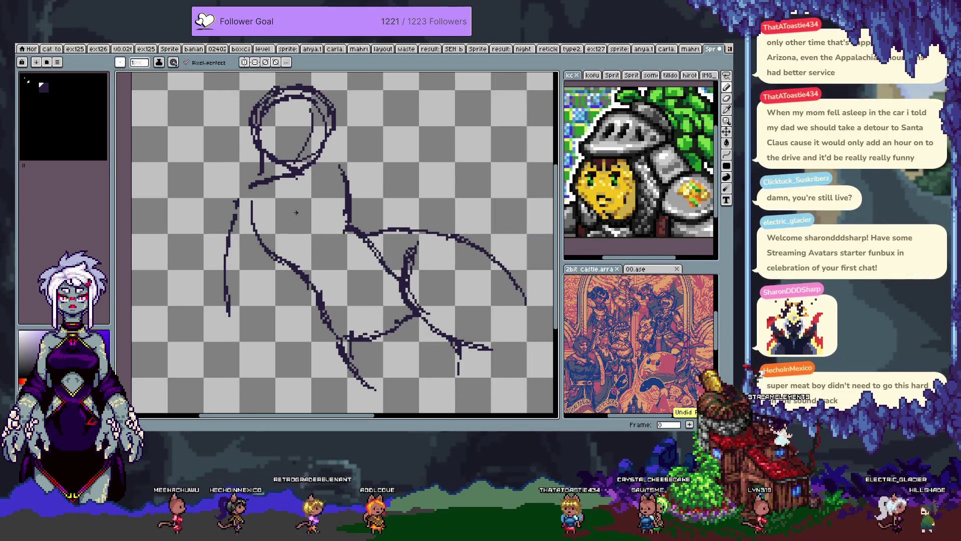
Step: Replace the short stroke below the neck with a straight line and redraw the diagonal below the torso
{"action": "key", "text": "ctrl+z"}
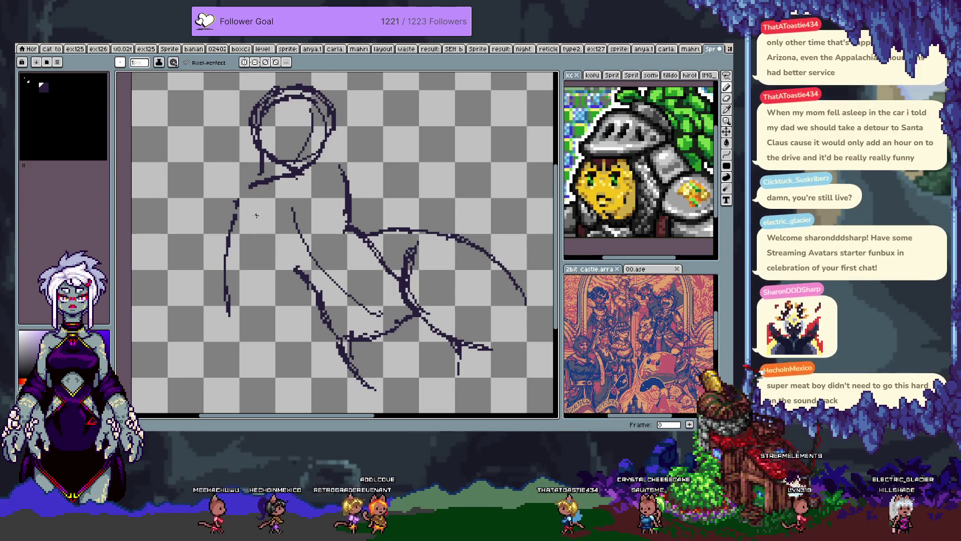
{"action": "key", "text": "ctrl+z"}
{"action": "left_click_drag", "start_coordinate": [254, 208], "coordinate": [259, 234]}
{"action": "key", "text": "ctrl+z"}
{"action": "key", "text": "ctrl+z"}
{"action": "mouse_move", "coordinate": [259, 193]}
{"action": "left_mouse_down"}
{"action": "mouse_move", "coordinate": [258, 232]}
{"action": "mouse_move", "coordinate": [260, 191]}
{"action": "left_mouse_up"}
{"action": "key", "text": "ctrl+z"}
{"action": "left_click_drag", "start_coordinate": [260, 234], "coordinate": [289, 268]}
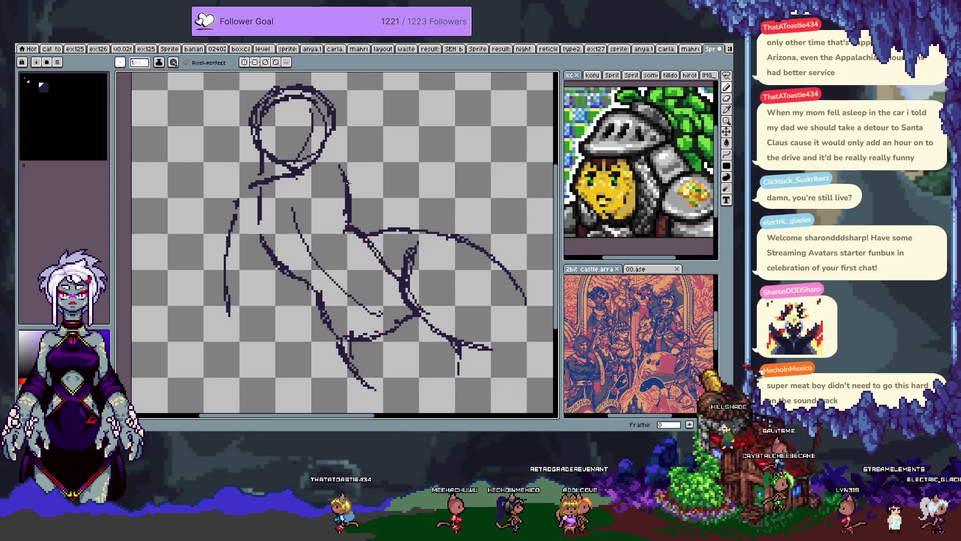
Step: Redraw the middle vertical stroke and erase stray marks on the head circle
{"action": "key", "text": "e"}
{"action": "left_click_drag", "start_coordinate": [351, 183], "coordinate": [345, 234]}
{"action": "key", "text": "b"}
{"action": "left_click_drag", "start_coordinate": [346, 170], "coordinate": [354, 235]}
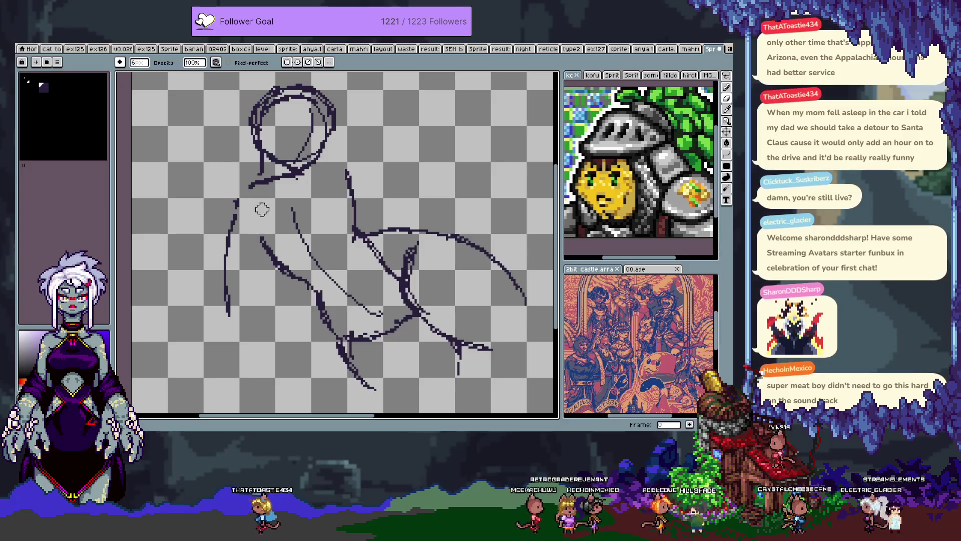
{"action": "key", "text": "e"}
{"action": "left_click_drag", "start_coordinate": [308, 152], "coordinate": [299, 159]}
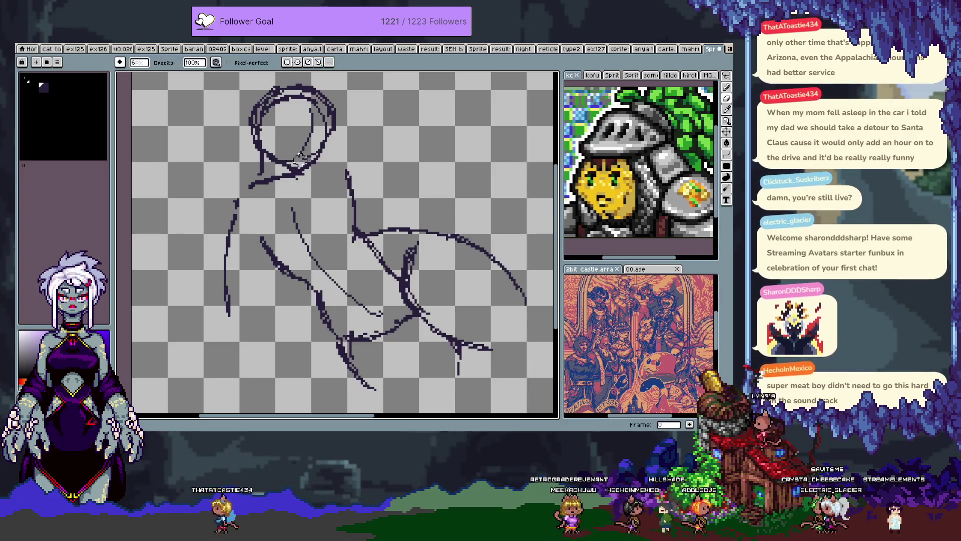
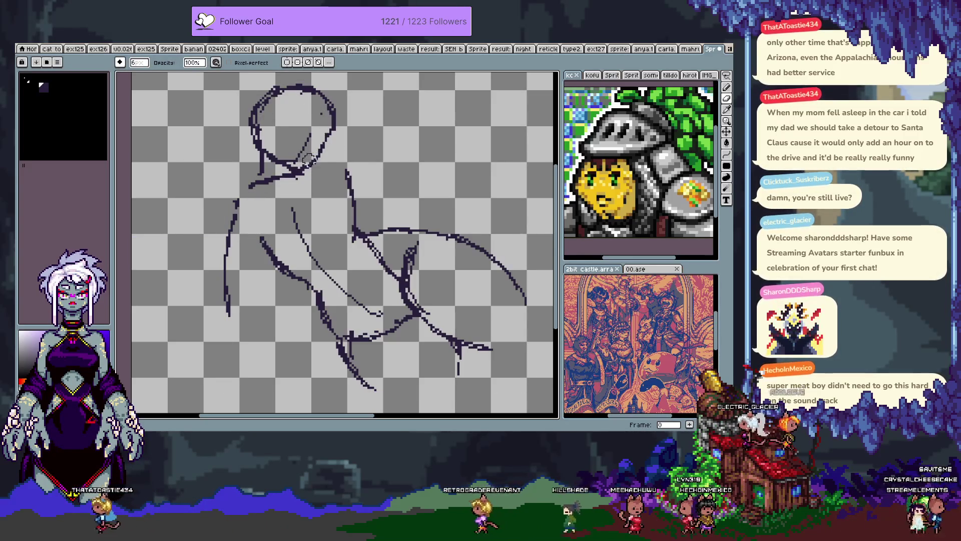
Step: With the 1px pencil, sketch curved contour lines across the head and down from the neck
{"action": "key", "text": "b"}
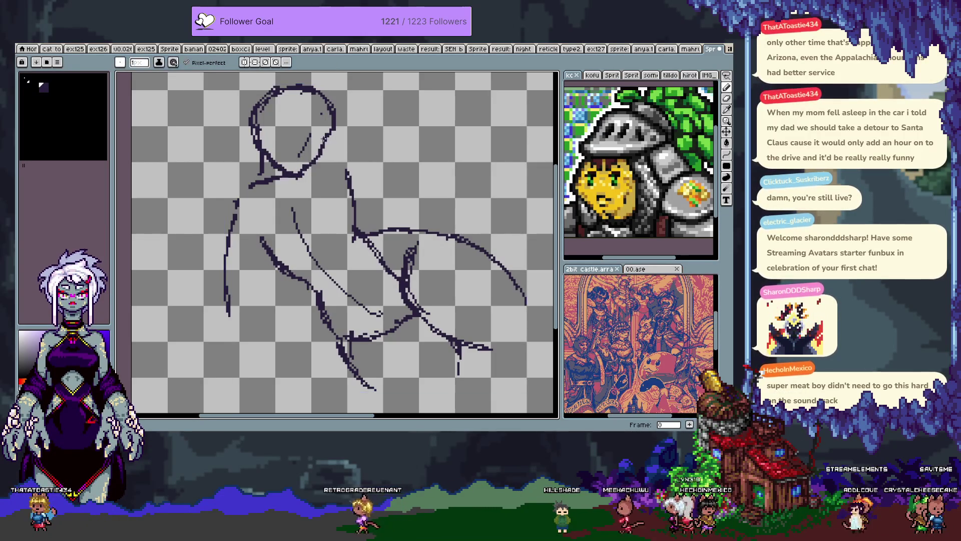
{"action": "left_click_drag", "start_coordinate": [279, 124], "coordinate": [323, 139]}
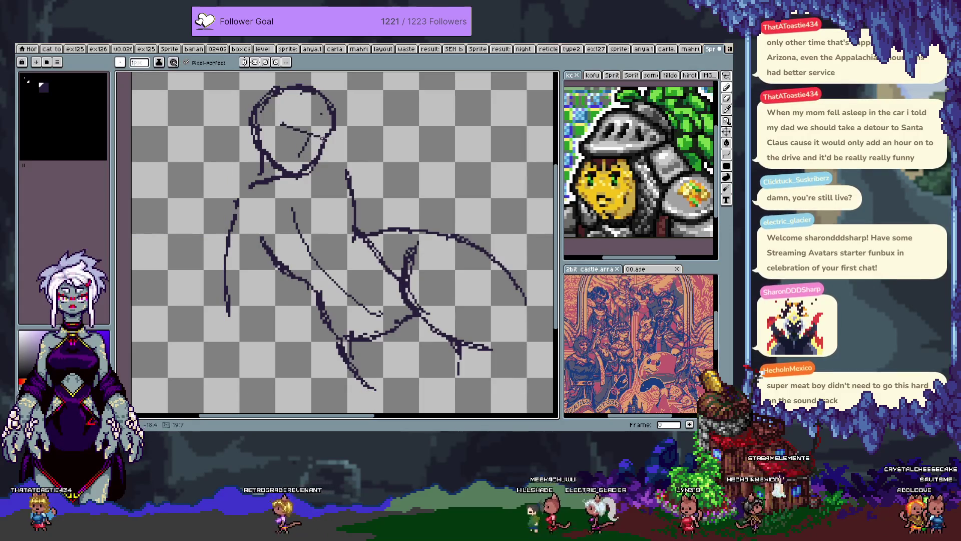
{"action": "left_click_drag", "start_coordinate": [337, 283], "coordinate": [324, 258]}
{"action": "key", "text": "b"}
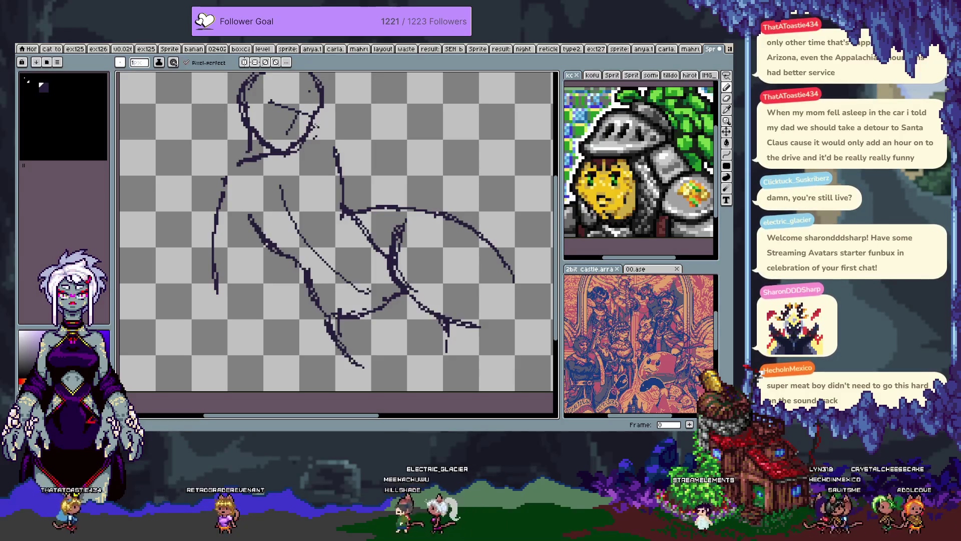
{"action": "key", "text": "v"}
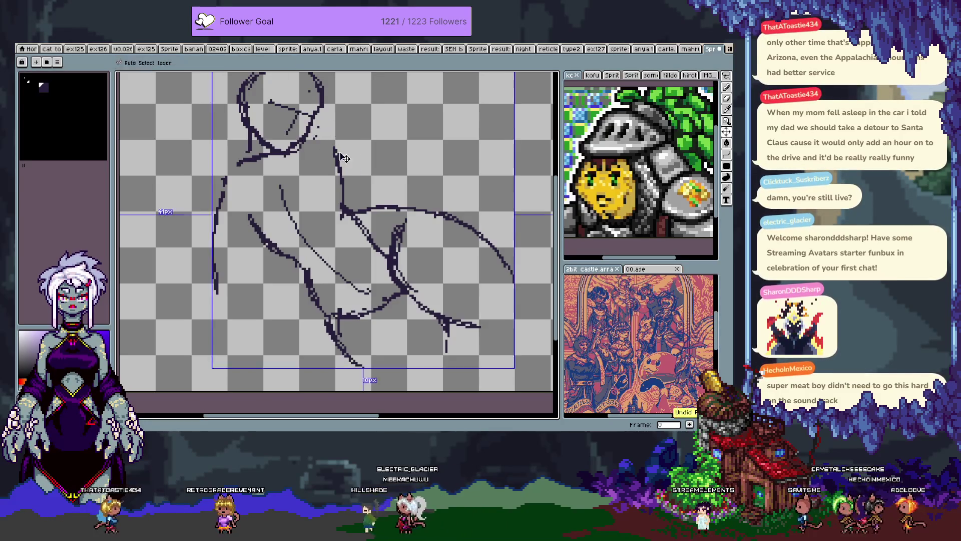
{"action": "key", "text": "b"}
{"action": "key", "text": "b"}
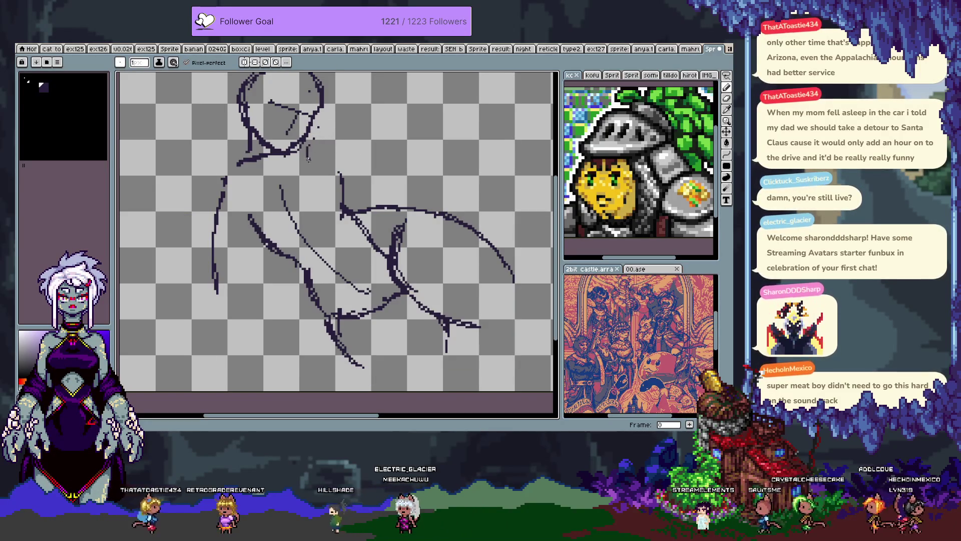
{"action": "key", "text": "ctrl+z"}
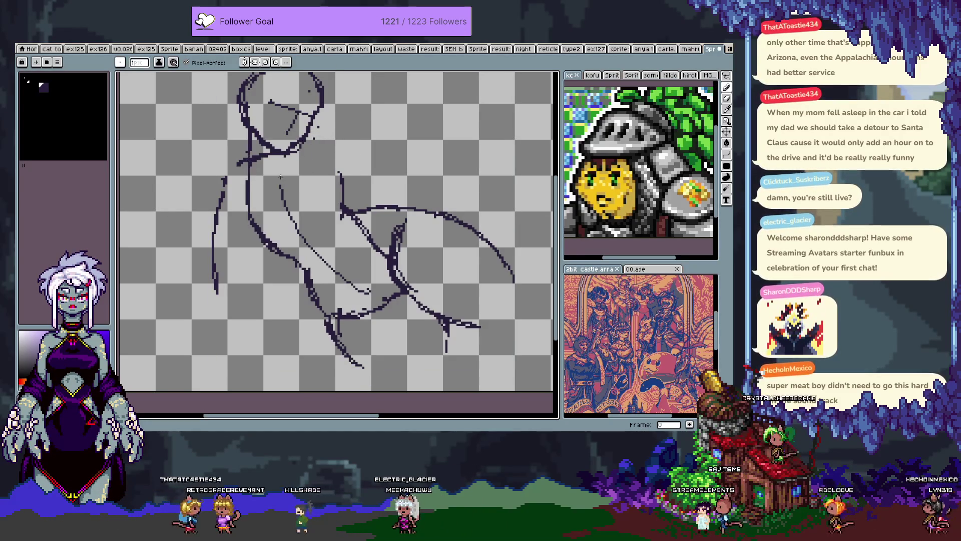
{"action": "left_click_drag", "start_coordinate": [302, 146], "coordinate": [331, 189]}
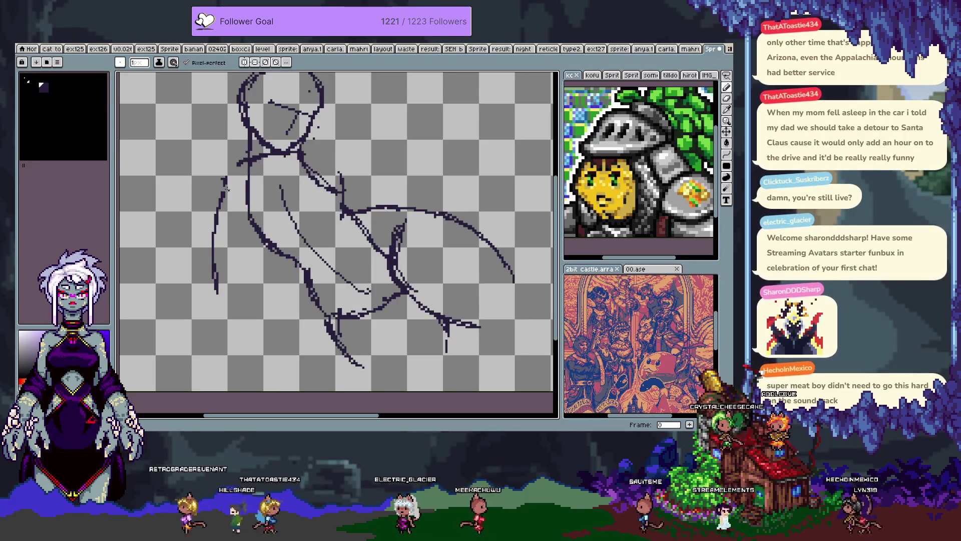
Step: Erase the old long left contour and redraw it from the shoulder down and to the right
{"action": "key", "text": "e"}
{"action": "left_click_drag", "start_coordinate": [224, 199], "coordinate": [214, 270]}
{"action": "mouse_move", "coordinate": [212, 306]}
{"action": "left_mouse_down"}
{"action": "mouse_move", "coordinate": [224, 185]}
{"action": "mouse_move", "coordinate": [212, 212]}
{"action": "mouse_move", "coordinate": [223, 308]}
{"action": "left_mouse_up"}
{"action": "key", "text": "b"}
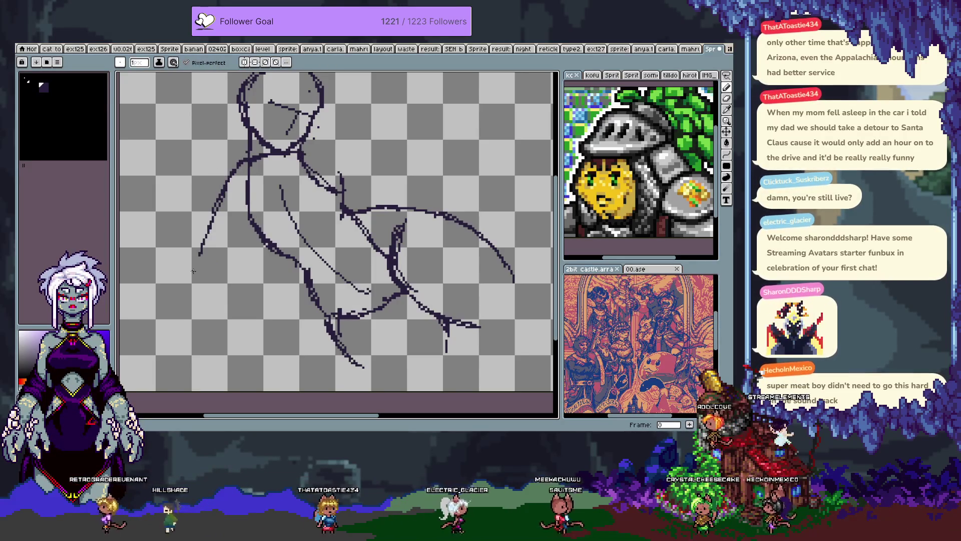
{"action": "left_click_drag", "start_coordinate": [221, 309], "coordinate": [269, 354]}
Step: Undo the misfit leg strokes and redraw the lower leg line down to the bottom
{"action": "key", "text": "ctrl+z"}
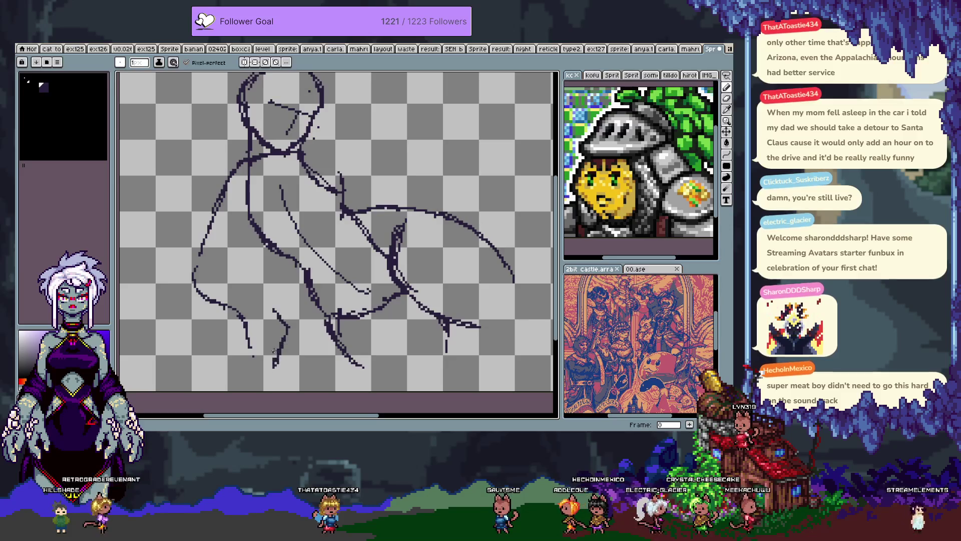
{"action": "key", "text": "ctrl+z"}
{"action": "left_click_drag", "start_coordinate": [286, 326], "coordinate": [271, 376]}
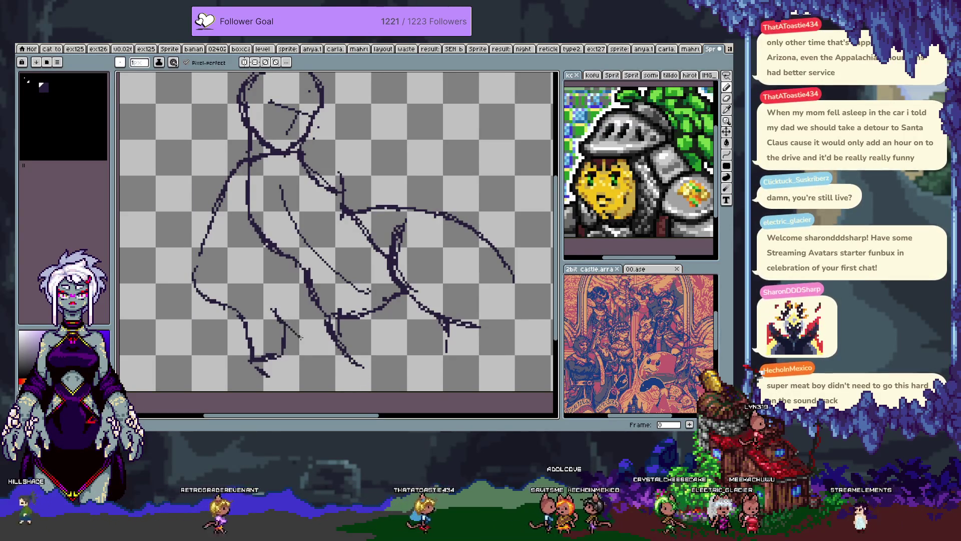
{"action": "left_click_drag", "start_coordinate": [287, 323], "coordinate": [302, 365]}
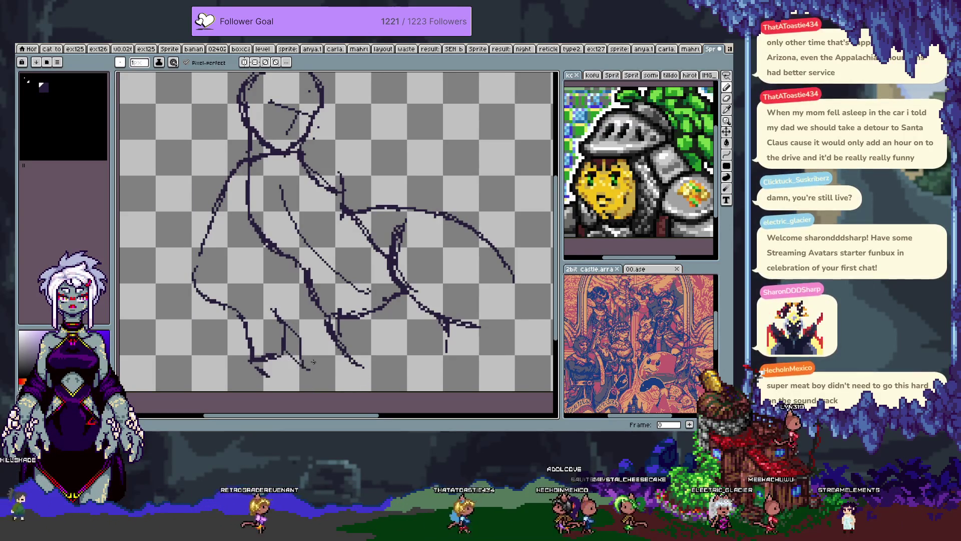
Step: Draw inner curves in the lower-left body and short strokes along the lower leg
{"action": "scroll", "coordinate": [229, 286], "scroll_direction": "up", "scroll_amount": 2}
{"action": "left_click_drag", "start_coordinate": [222, 283], "coordinate": [270, 329]}
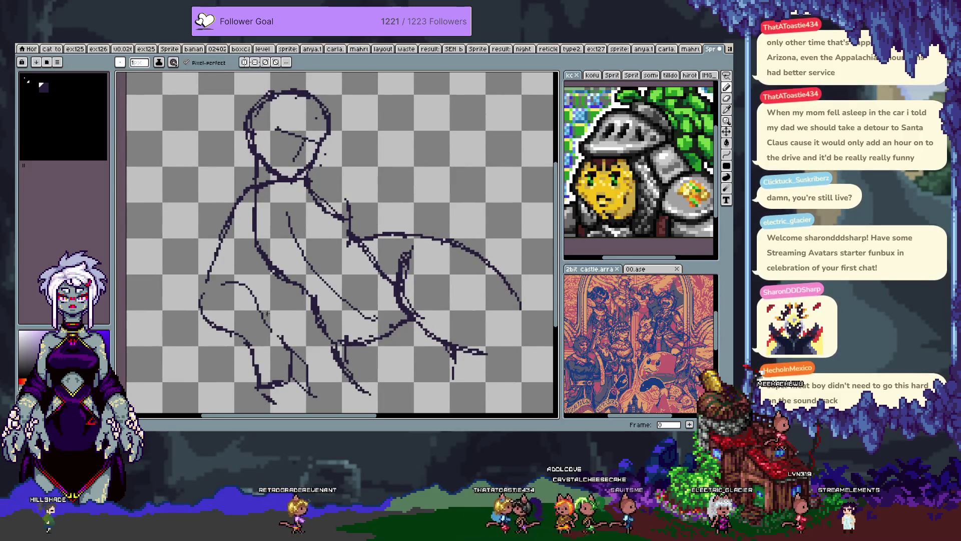
{"action": "key", "text": "ctrl+z"}
{"action": "key", "text": "ctrl+z"}
{"action": "key", "text": "v"}
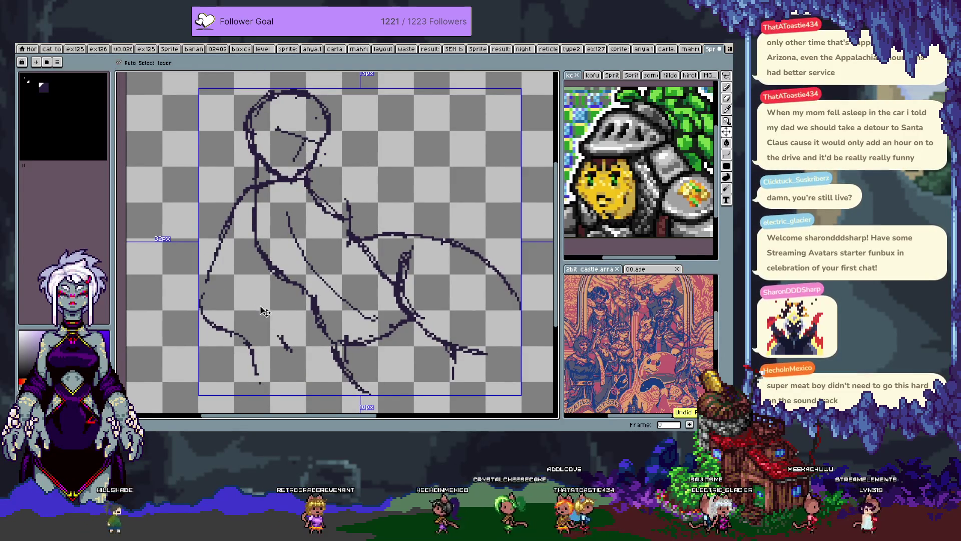
{"action": "key", "text": "b"}
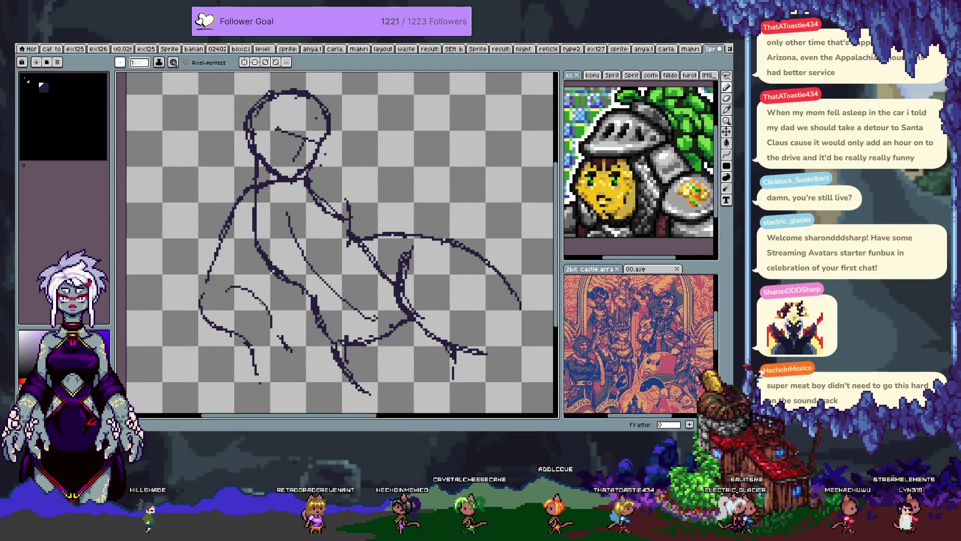
{"action": "left_click_drag", "start_coordinate": [233, 286], "coordinate": [265, 309]}
{"action": "left_click_drag", "start_coordinate": [288, 346], "coordinate": [291, 368]}
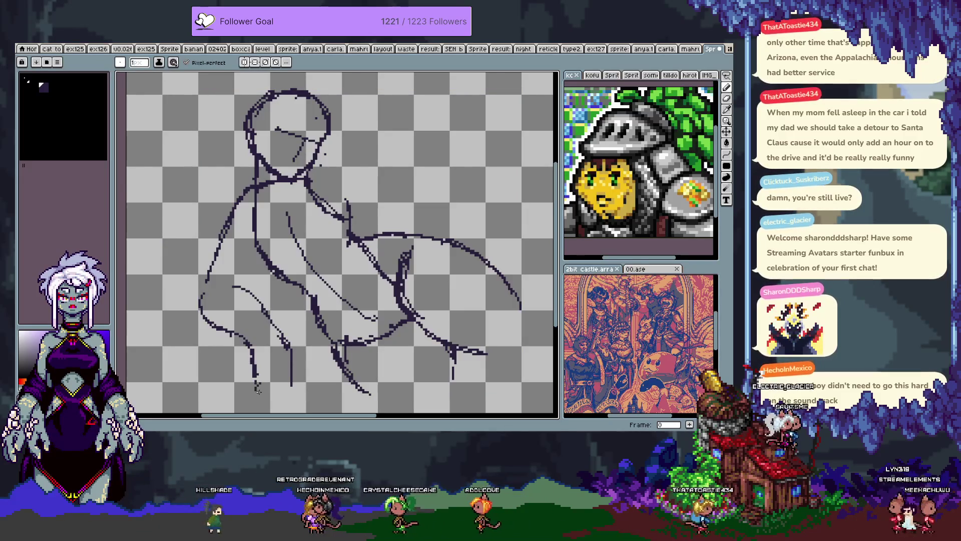
{"action": "left_click_drag", "start_coordinate": [294, 373], "coordinate": [275, 339]}
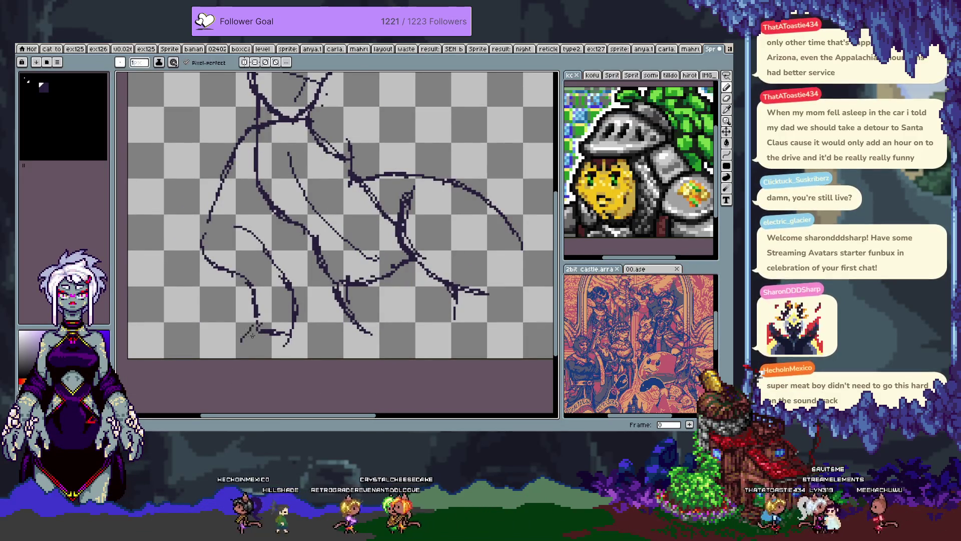
{"action": "key", "text": "e"}
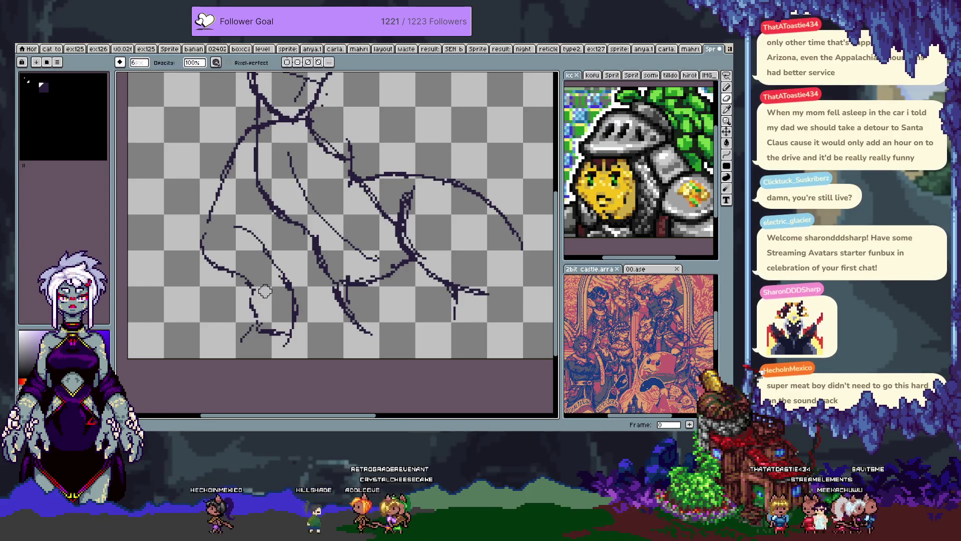
{"action": "mouse_move", "coordinate": [301, 245]}
{"action": "left_mouse_down"}
{"action": "mouse_move", "coordinate": [300, 315]}
{"action": "mouse_move", "coordinate": [300, 270]}
{"action": "left_mouse_up"}
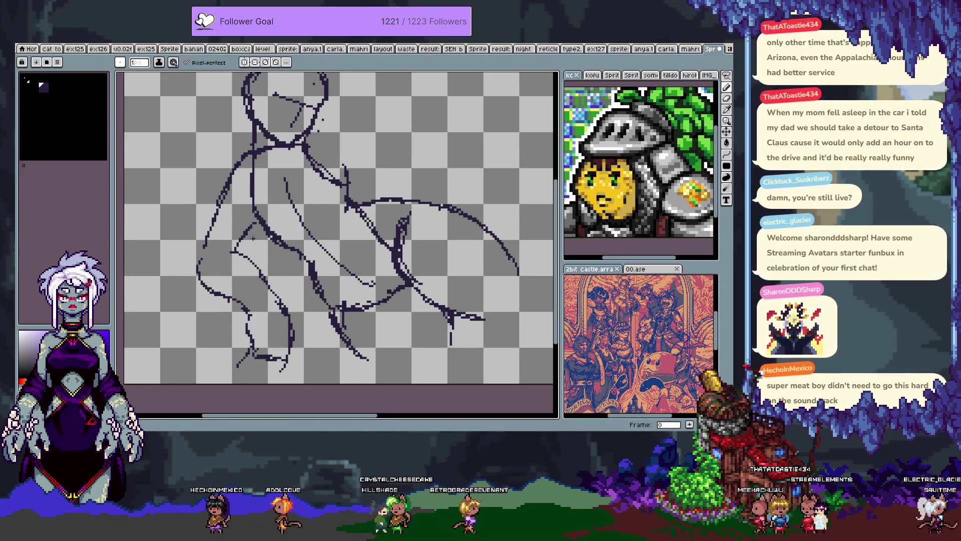
{"action": "left_click_drag", "start_coordinate": [259, 222], "coordinate": [234, 246]}
Step: Erase the stray marks around the chin and neck
{"action": "left_click_drag", "start_coordinate": [316, 101], "coordinate": [312, 141]}
{"action": "key", "text": "e"}
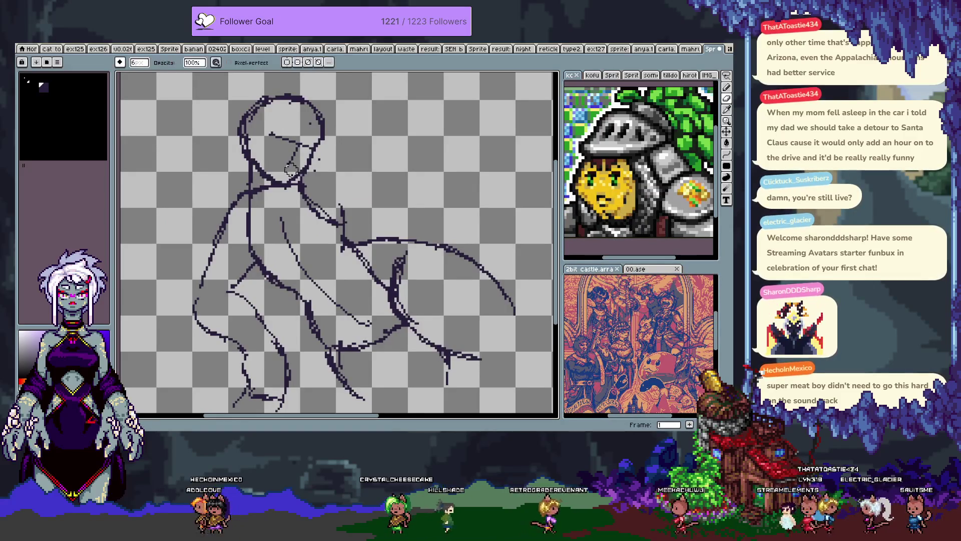
{"action": "mouse_move", "coordinate": [302, 167]}
{"action": "left_mouse_down"}
{"action": "mouse_move", "coordinate": [307, 150]}
{"action": "mouse_move", "coordinate": [320, 159]}
{"action": "left_mouse_up"}
{"action": "key", "text": "b"}
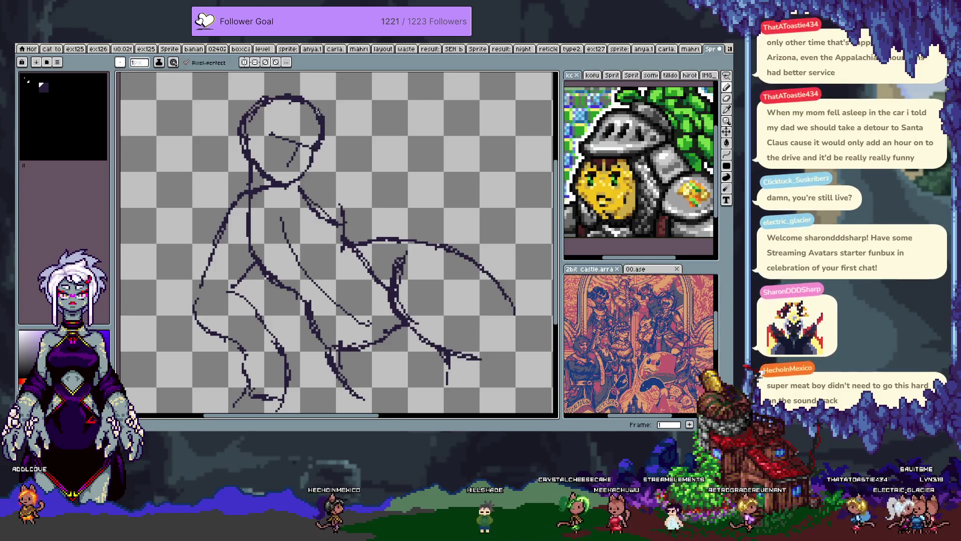
{"action": "key", "text": "e"}
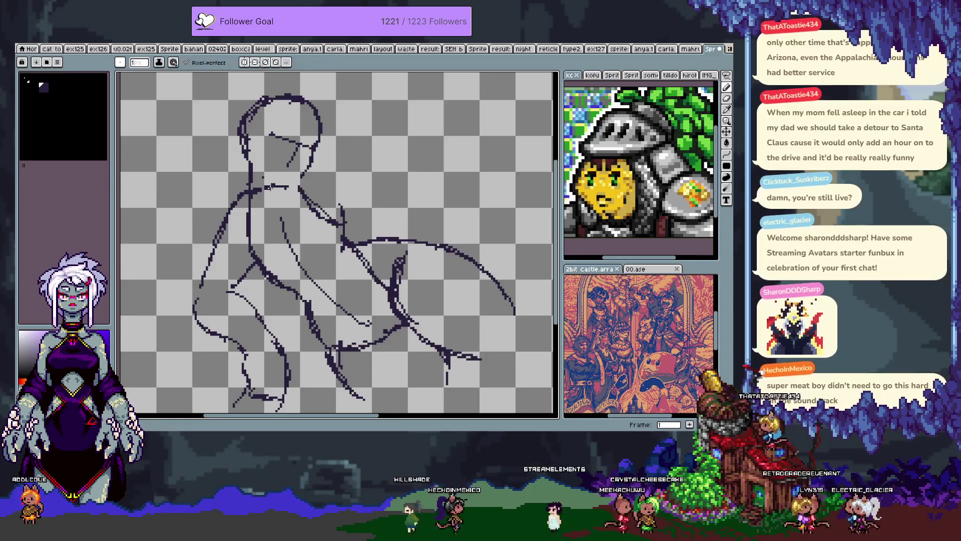
{"action": "scroll", "coordinate": [335, 263], "scroll_direction": "up", "scroll_amount": 4}
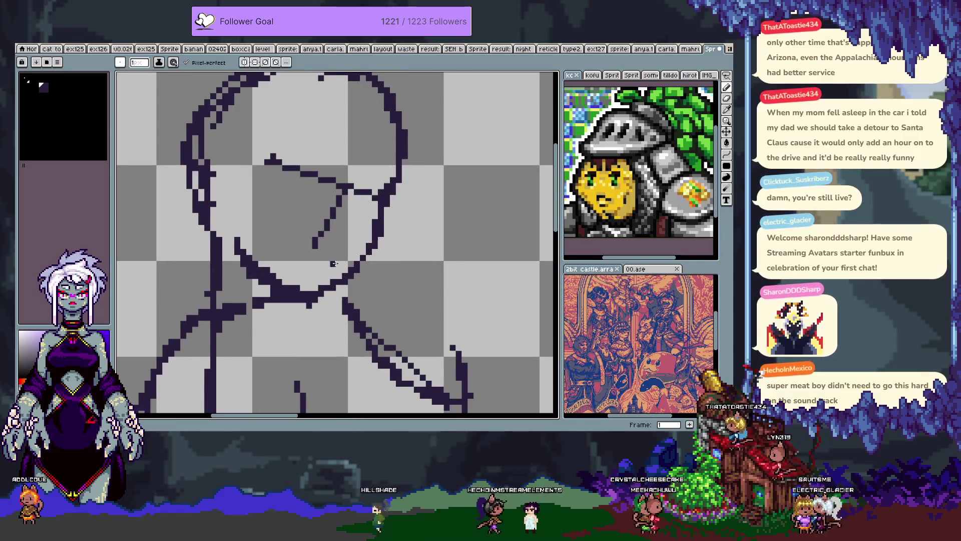
Step: Erase the dark stroke under the chin and the lower-left part of the head outline
{"action": "left_click_drag", "start_coordinate": [308, 300], "coordinate": [282, 278]}
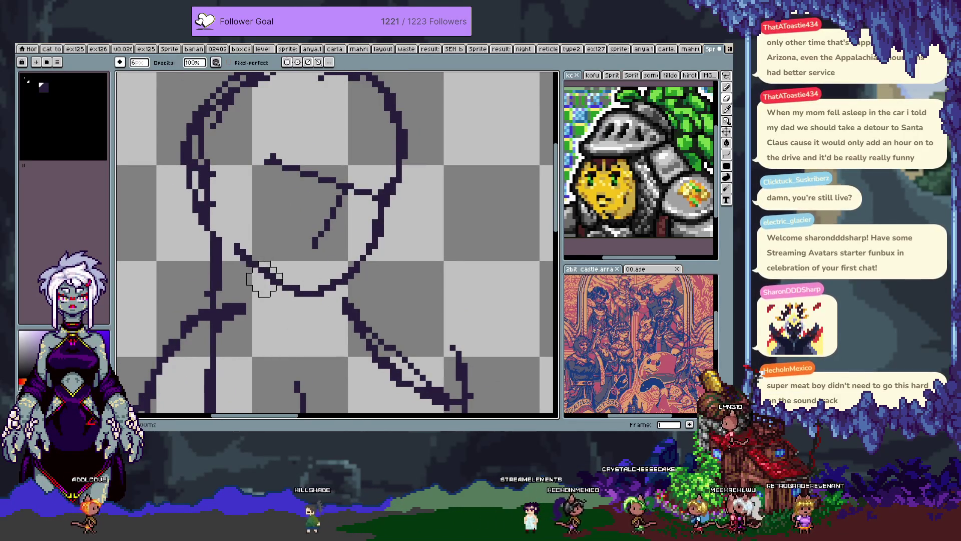
{"action": "key", "text": "b"}
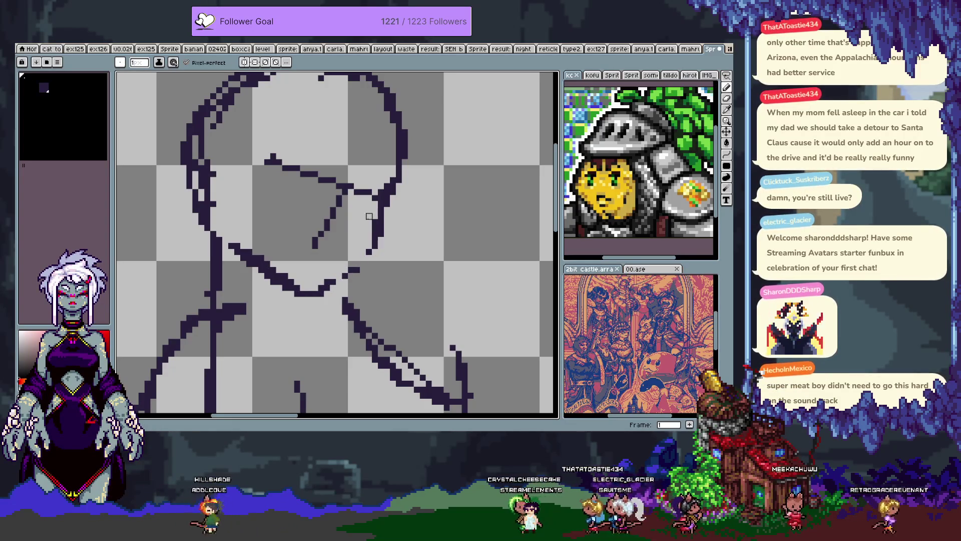
{"action": "left_click_drag", "start_coordinate": [373, 235], "coordinate": [351, 274]}
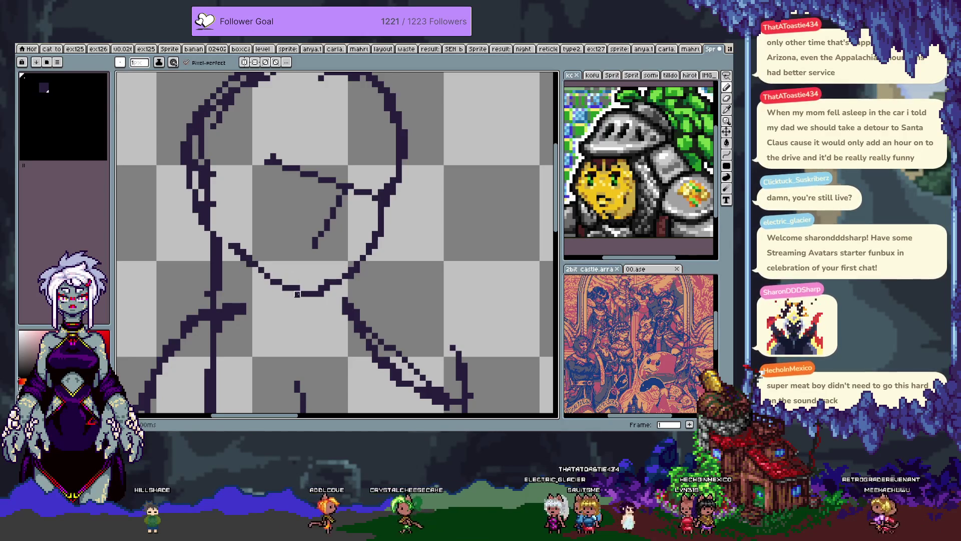
{"action": "key", "text": "ctrl+z"}
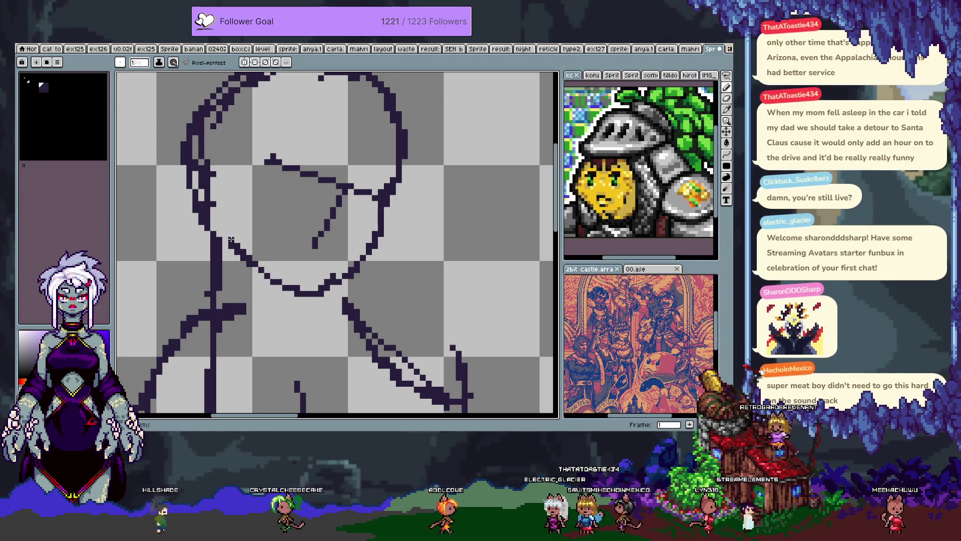
{"action": "left_click_drag", "start_coordinate": [210, 159], "coordinate": [209, 198]}
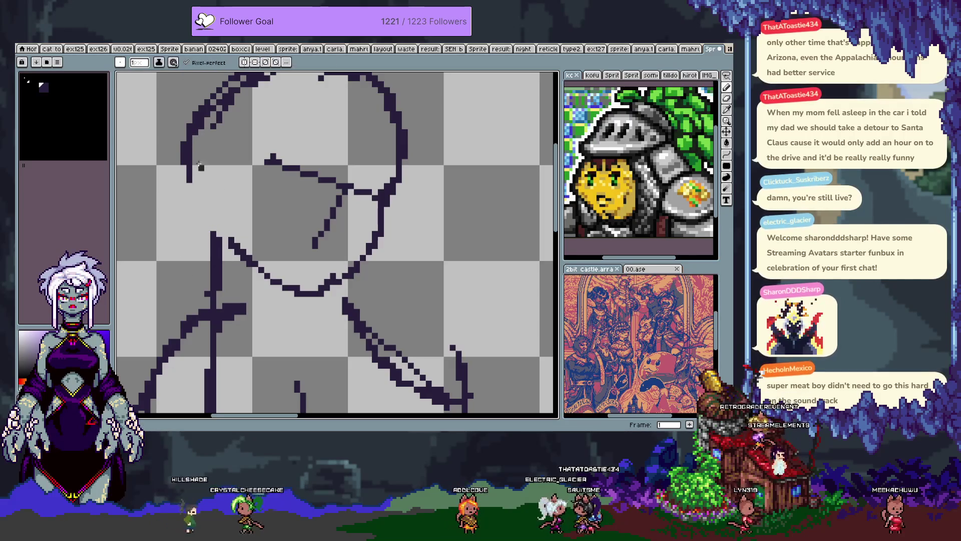
{"action": "scroll", "coordinate": [288, 201], "scroll_direction": "up", "scroll_amount": 2}
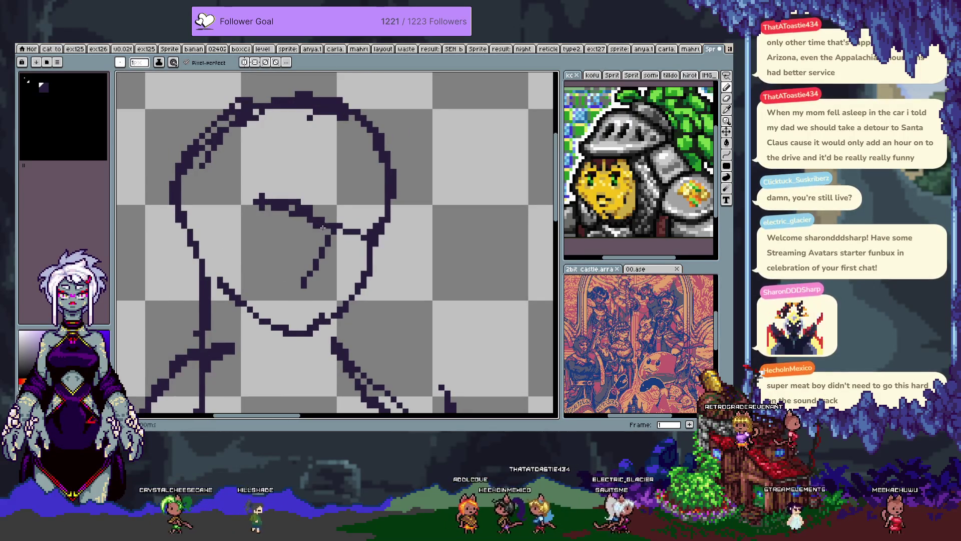
Step: Replace the diagonal face stroke with a small horizontal dash and a short diagonal line
{"action": "left_click_drag", "start_coordinate": [303, 285], "coordinate": [330, 232]}
{"action": "left_click_drag", "start_coordinate": [340, 273], "coordinate": [315, 256]}
{"action": "key", "text": "ctrl+z"}
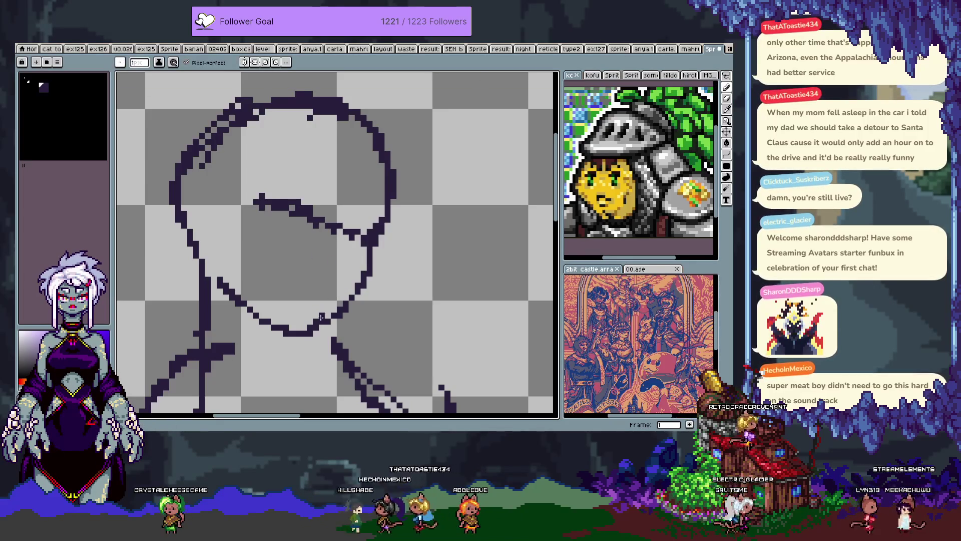
{"action": "key", "text": "ctrl+z"}
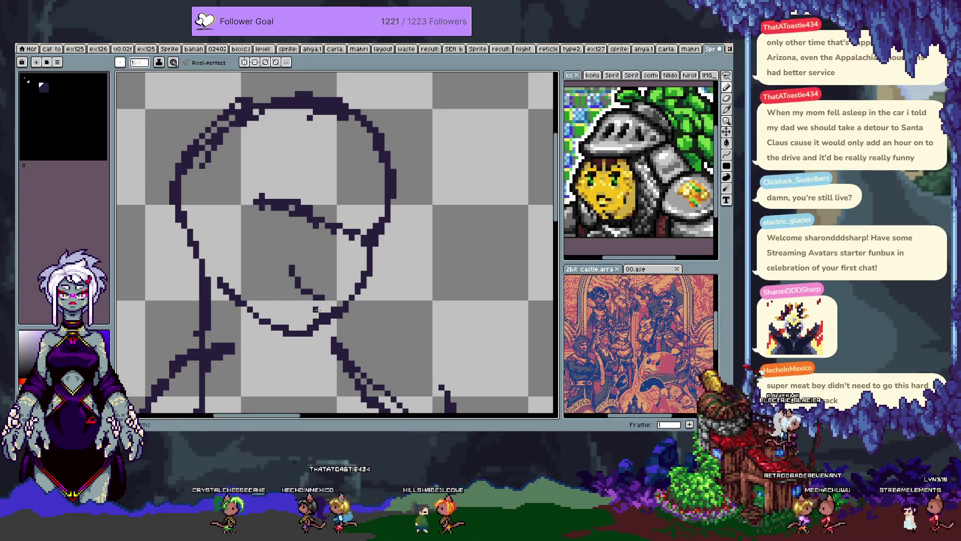
{"action": "key", "text": "ctrl+z"}
{"action": "key", "text": "ctrl+z"}
{"action": "left_click_drag", "start_coordinate": [308, 286], "coordinate": [317, 285]}
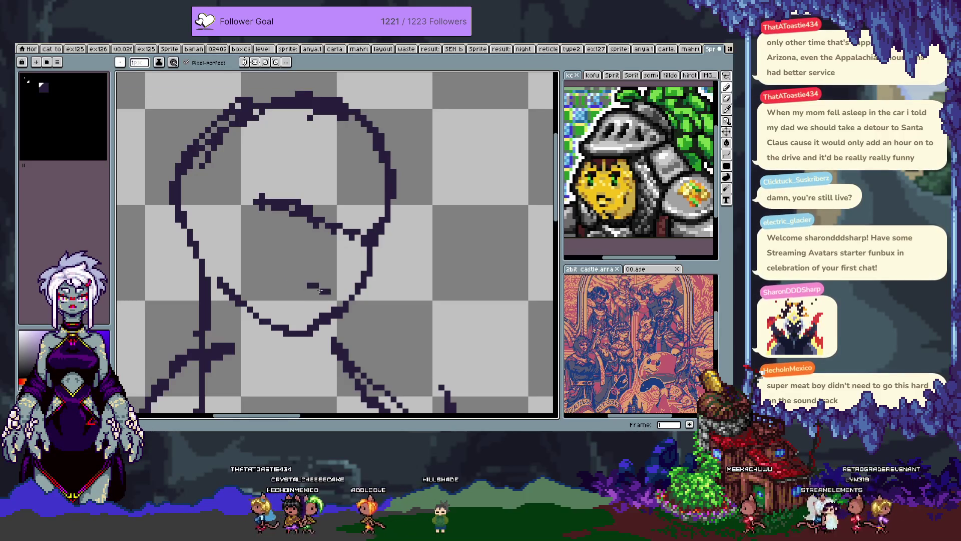
{"action": "left_click_drag", "start_coordinate": [302, 285], "coordinate": [316, 309]}
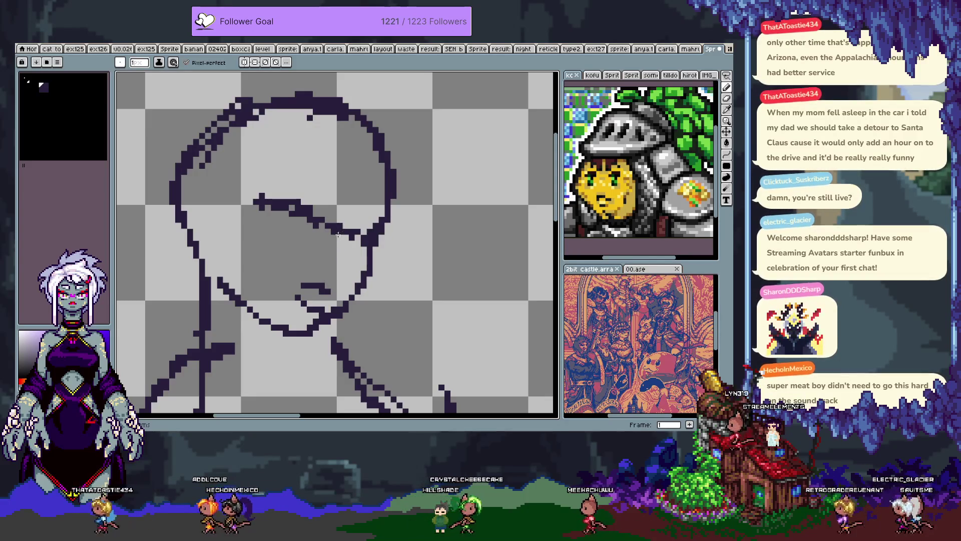
Step: Redraw the head's left and upper-right outline, removing the unwanted curls
{"action": "left_click_drag", "start_coordinate": [261, 175], "coordinate": [265, 222]}
{"action": "mouse_move", "coordinate": [215, 145]}
{"action": "left_mouse_down"}
{"action": "mouse_move", "coordinate": [181, 266]}
{"action": "mouse_move", "coordinate": [277, 111]}
{"action": "left_mouse_up"}
{"action": "key", "text": "ctrl+z"}
{"action": "key", "text": "ctrl+z"}
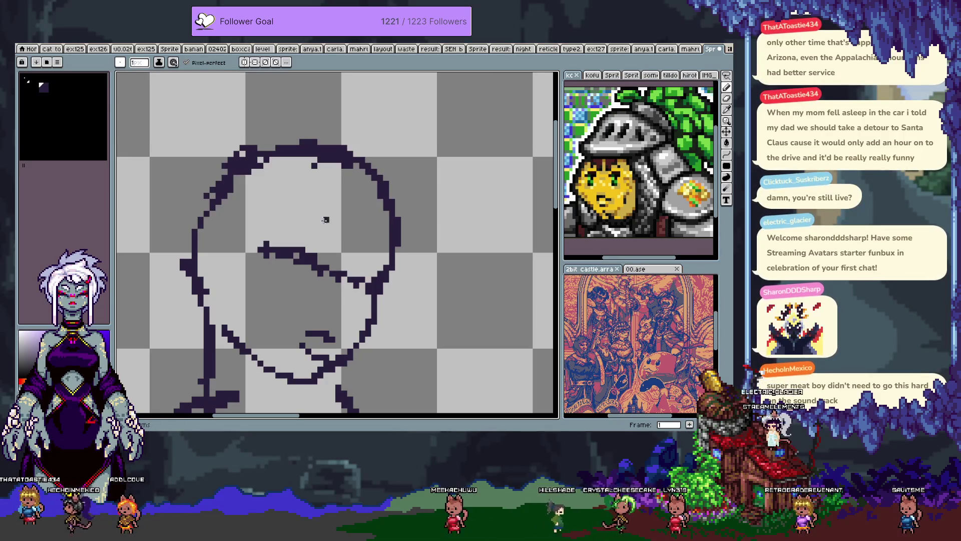
{"action": "left_click_drag", "start_coordinate": [392, 173], "coordinate": [417, 176]}
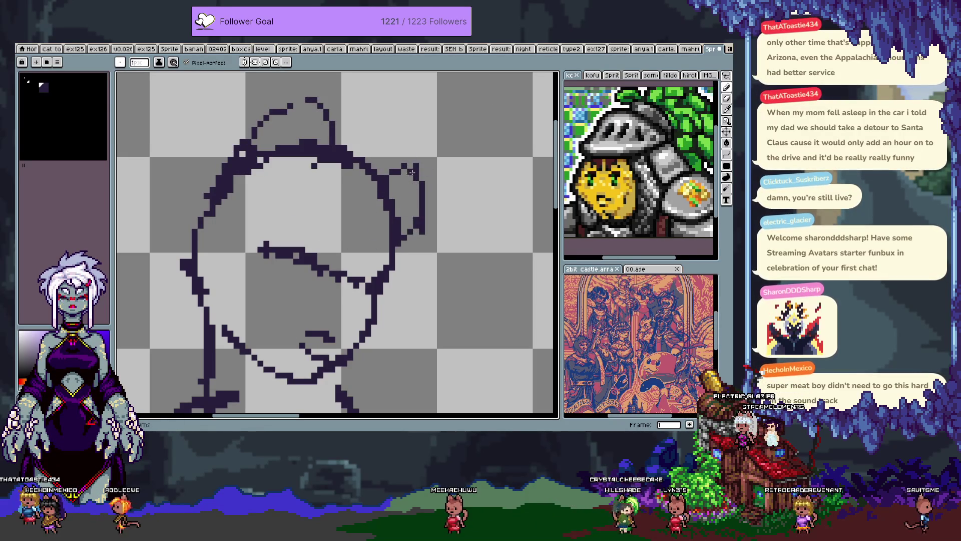
{"action": "key", "text": "ctrl+z"}
Step: Redraw the shoulder line several times, settling on a shallower curve from the neck
{"action": "scroll", "coordinate": [367, 145], "scroll_direction": "down", "scroll_amount": 3}
{"action": "left_click_drag", "start_coordinate": [367, 145], "coordinate": [330, 161]}
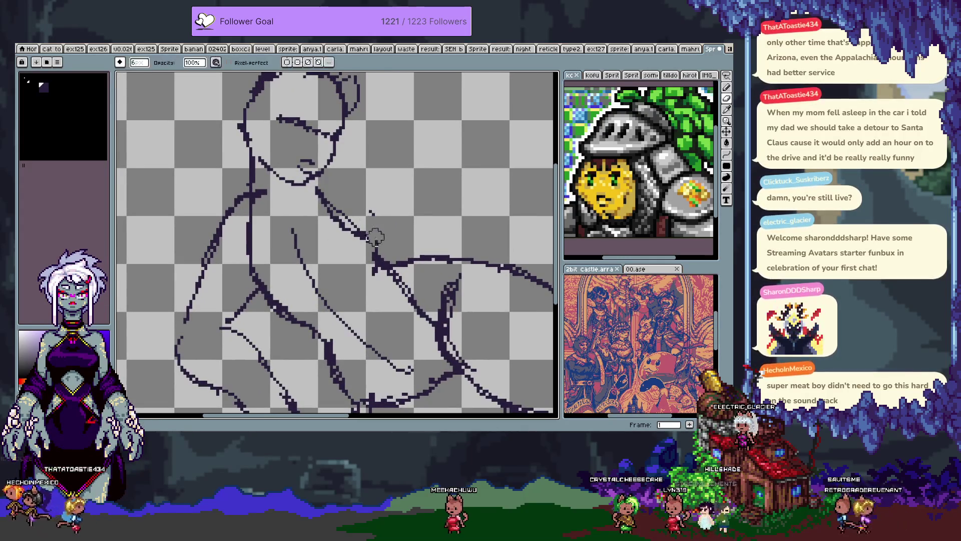
{"action": "left_click_drag", "start_coordinate": [365, 213], "coordinate": [378, 260]}
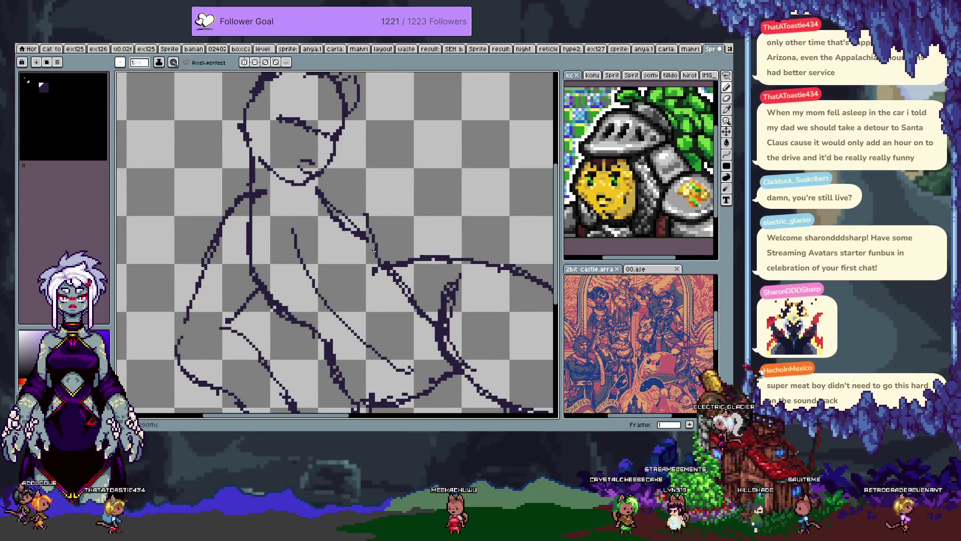
{"action": "key", "text": "ctrl+z"}
{"action": "left_click_drag", "start_coordinate": [340, 165], "coordinate": [416, 203]}
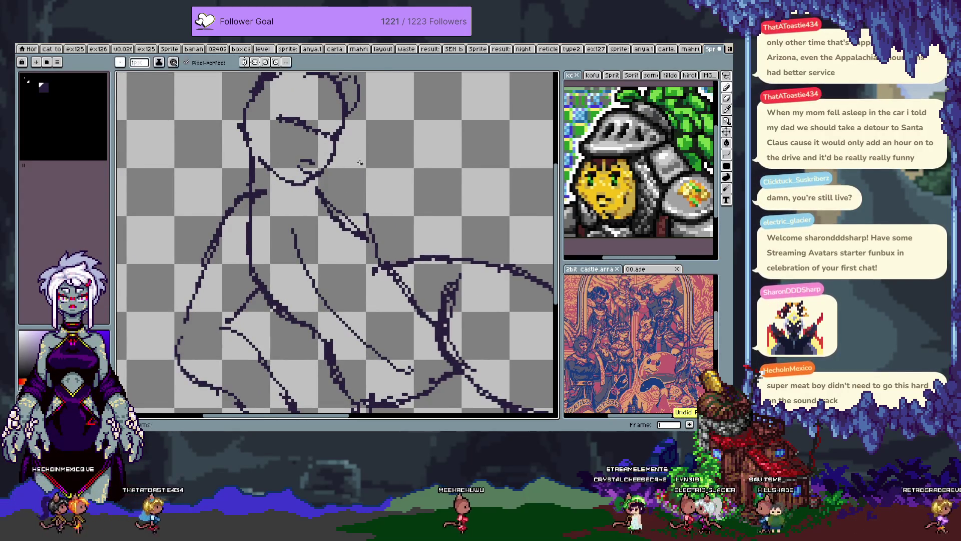
{"action": "key", "text": "ctrl+z"}
{"action": "left_click_drag", "start_coordinate": [325, 173], "coordinate": [424, 243]}
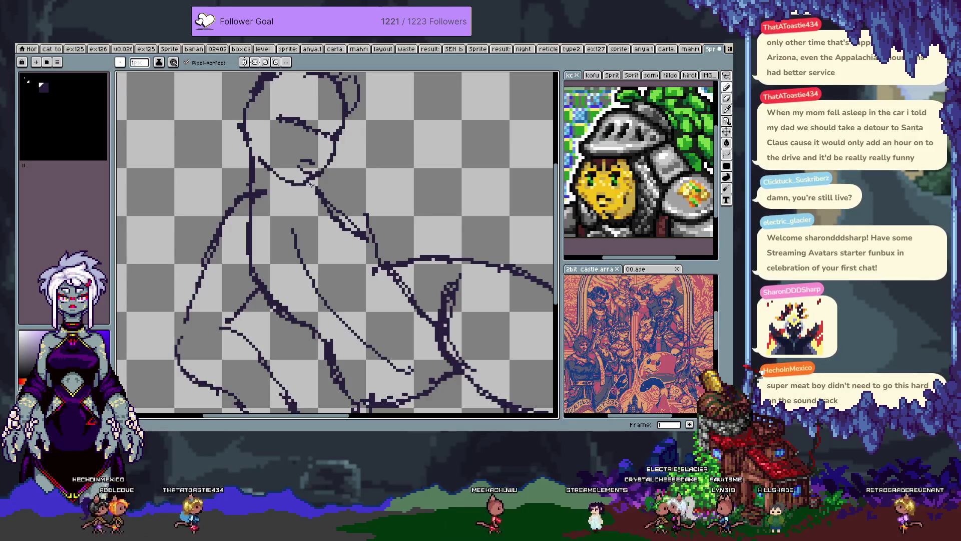
{"action": "key", "text": "ctrl+z"}
{"action": "left_click_drag", "start_coordinate": [350, 173], "coordinate": [453, 246]}
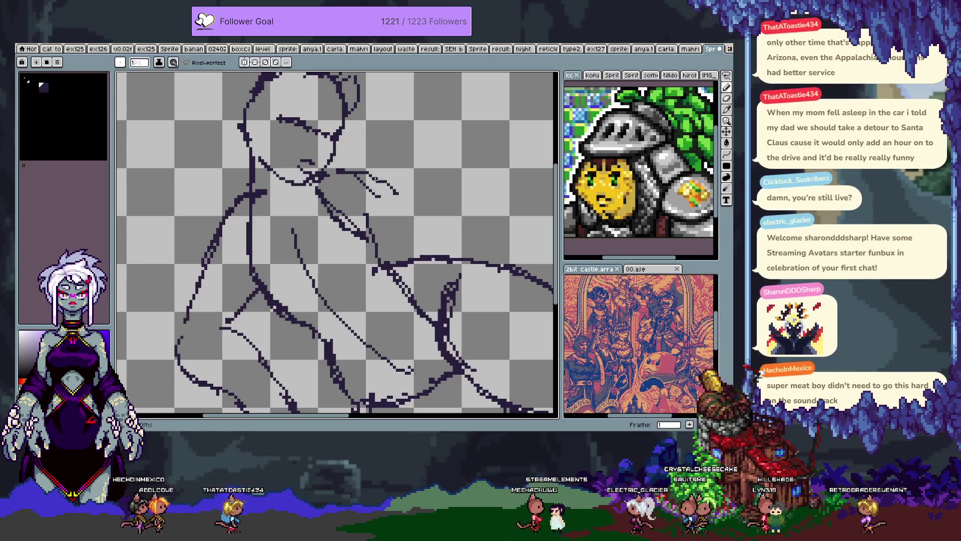
Step: Move on to frame 2 of the sketch
{"action": "left_click_drag", "start_coordinate": [415, 206], "coordinate": [376, 191]}
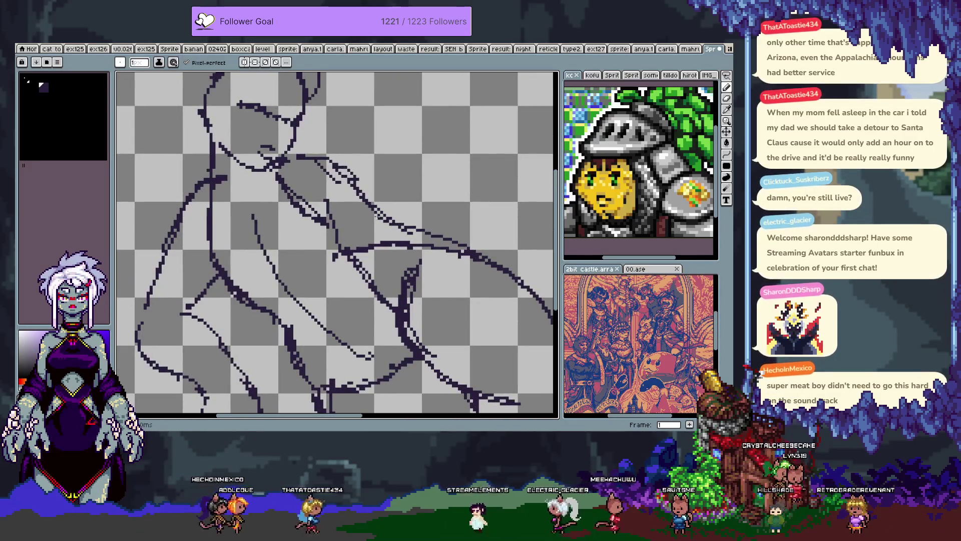
{"action": "key", "text": "alt+n"}
{"action": "scroll", "coordinate": [389, 192], "scroll_direction": "down", "scroll_amount": 4}
Step: On frame 2, sketch and retry body lines running down and right across the torso
{"action": "scroll", "coordinate": [389, 192], "scroll_direction": "up", "scroll_amount": 1}
{"action": "left_click_drag", "start_coordinate": [389, 192], "coordinate": [350, 171]}
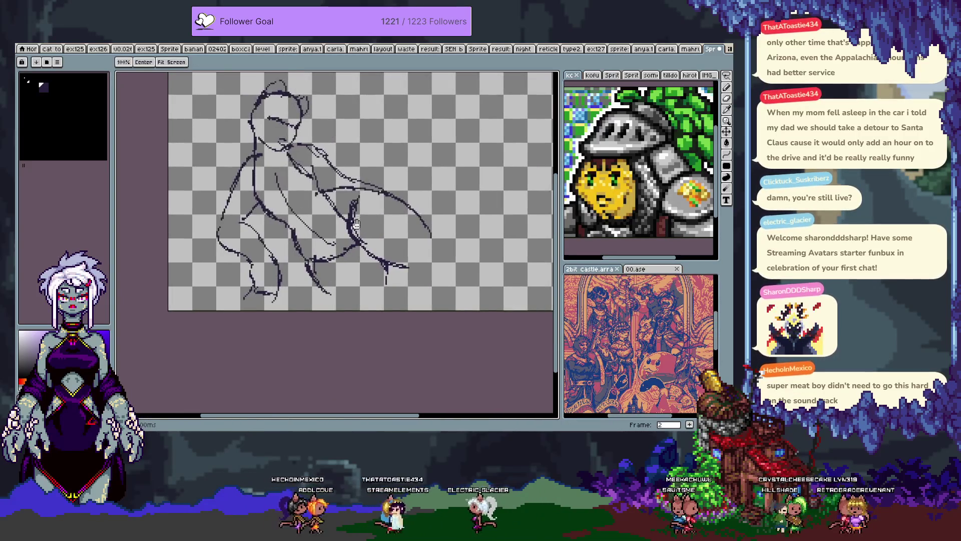
{"action": "key", "text": "e"}
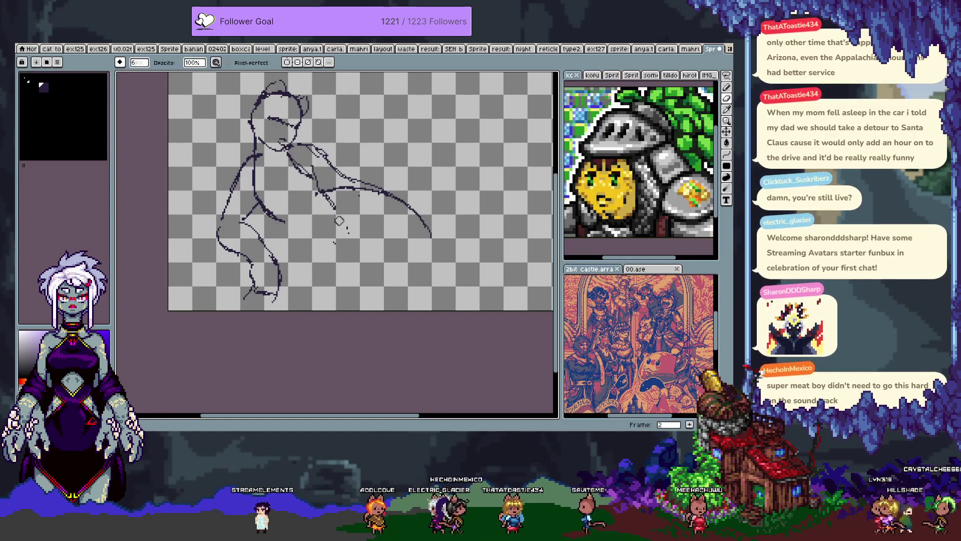
{"action": "left_click_drag", "start_coordinate": [277, 179], "coordinate": [363, 226]}
{"action": "scroll", "coordinate": [311, 255], "scroll_direction": "up", "scroll_amount": 1}
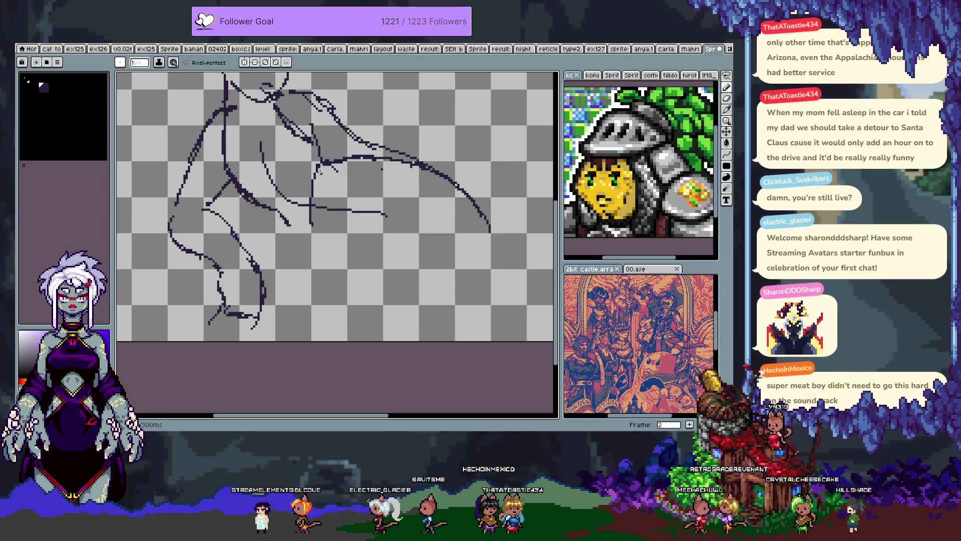
{"action": "key", "text": "ctrl+z"}
{"action": "key", "text": "ctrl+z"}
{"action": "left_click_drag", "start_coordinate": [311, 239], "coordinate": [310, 244]}
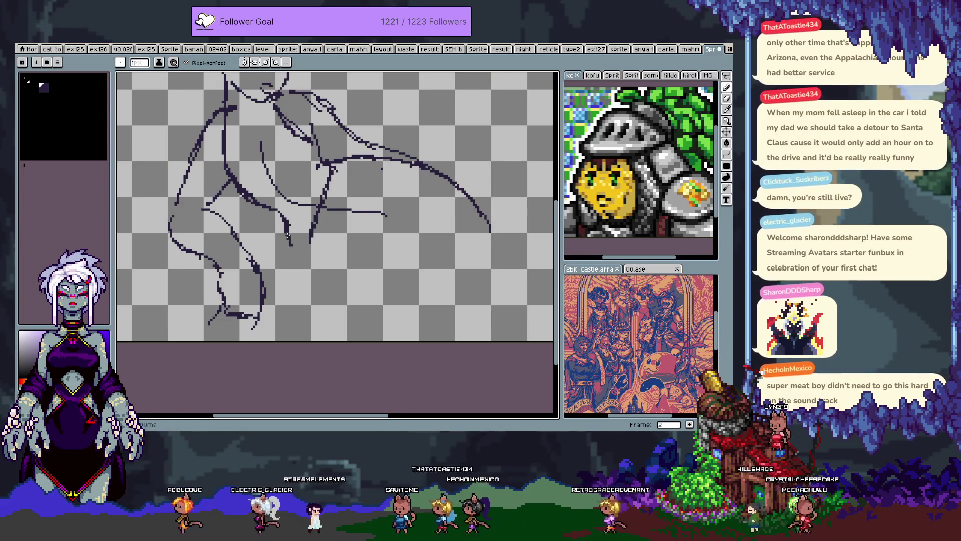
{"action": "key", "text": "ctrl+z"}
{"action": "left_click_drag", "start_coordinate": [281, 216], "coordinate": [313, 249]}
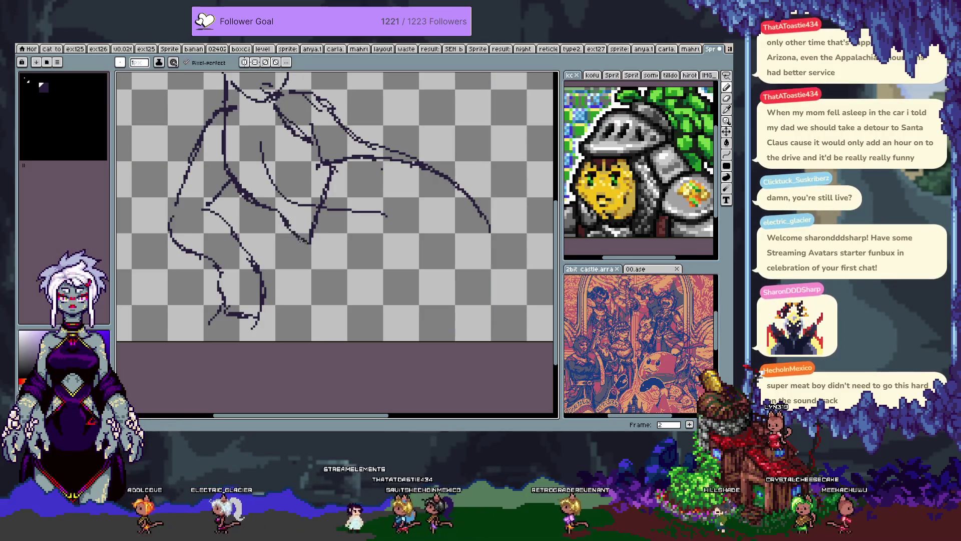
{"action": "left_click_drag", "start_coordinate": [373, 231], "coordinate": [338, 171]}
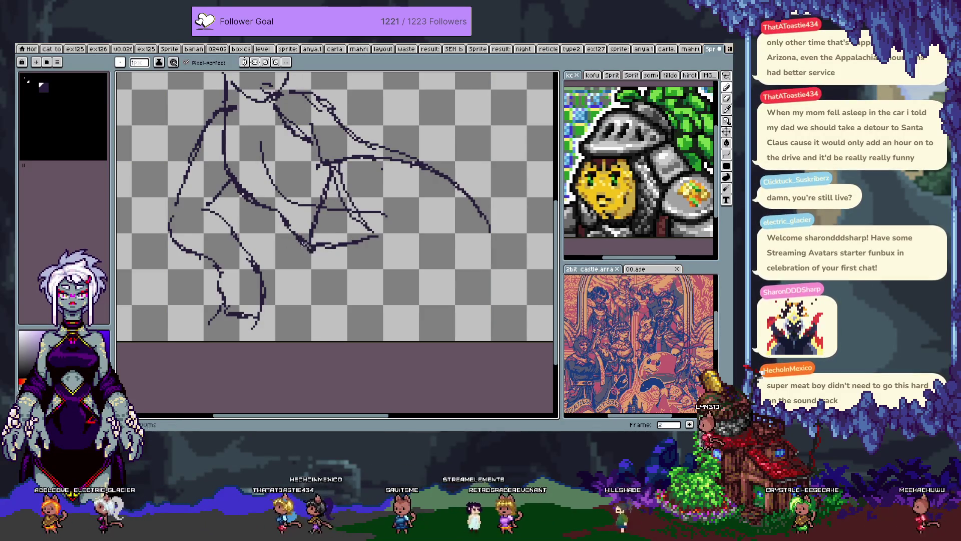
{"action": "key", "text": "ctrl"}
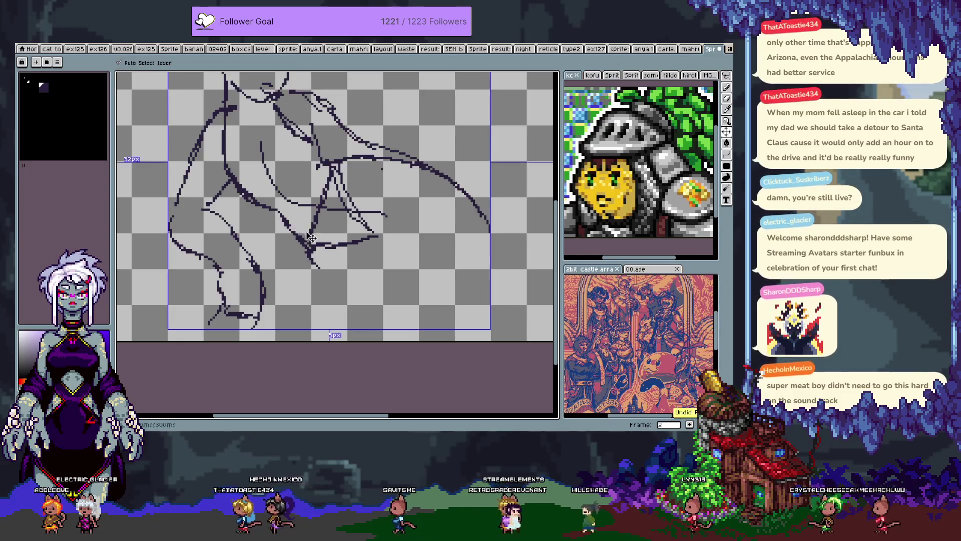
{"action": "key", "text": "ctrl+z"}
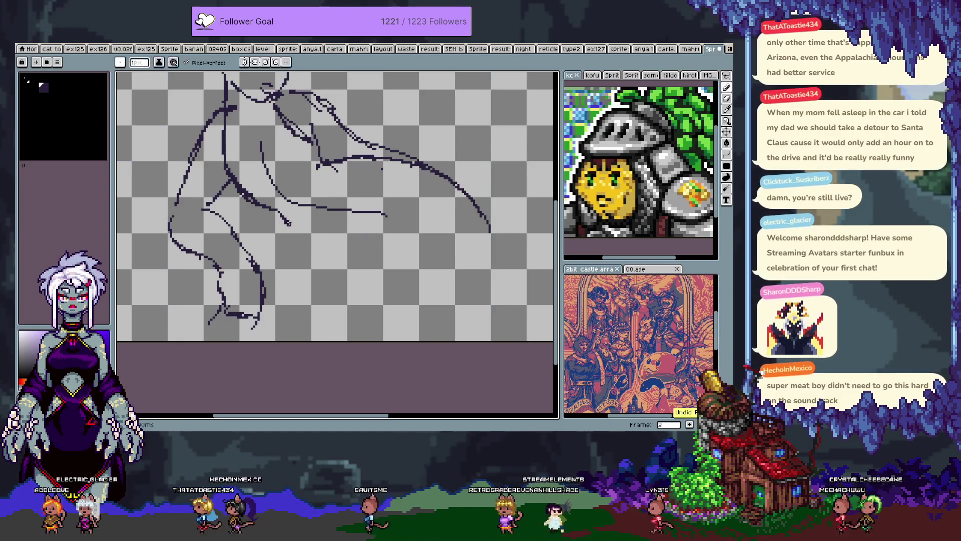
{"action": "mouse_move", "coordinate": [278, 219]}
{"action": "left_mouse_down"}
{"action": "mouse_move", "coordinate": [320, 234]}
{"action": "mouse_move", "coordinate": [294, 232]}
{"action": "left_mouse_up"}
Step: Test-erase the lower-middle lines, then draw diagonal strokes up-right and down-right across the body
{"action": "key", "text": "e"}
{"action": "left_click_drag", "start_coordinate": [273, 190], "coordinate": [262, 144]}
{"action": "left_click_drag", "start_coordinate": [290, 205], "coordinate": [383, 215]}
{"action": "key", "text": "ctrl+z"}
{"action": "key", "text": "ctrl+z"}
{"action": "key", "text": "b"}
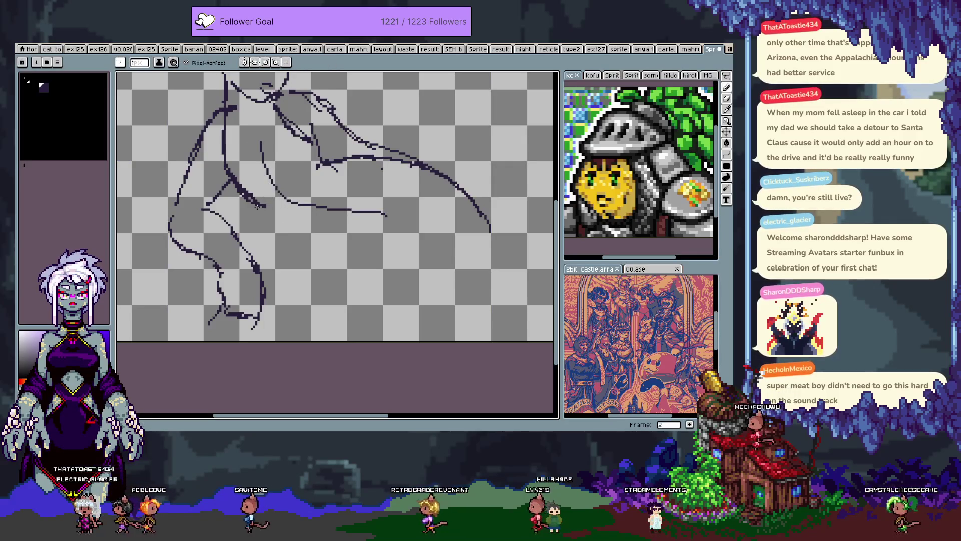
{"action": "left_click_drag", "start_coordinate": [274, 213], "coordinate": [328, 161]}
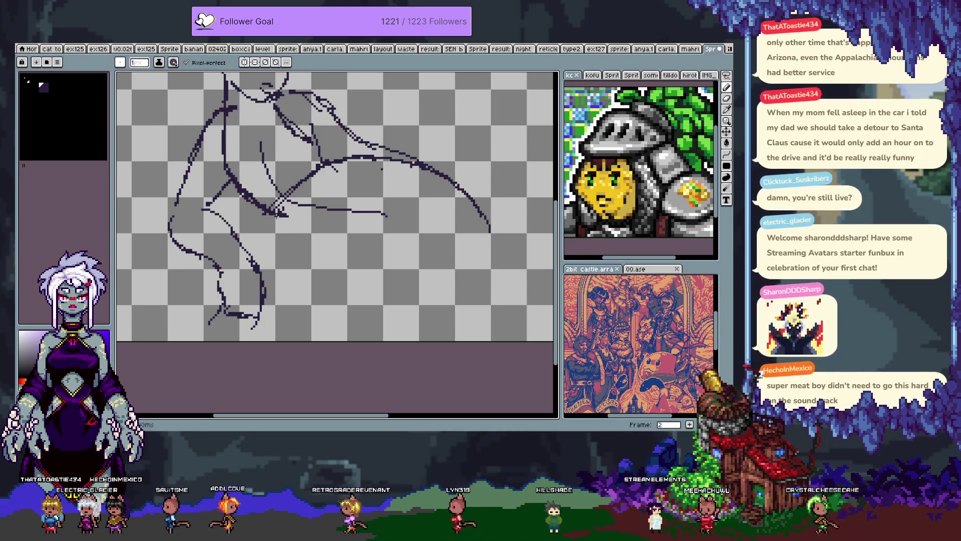
{"action": "left_click_drag", "start_coordinate": [285, 217], "coordinate": [323, 240]}
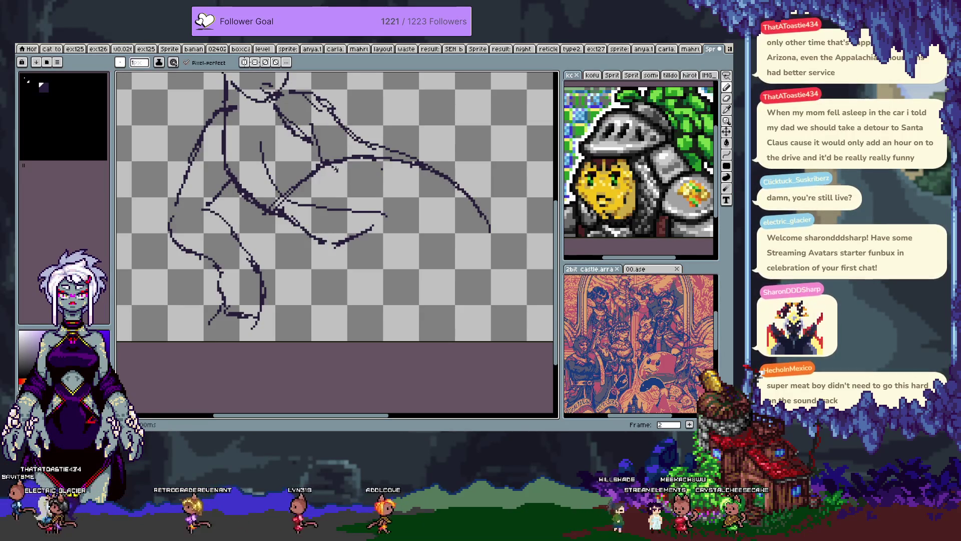
{"action": "key", "text": "e"}
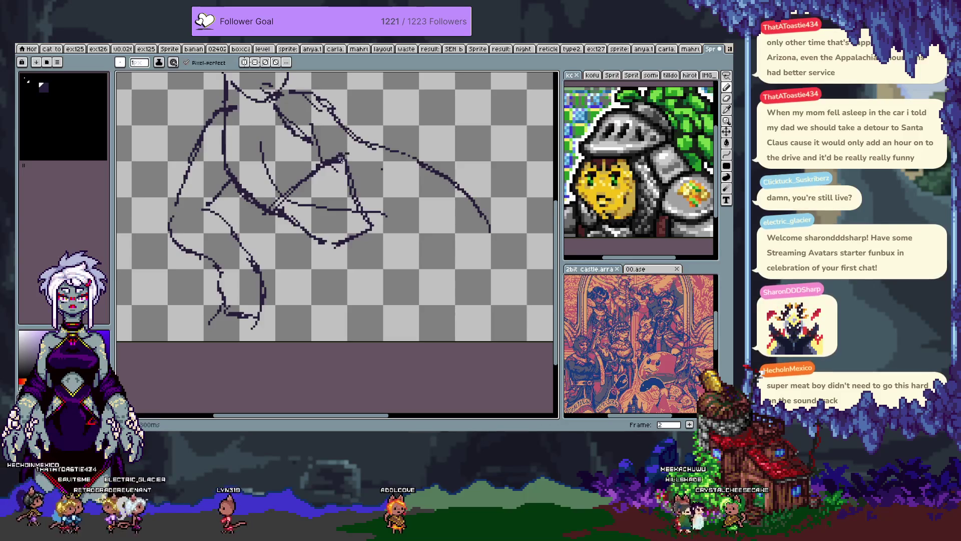
{"action": "key", "text": "ctrl+z"}
{"action": "key", "text": "ctrl+z"}
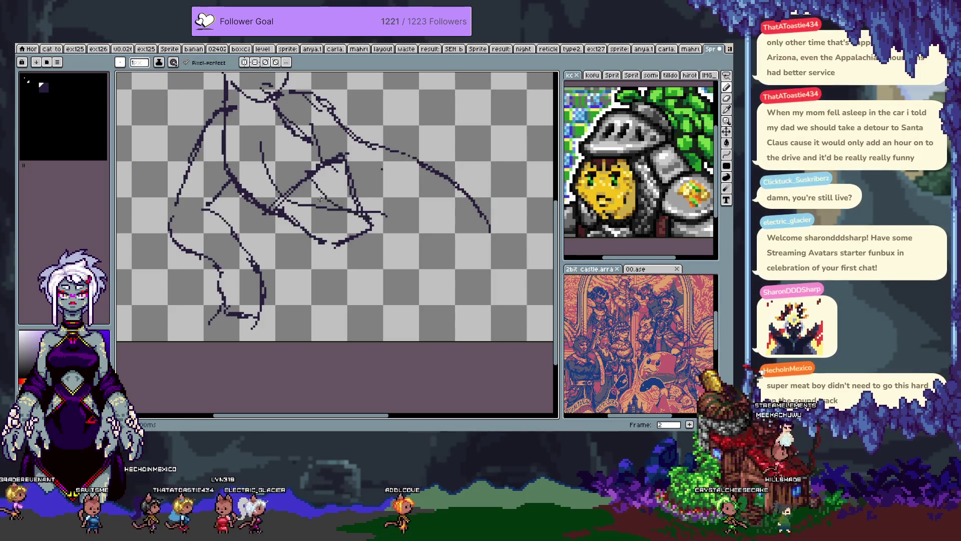
{"action": "mouse_move", "coordinate": [305, 228]}
{"action": "left_mouse_down"}
{"action": "mouse_move", "coordinate": [348, 234]}
{"action": "mouse_move", "coordinate": [343, 268]}
{"action": "left_mouse_up"}
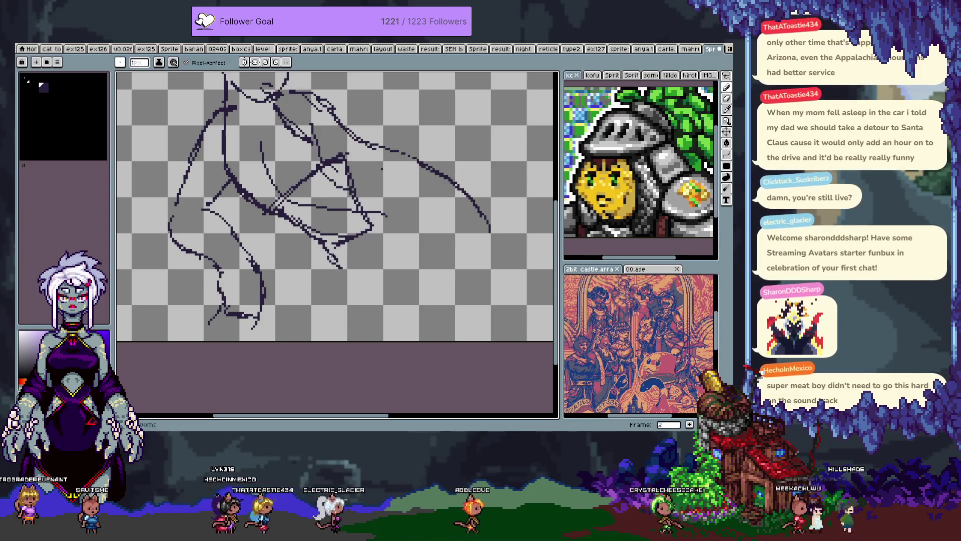
{"action": "key", "text": "ctrl+z"}
Step: Draw a downward leg line and long curves sweeping right, then erase the long right arc
{"action": "left_click_drag", "start_coordinate": [331, 242], "coordinate": [358, 321]}
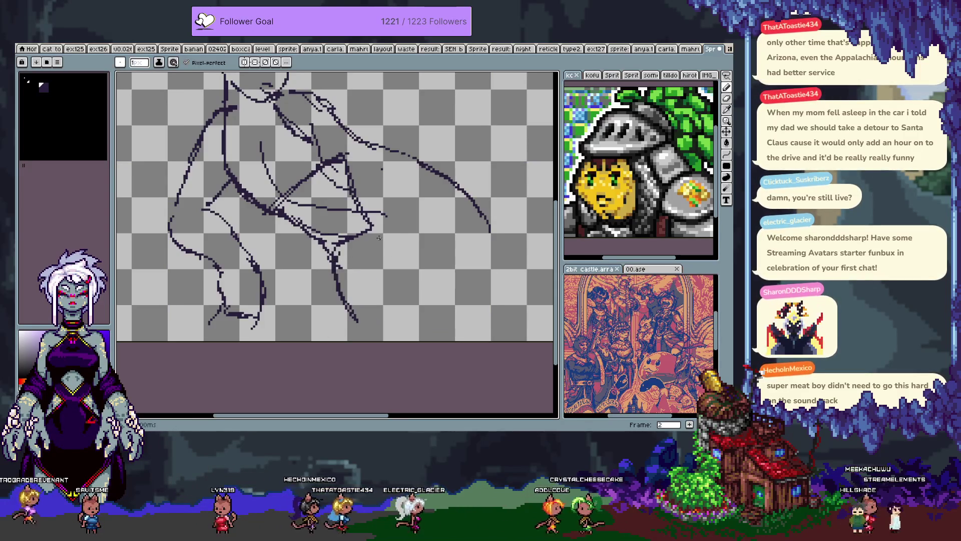
{"action": "scroll", "coordinate": [371, 228], "scroll_direction": "up", "scroll_amount": 2}
{"action": "scroll", "coordinate": [371, 228], "scroll_direction": "right", "scroll_amount": 2}
{"action": "mouse_move", "coordinate": [360, 214]}
{"action": "left_mouse_down"}
{"action": "mouse_move", "coordinate": [396, 241]}
{"action": "mouse_move", "coordinate": [404, 291]}
{"action": "left_mouse_up"}
{"action": "left_click_drag", "start_coordinate": [324, 173], "coordinate": [351, 162]}
{"action": "left_click_drag", "start_coordinate": [351, 245], "coordinate": [456, 285]}
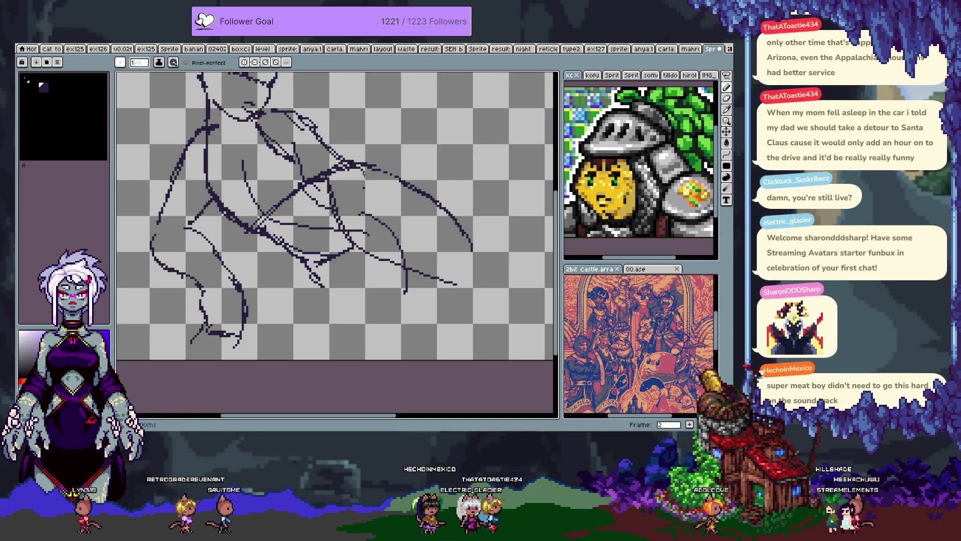
{"action": "key", "text": "e"}
{"action": "mouse_move", "coordinate": [498, 262]}
{"action": "left_mouse_down"}
{"action": "mouse_move", "coordinate": [414, 215]}
{"action": "mouse_move", "coordinate": [365, 206]}
{"action": "left_mouse_up"}
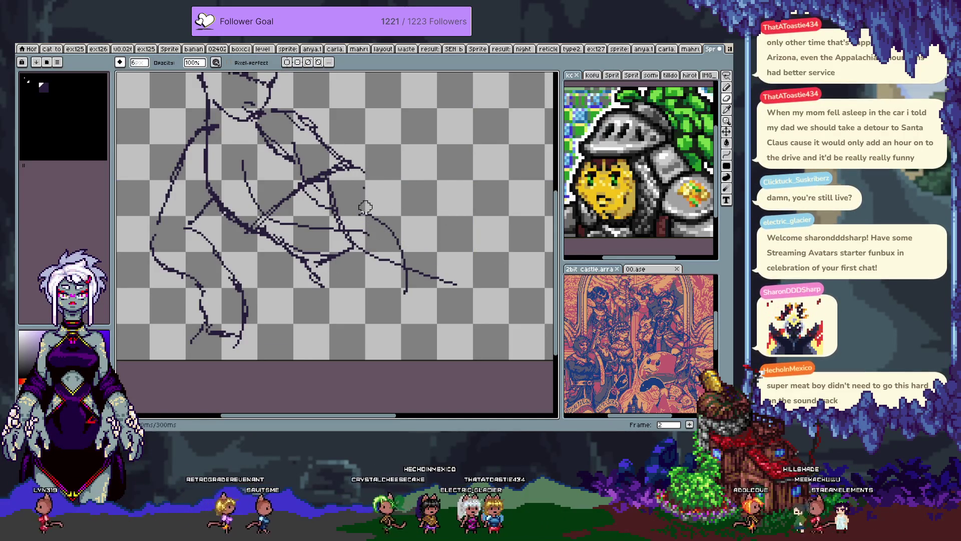
Step: Restore the long right arc and pick the dark line colour in the palette
{"action": "key", "text": "ctrl+y"}
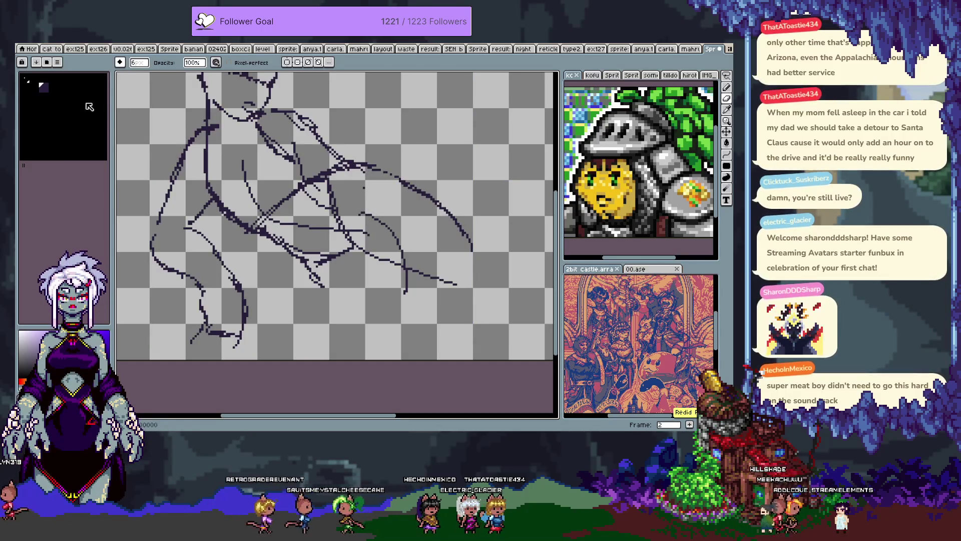
{"action": "left_click", "coordinate": [71, 91]}
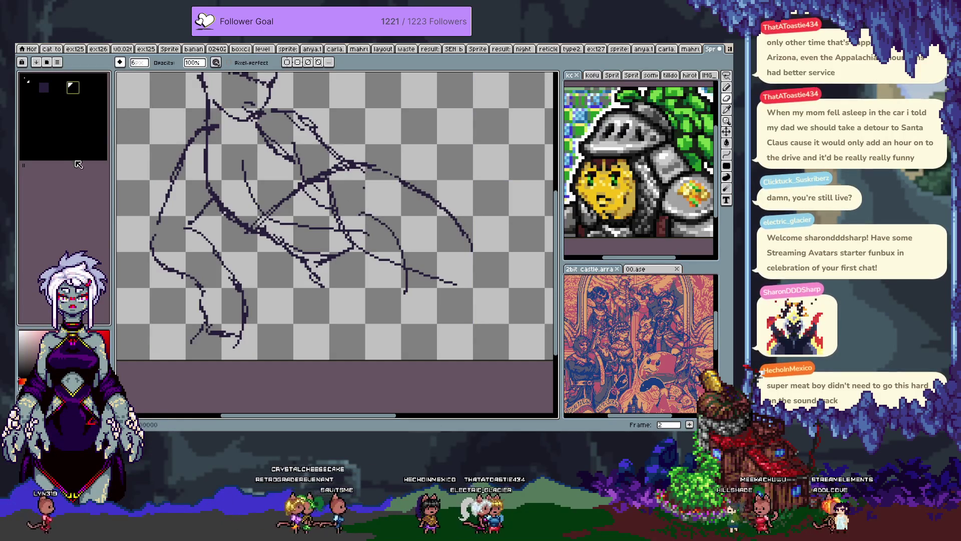
{"action": "double_click", "coordinate": [67, 89]}
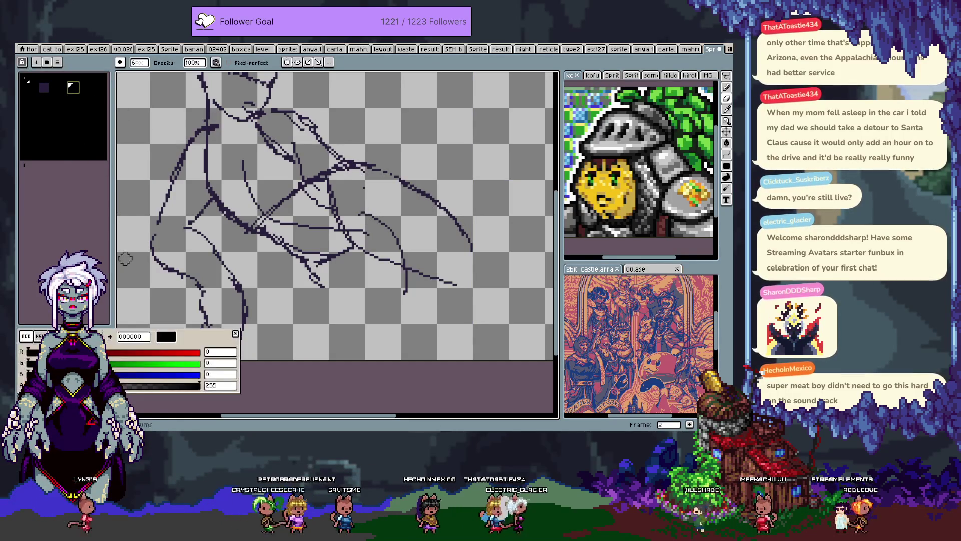
{"action": "left_click", "coordinate": [44, 88]}
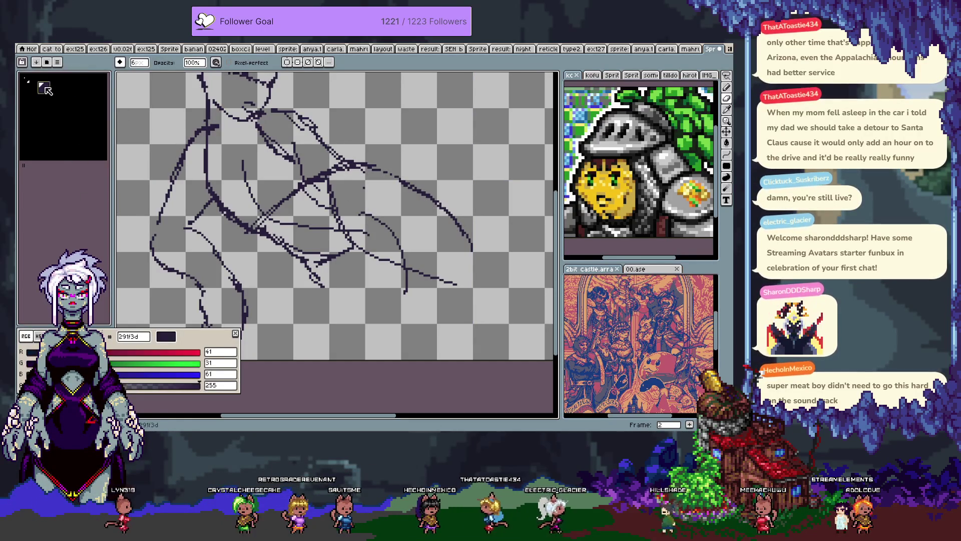
Step: Mix tan d2a272 into the empty palette slot after the navy swatch
{"action": "left_click", "coordinate": [72, 90]}
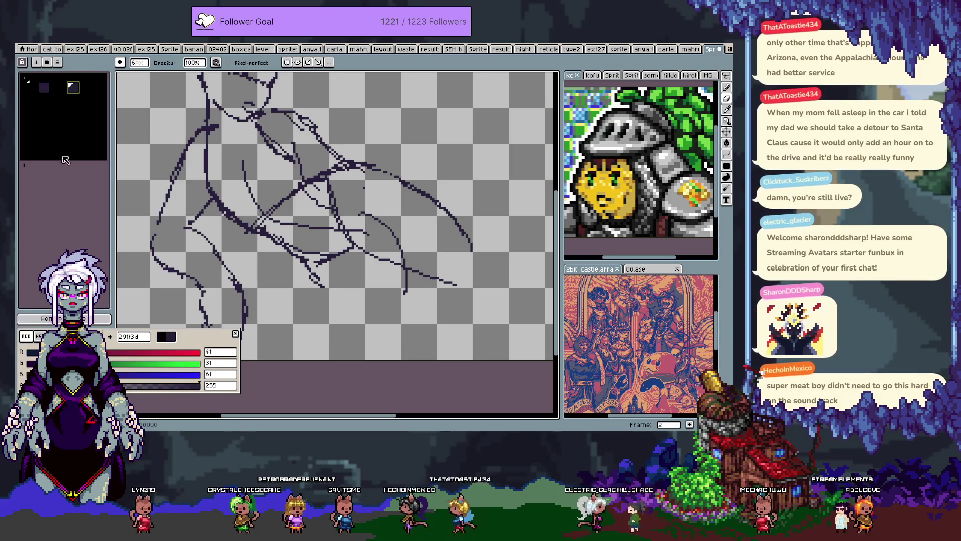
{"action": "left_click_drag", "start_coordinate": [138, 355], "coordinate": [169, 353]}
{"action": "left_click", "coordinate": [136, 363]}
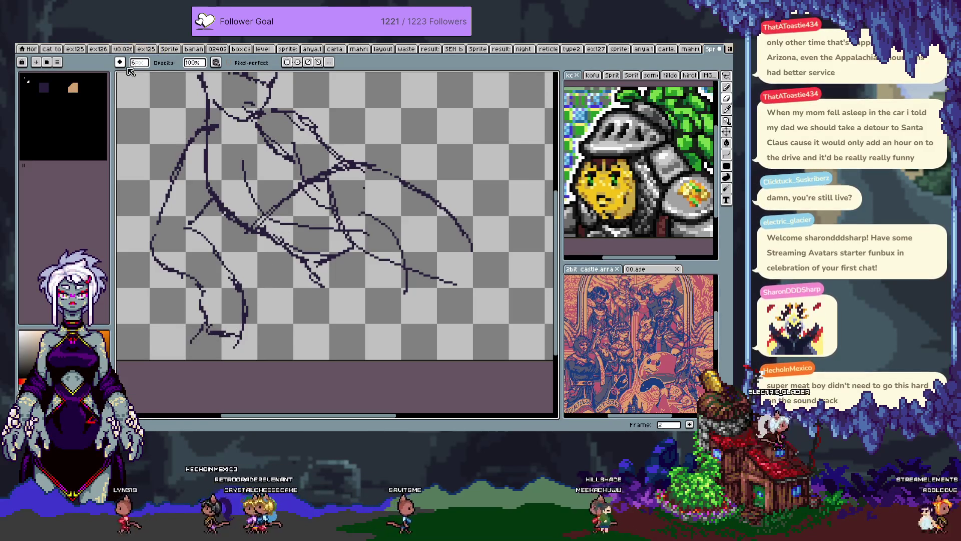
{"action": "key", "text": "Right"}
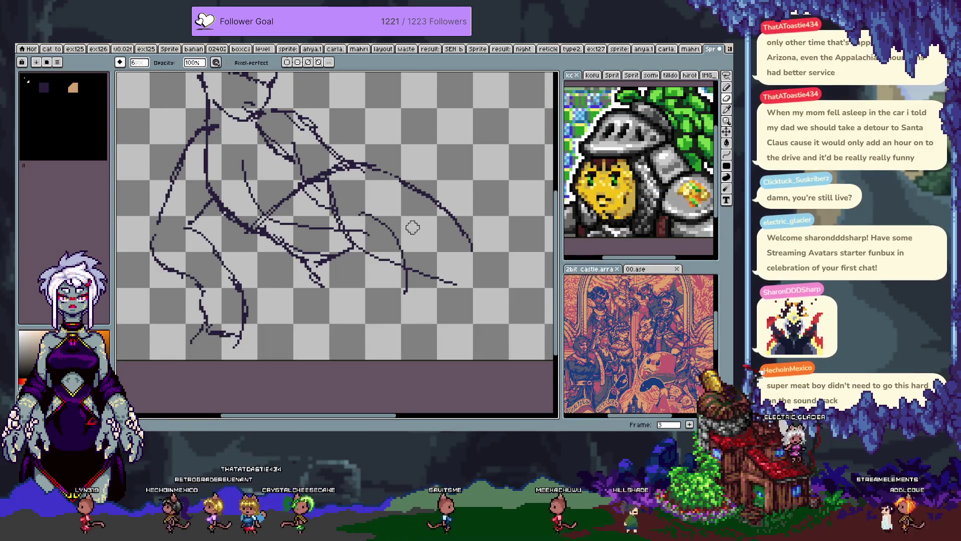
Step: Switch to a round Pixel-perfect pencil brush at size 20
{"action": "key", "text": "b"}
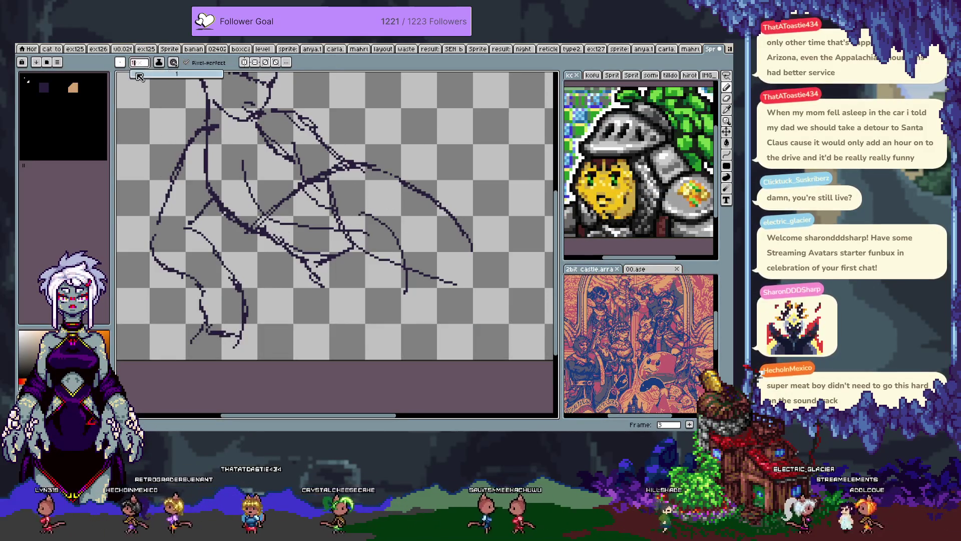
{"action": "left_click", "coordinate": [120, 62]}
{"action": "left_click", "coordinate": [124, 75]}
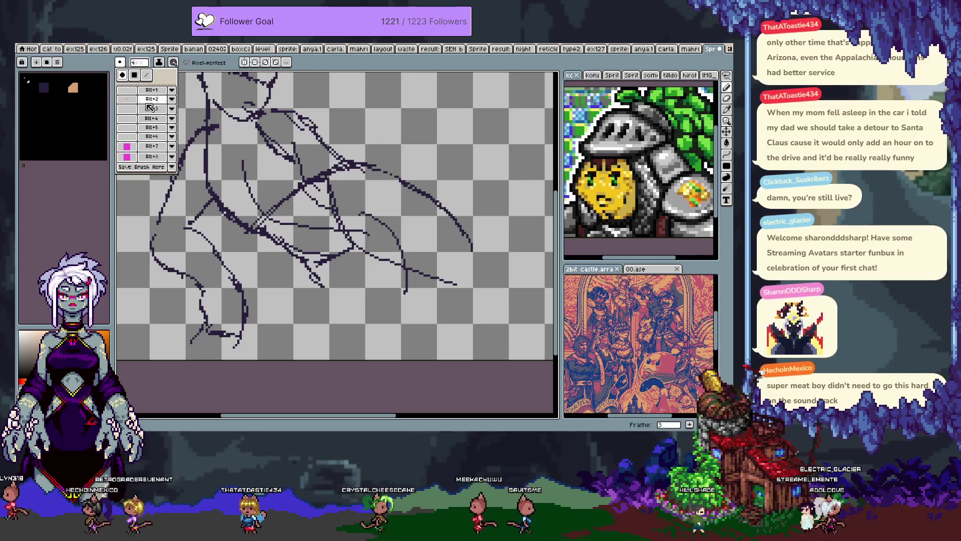
{"action": "left_click", "coordinate": [139, 62]}
{"action": "type", "text": "20"}
Step: Undo the trial tan strokes on frame 3 and reduce the brush size to 12
{"action": "mouse_move", "coordinate": [440, 251]}
{"action": "left_mouse_down"}
{"action": "mouse_move", "coordinate": [368, 196]}
{"action": "mouse_move", "coordinate": [441, 265]}
{"action": "left_mouse_up"}
{"action": "key", "text": "ctrl+z"}
{"action": "key", "text": "ctrl+z"}
{"action": "left_click", "coordinate": [376, 193]}
{"action": "mouse_move", "coordinate": [375, 193]}
{"action": "left_mouse_down"}
{"action": "mouse_move", "coordinate": [481, 265]}
{"action": "mouse_move", "coordinate": [457, 282]}
{"action": "left_mouse_up"}
{"action": "key", "text": "ctrl+z"}
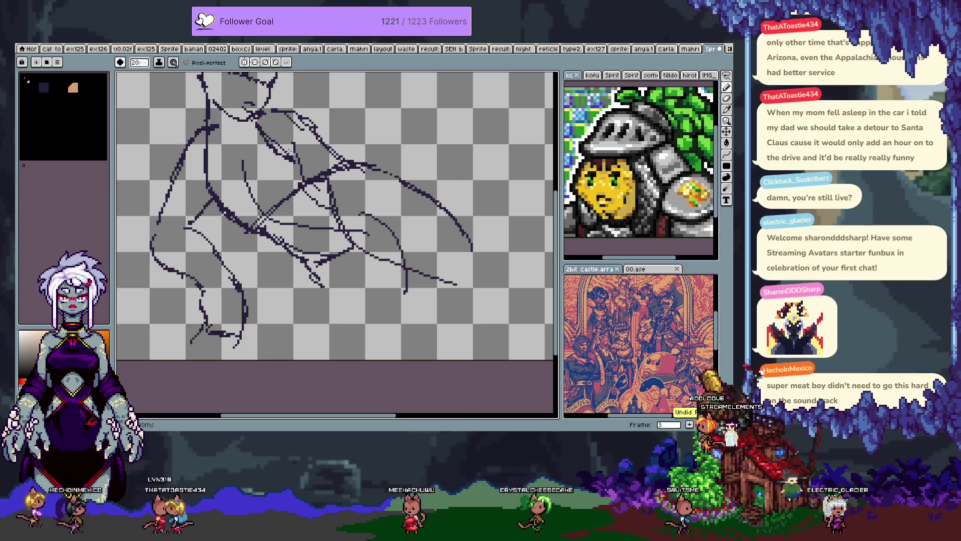
{"action": "left_click_drag", "start_coordinate": [151, 74], "coordinate": [146, 74]}
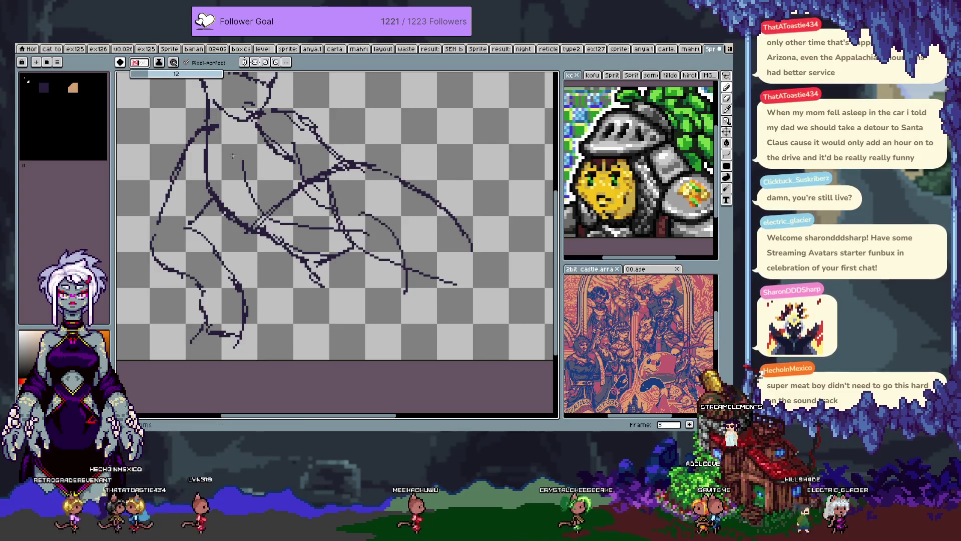
Step: Block in a tan blob along the thigh with a tail down-right, then undo it entirely
{"action": "left_click_drag", "start_coordinate": [356, 187], "coordinate": [381, 184]}
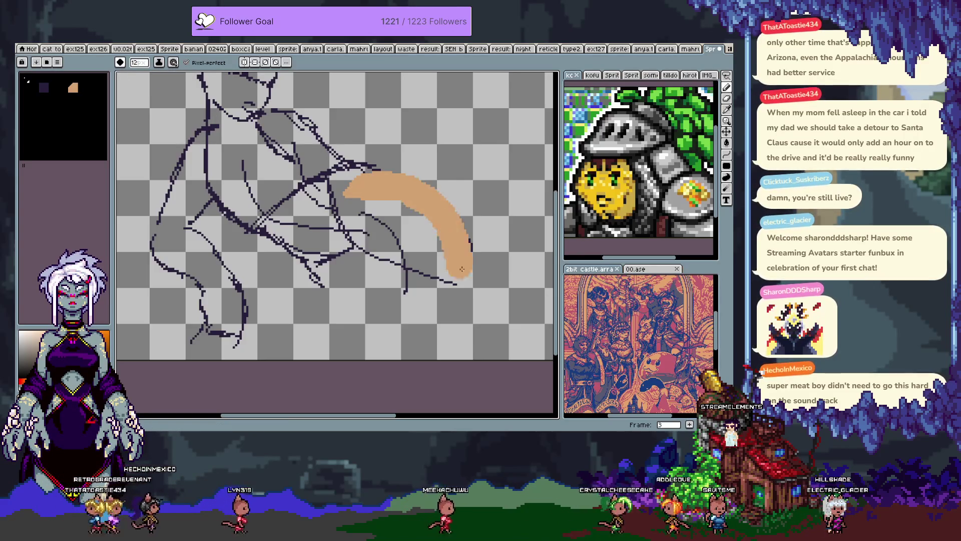
{"action": "mouse_move", "coordinate": [360, 190]}
{"action": "left_mouse_down"}
{"action": "mouse_move", "coordinate": [370, 250]}
{"action": "mouse_move", "coordinate": [426, 281]}
{"action": "mouse_move", "coordinate": [441, 237]}
{"action": "left_mouse_up"}
{"action": "left_click_drag", "start_coordinate": [437, 284], "coordinate": [482, 323]}
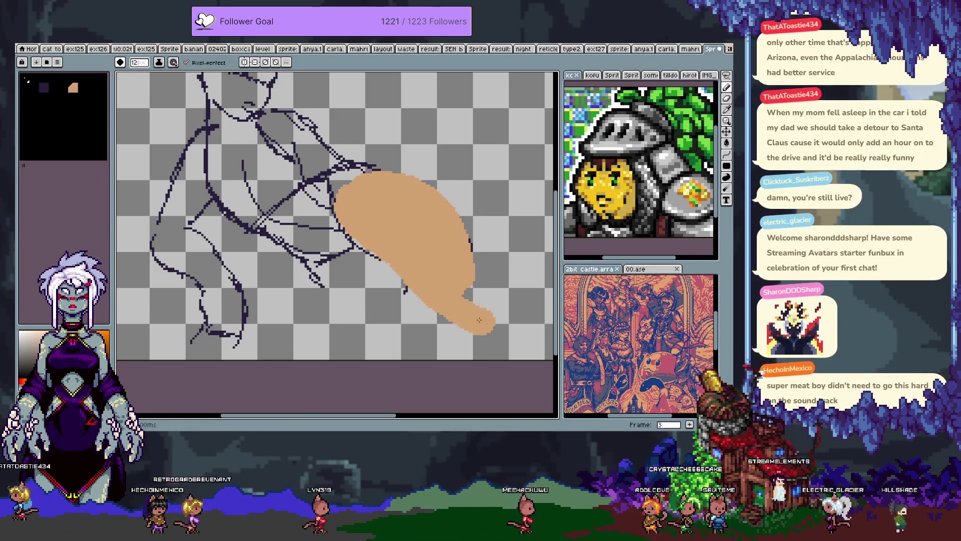
{"action": "mouse_move", "coordinate": [440, 267]}
{"action": "left_mouse_down"}
{"action": "mouse_move", "coordinate": [461, 333]}
{"action": "mouse_move", "coordinate": [418, 283]}
{"action": "left_mouse_up"}
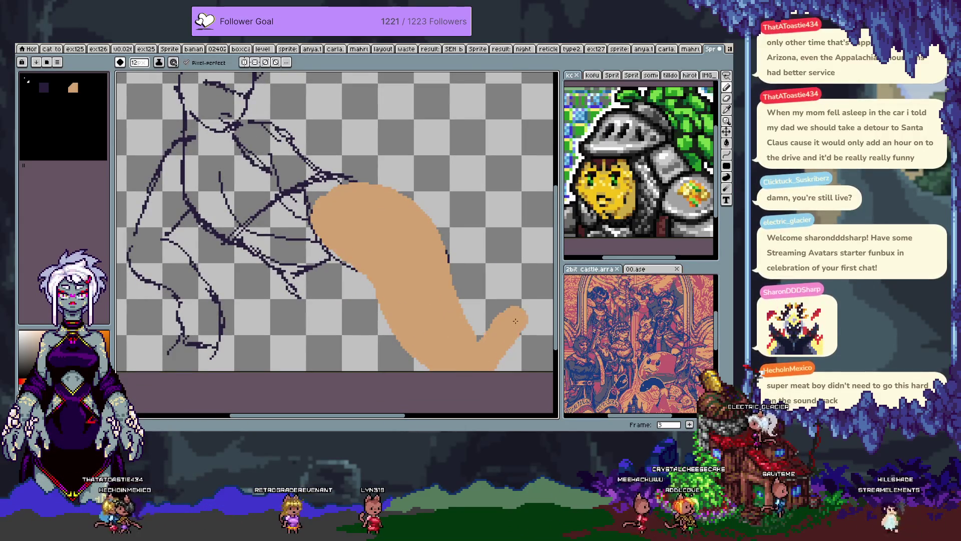
{"action": "key", "text": "ctrl+z"}
{"action": "left_click_drag", "start_coordinate": [483, 340], "coordinate": [546, 370]}
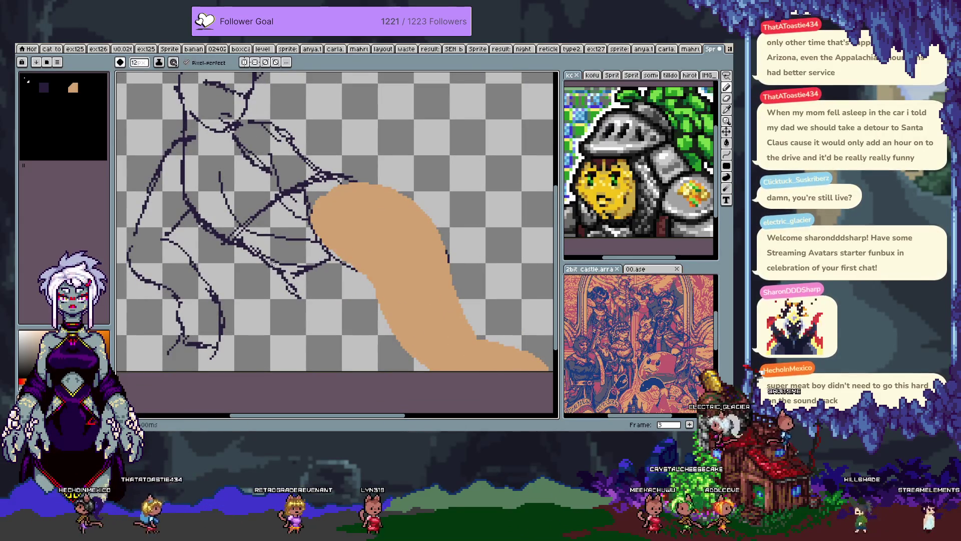
{"action": "key", "text": "v"}
{"action": "key", "text": "ctrl+z"}
{"action": "key", "text": "ctrl+z"}
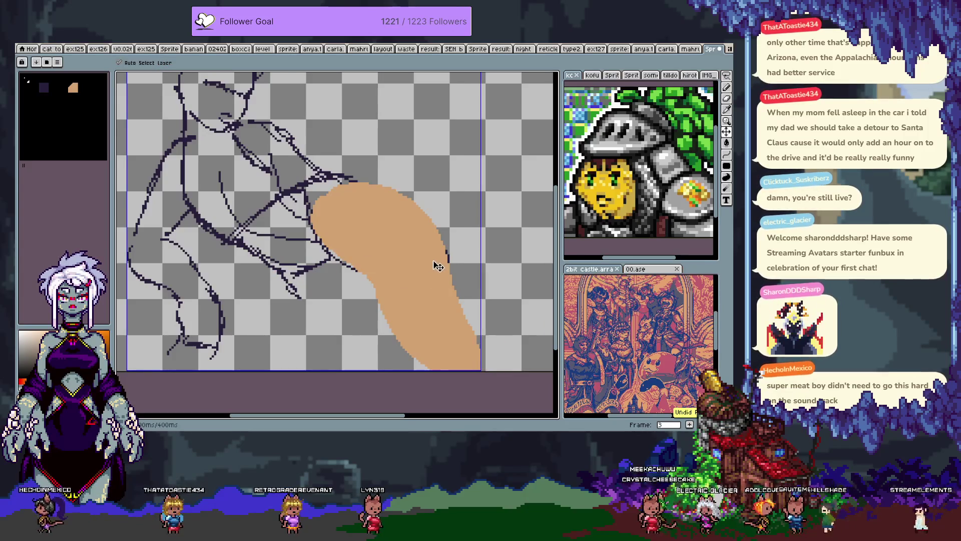
{"action": "key", "text": "ctrl+z"}
{"action": "key", "text": "ctrl+z"}
{"action": "key", "text": "ctrl+z"}
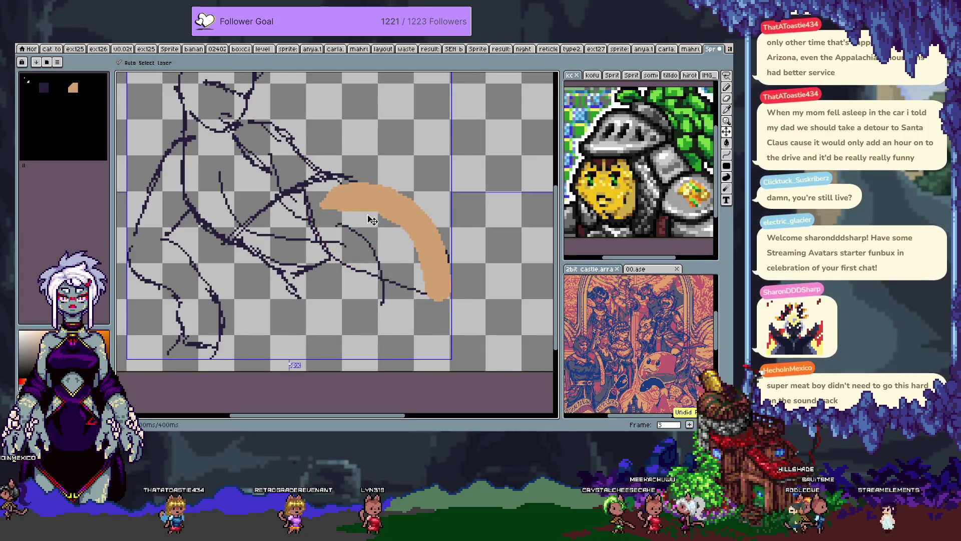
{"action": "key", "text": "b"}
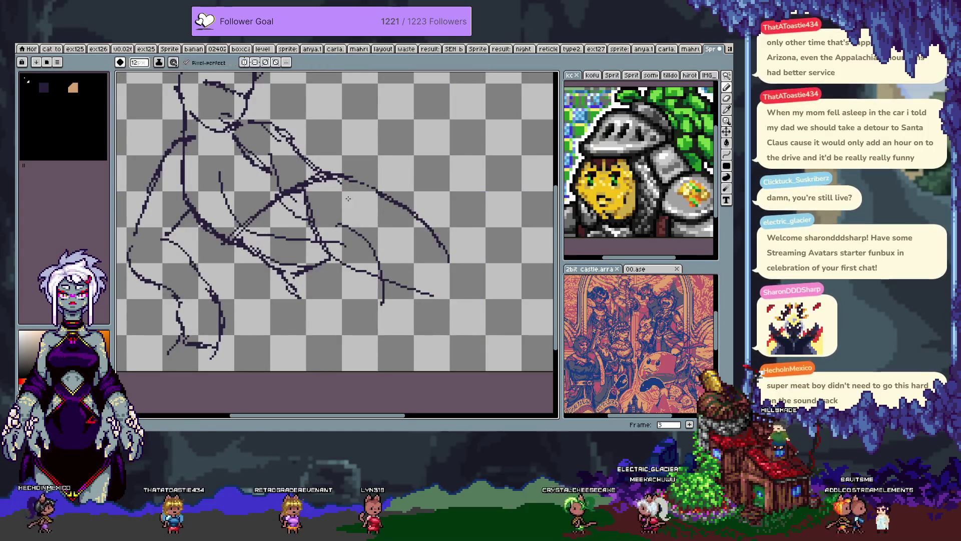
Step: Paint a smaller tan patch at the hip, extending the fill downward
{"action": "left_click_drag", "start_coordinate": [325, 193], "coordinate": [397, 209]}
{"action": "key", "text": "ctrl+z"}
{"action": "left_click_drag", "start_coordinate": [350, 189], "coordinate": [328, 220]}
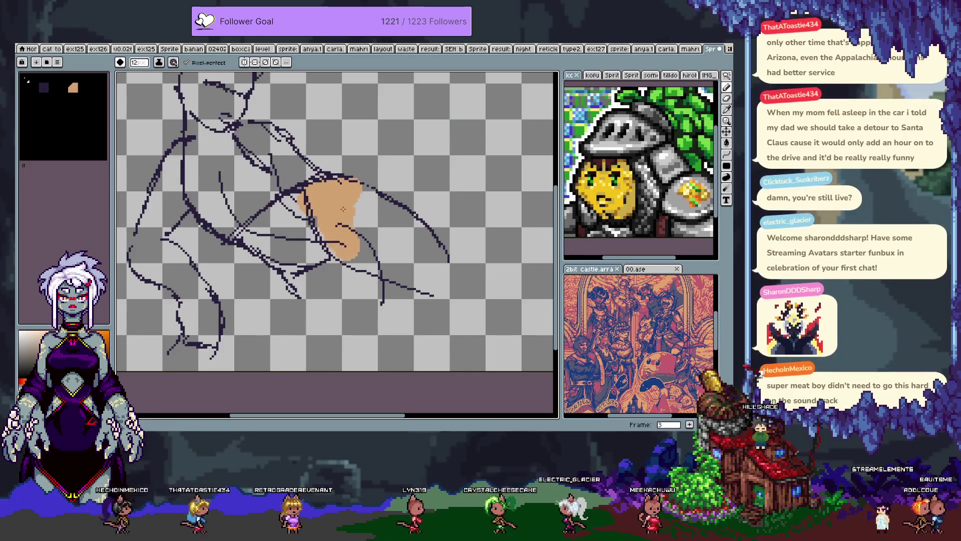
{"action": "mouse_move", "coordinate": [333, 226]}
{"action": "left_mouse_down"}
{"action": "mouse_move", "coordinate": [292, 276]}
{"action": "mouse_move", "coordinate": [286, 270]}
{"action": "left_mouse_up"}
{"action": "key", "text": "ctrl+z"}
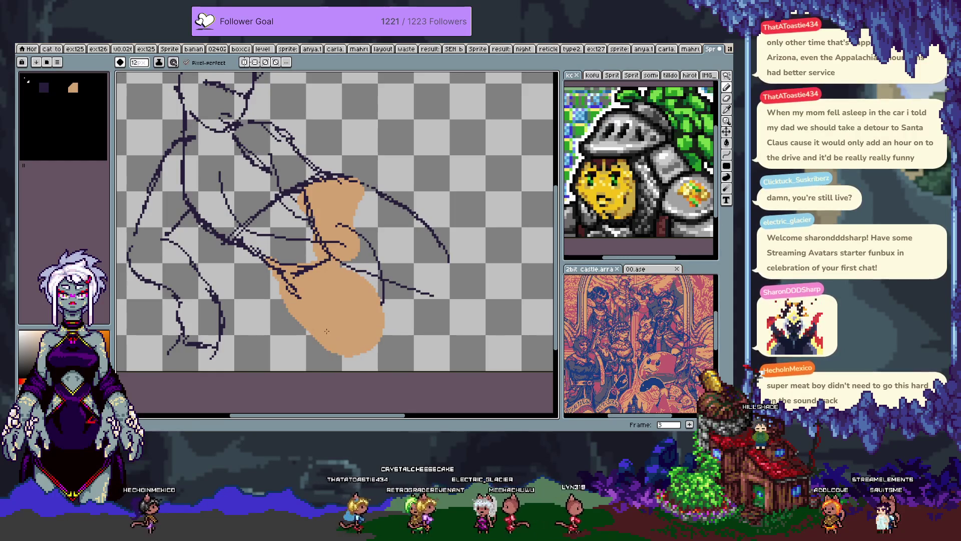
Step: Fill the right side of the figure and the leg sweeping to the lower right in tan
{"action": "left_click_drag", "start_coordinate": [344, 287], "coordinate": [381, 333]}
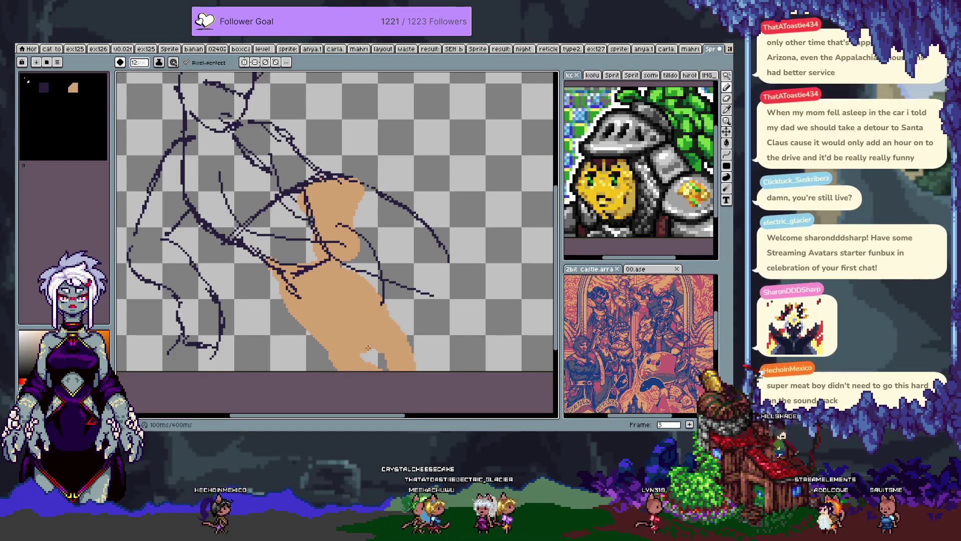
{"action": "mouse_move", "coordinate": [341, 244]}
{"action": "left_mouse_down"}
{"action": "mouse_move", "coordinate": [423, 270]}
{"action": "mouse_move", "coordinate": [380, 236]}
{"action": "mouse_move", "coordinate": [393, 220]}
{"action": "left_mouse_up"}
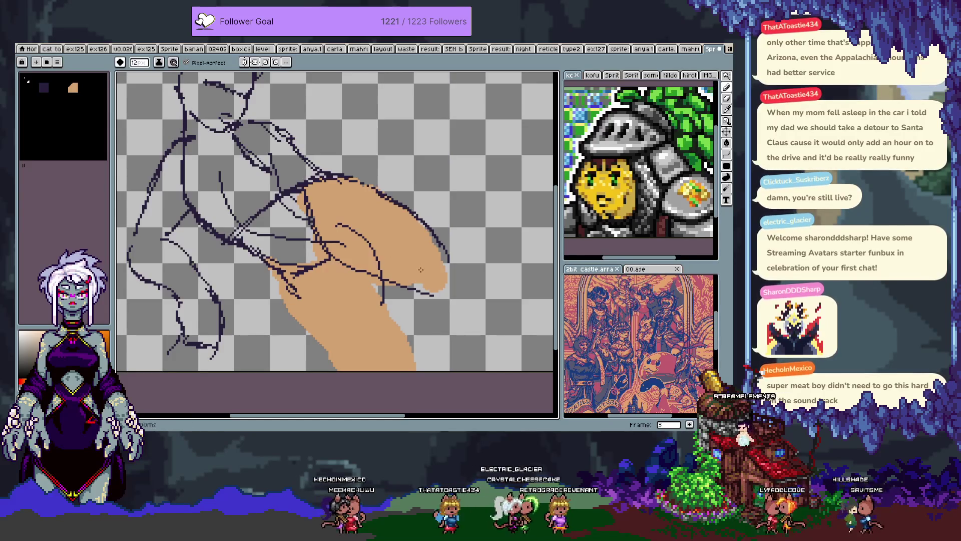
{"action": "left_click_drag", "start_coordinate": [423, 283], "coordinate": [518, 350]}
{"action": "mouse_move", "coordinate": [434, 244]}
{"action": "left_mouse_down"}
{"action": "mouse_move", "coordinate": [495, 292]}
{"action": "mouse_move", "coordinate": [531, 340]}
{"action": "left_mouse_up"}
{"action": "left_click_drag", "start_coordinate": [443, 248], "coordinate": [464, 356]}
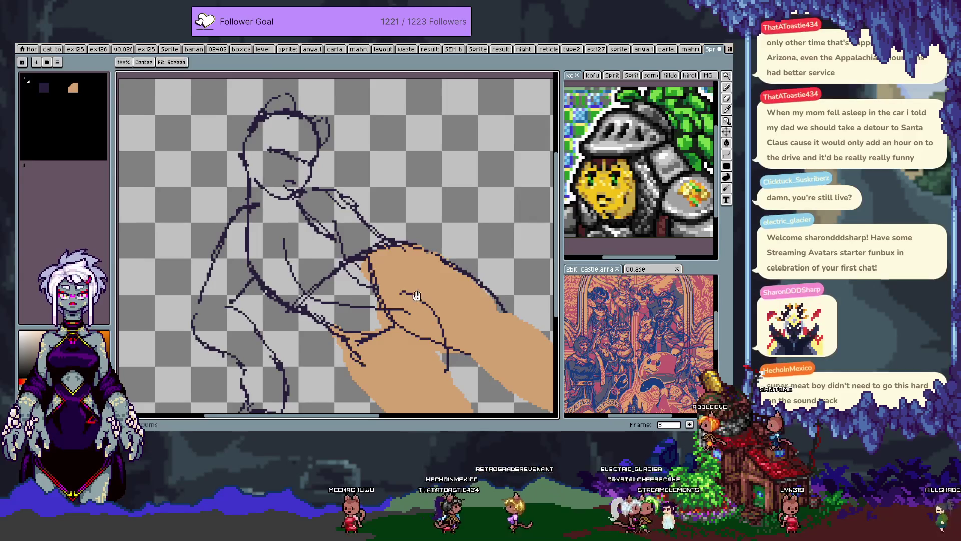
Step: Undo two fill strokes and repaint skin tone over the arm, hand, shoulder and neck
{"action": "left_click_drag", "start_coordinate": [421, 325], "coordinate": [396, 277]}
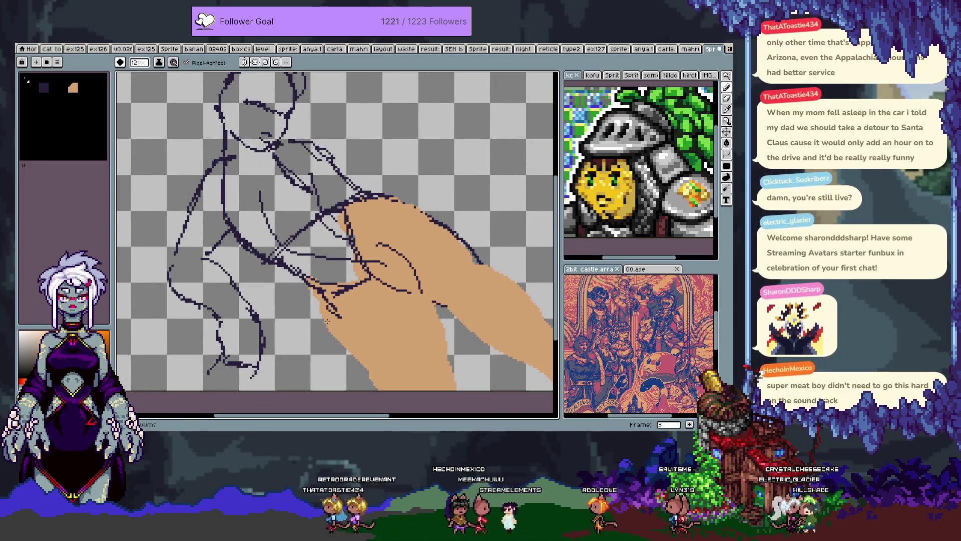
{"action": "key", "text": "ctrl+z"}
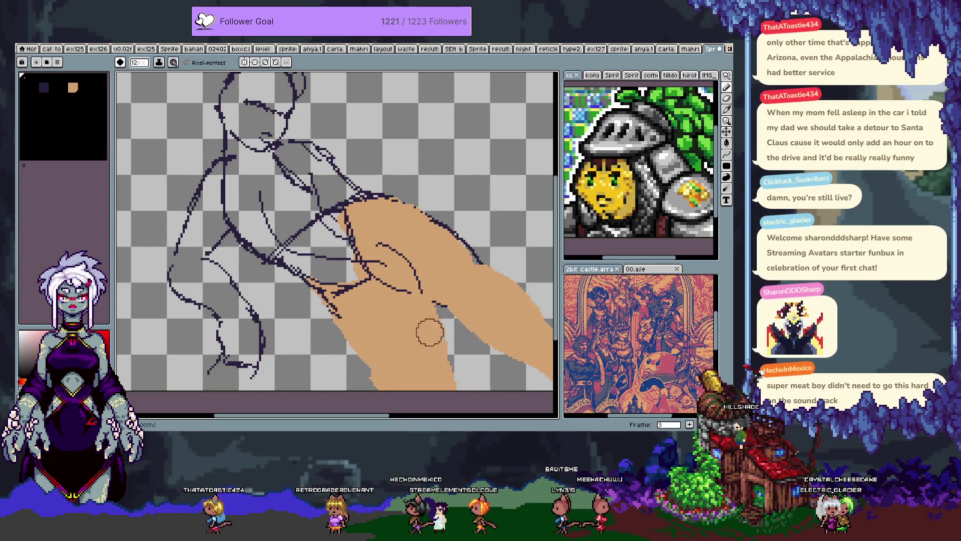
{"action": "key", "text": "ctrl+z"}
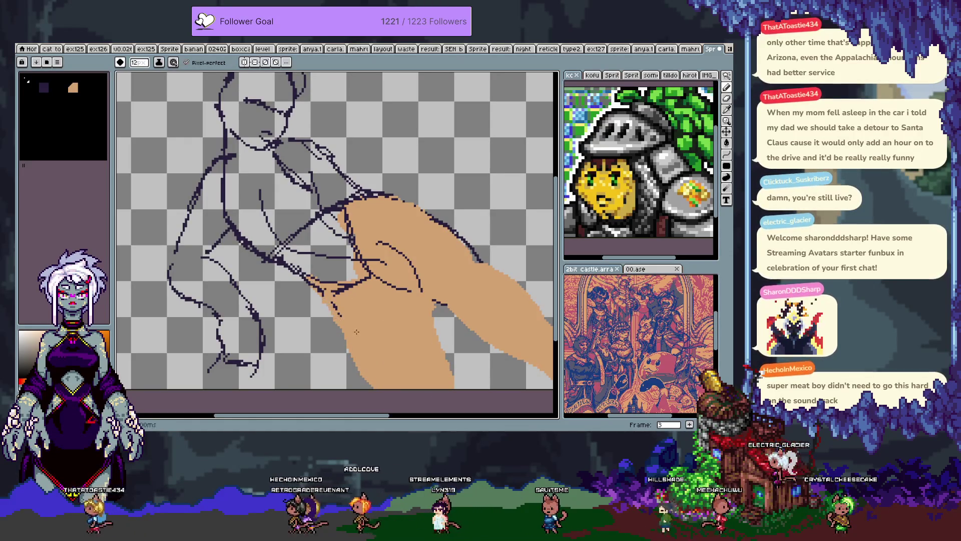
{"action": "left_click_drag", "start_coordinate": [332, 305], "coordinate": [362, 330]}
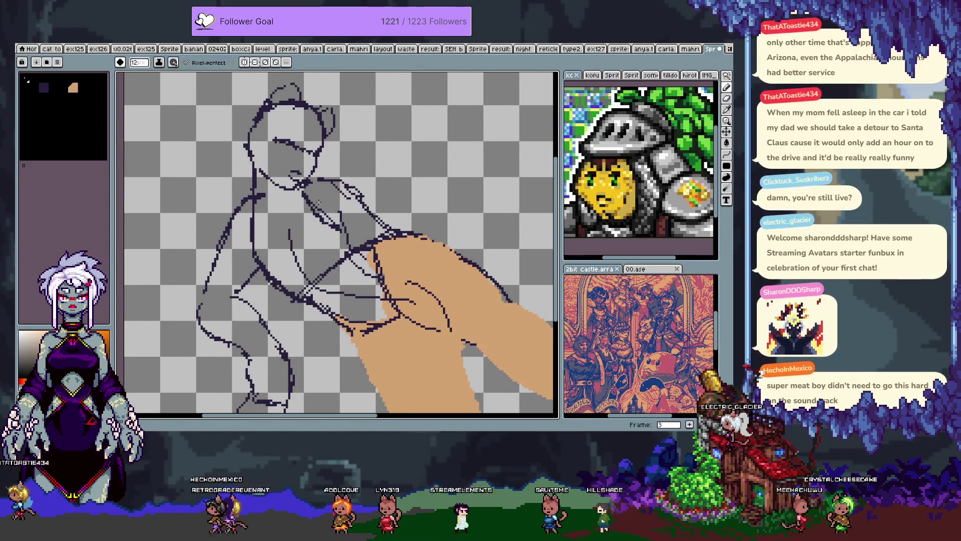
{"action": "left_click_drag", "start_coordinate": [314, 200], "coordinate": [345, 268]}
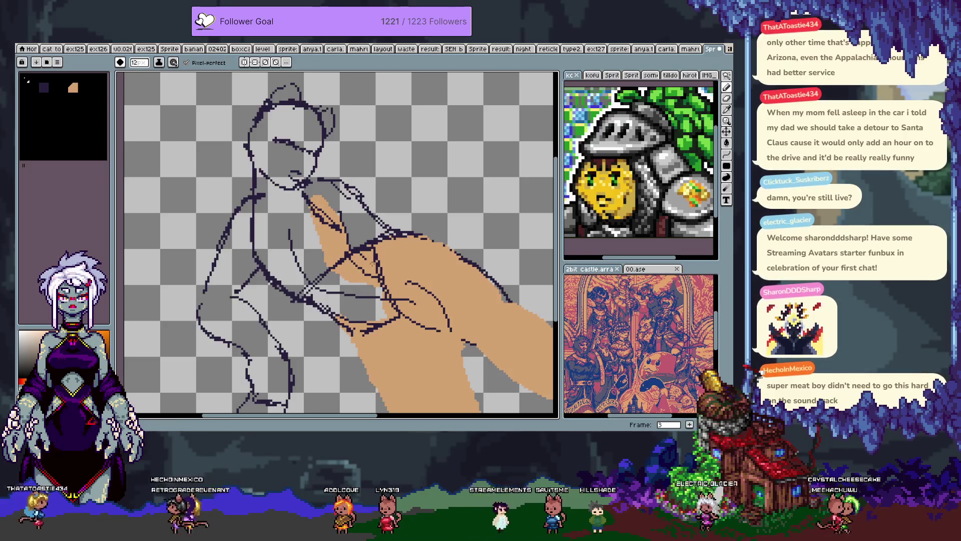
{"action": "left_click_drag", "start_coordinate": [371, 293], "coordinate": [340, 315]}
{"action": "left_click_drag", "start_coordinate": [316, 273], "coordinate": [298, 293]}
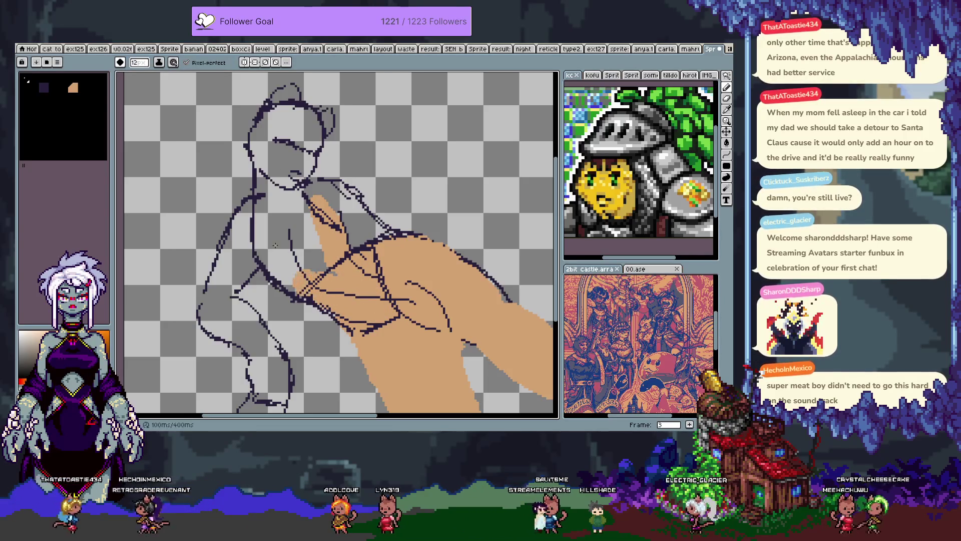
{"action": "mouse_move", "coordinate": [264, 243]}
{"action": "left_mouse_down"}
{"action": "mouse_move", "coordinate": [287, 240]}
{"action": "mouse_move", "coordinate": [239, 239]}
{"action": "mouse_move", "coordinate": [248, 271]}
{"action": "left_mouse_up"}
{"action": "left_click_drag", "start_coordinate": [317, 198], "coordinate": [331, 193]}
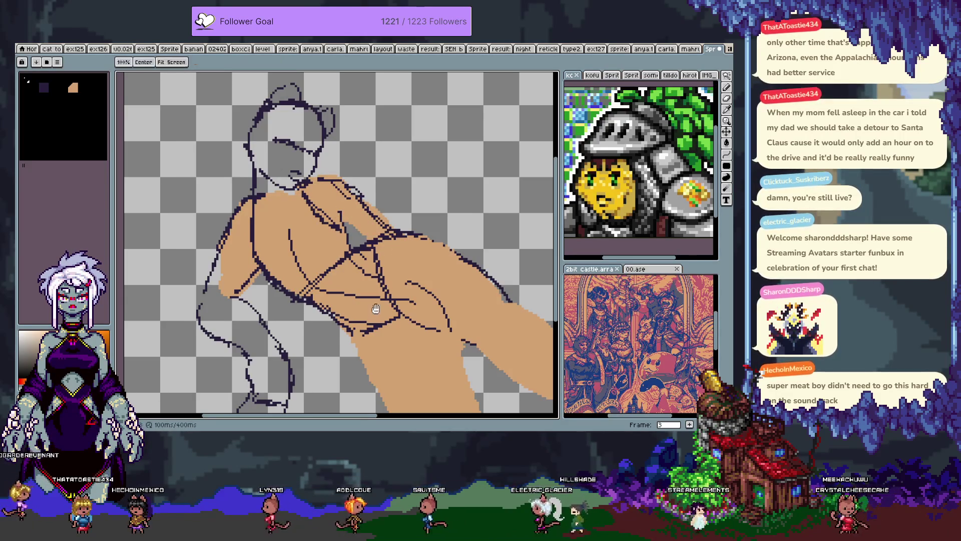
Step: Erase tan overflow on the figure's right edges and a stray navy line on the body
{"action": "scroll", "coordinate": [377, 304], "scroll_direction": "down", "scroll_amount": 5}
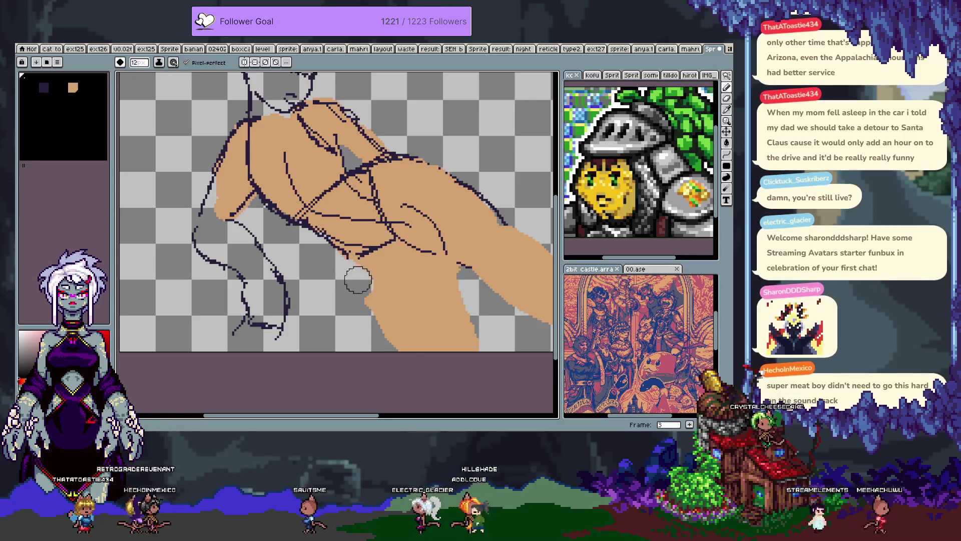
{"action": "key", "text": "v"}
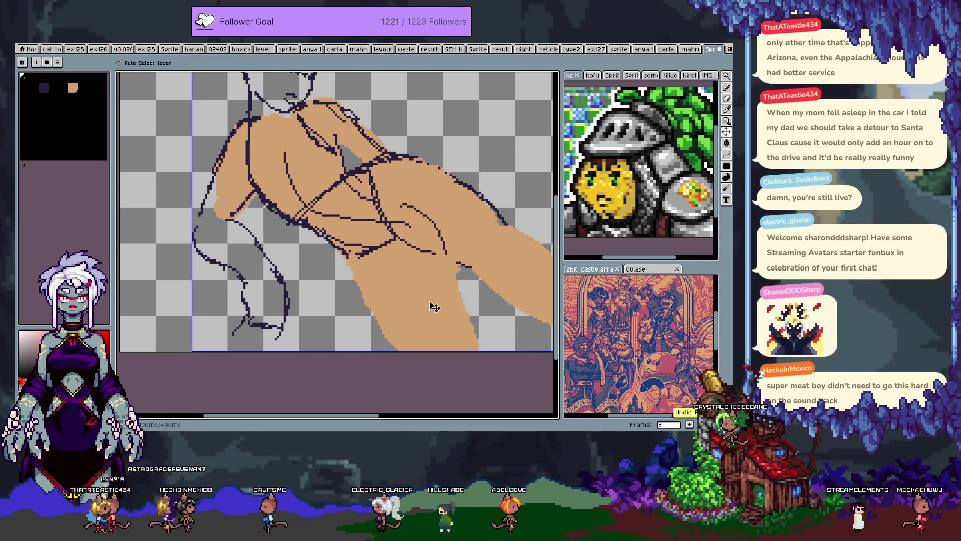
{"action": "key", "text": "e"}
{"action": "mouse_move", "coordinate": [461, 279]}
{"action": "left_mouse_down"}
{"action": "mouse_move", "coordinate": [473, 326]}
{"action": "mouse_move", "coordinate": [463, 273]}
{"action": "left_mouse_up"}
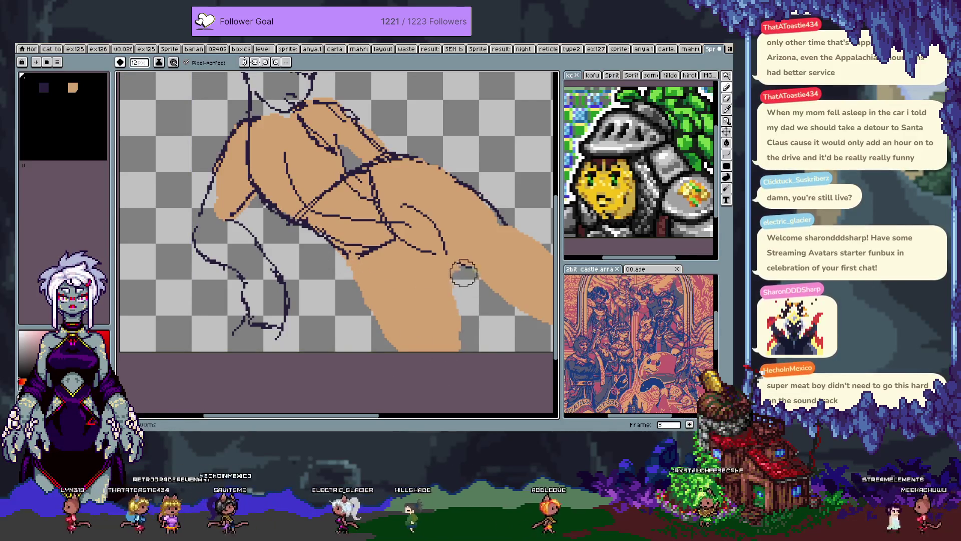
{"action": "left_click_drag", "start_coordinate": [468, 204], "coordinate": [418, 217]}
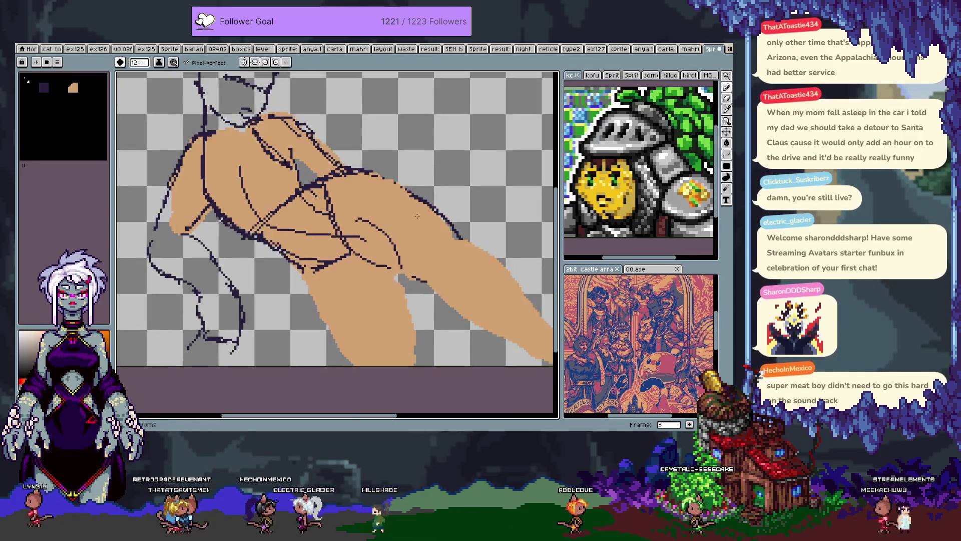
{"action": "mouse_move", "coordinate": [371, 187]}
{"action": "left_mouse_down"}
{"action": "mouse_move", "coordinate": [421, 190]}
{"action": "mouse_move", "coordinate": [443, 210]}
{"action": "mouse_move", "coordinate": [438, 237]}
{"action": "left_mouse_up"}
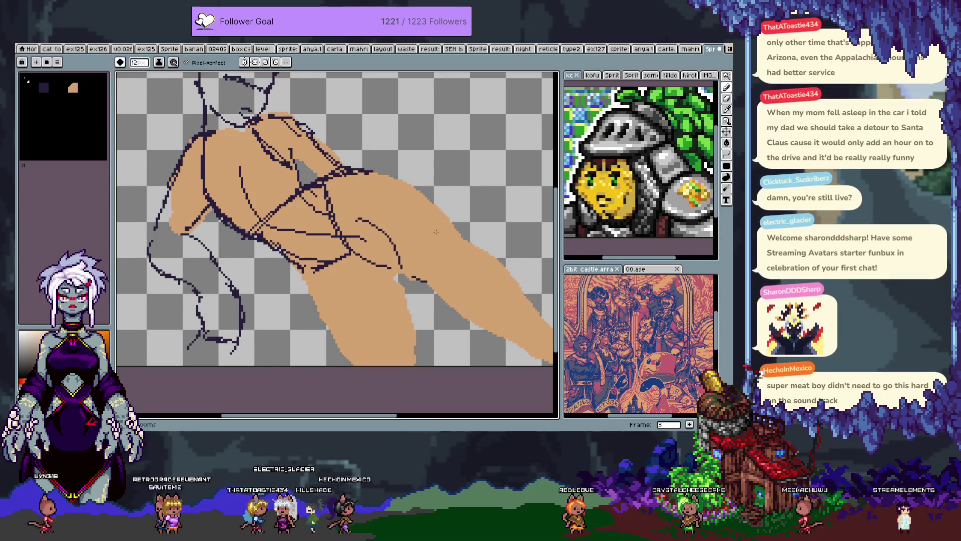
{"action": "mouse_move", "coordinate": [423, 279]}
{"action": "left_mouse_down"}
{"action": "mouse_move", "coordinate": [383, 256]}
{"action": "mouse_move", "coordinate": [442, 267]}
{"action": "left_mouse_up"}
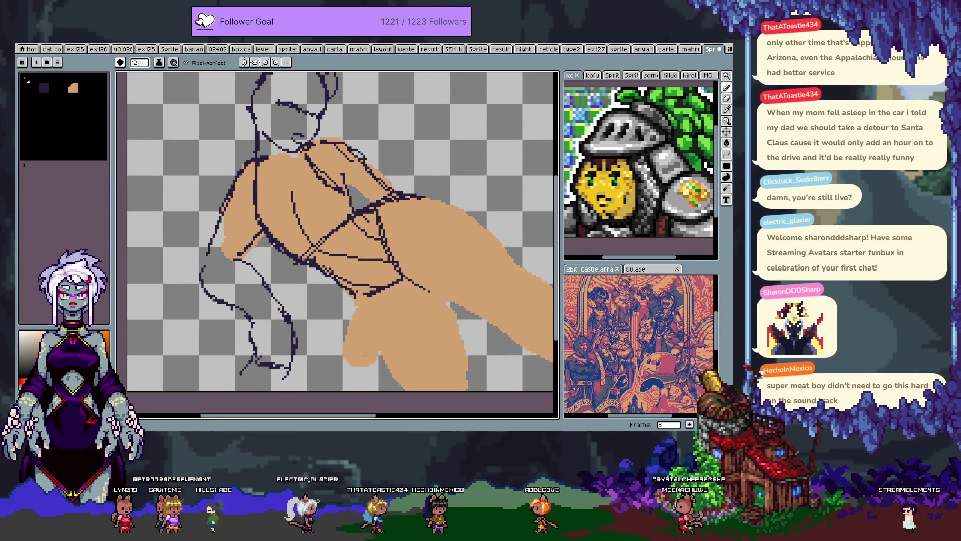
{"action": "key", "text": "i"}
{"action": "key", "text": "b"}
Step: Paint skin colour along the lower leg's right edge, undoing stray strokes, then shrink the brush to 6px
{"action": "left_click_drag", "start_coordinate": [386, 332], "coordinate": [350, 287]}
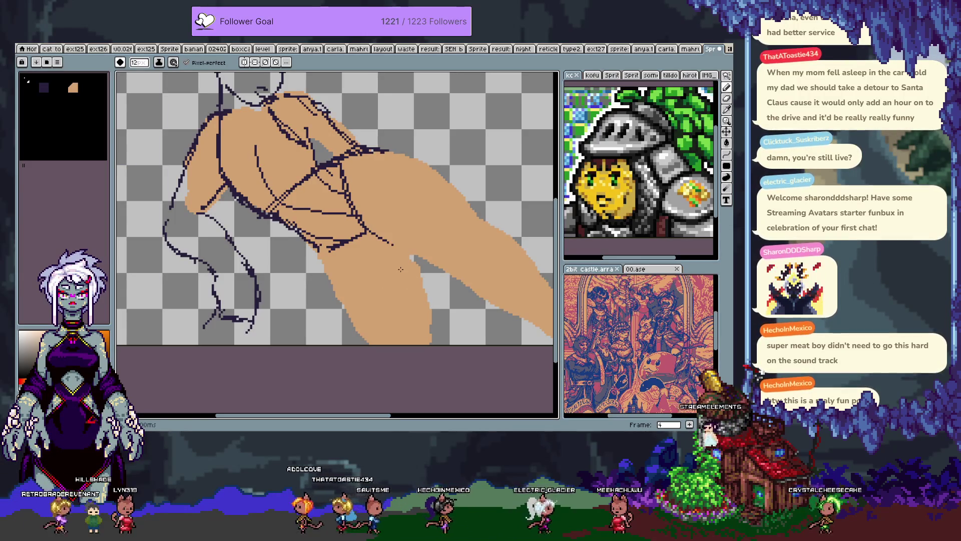
{"action": "key", "text": "ctrl+z"}
{"action": "key", "text": "ctrl+z"}
{"action": "key", "text": "ctrl+z"}
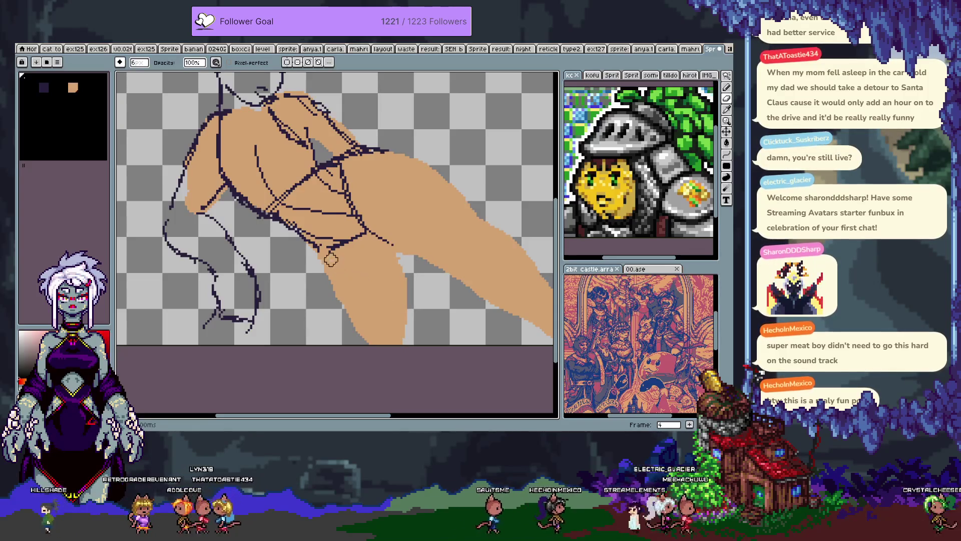
{"action": "key", "text": "ctrl+z"}
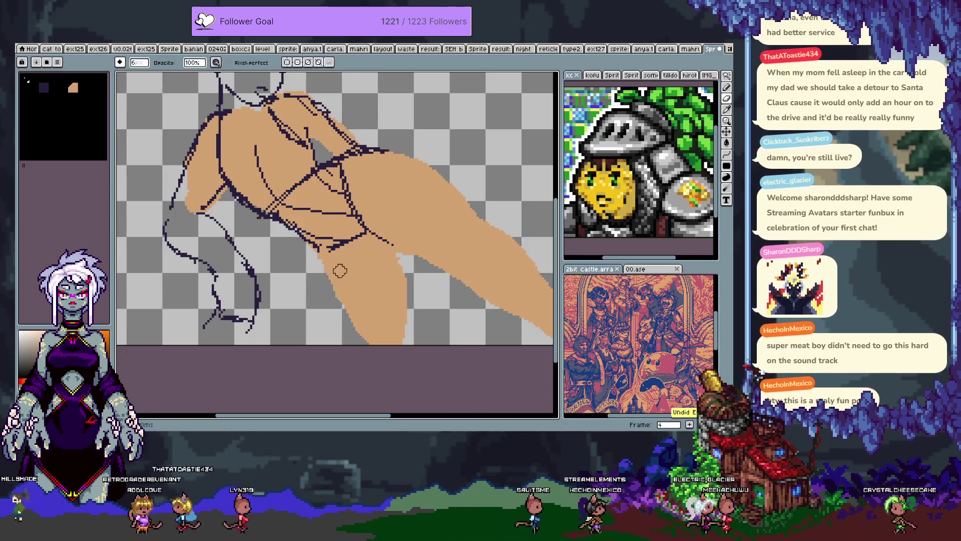
{"action": "left_click_drag", "start_coordinate": [339, 270], "coordinate": [334, 305]}
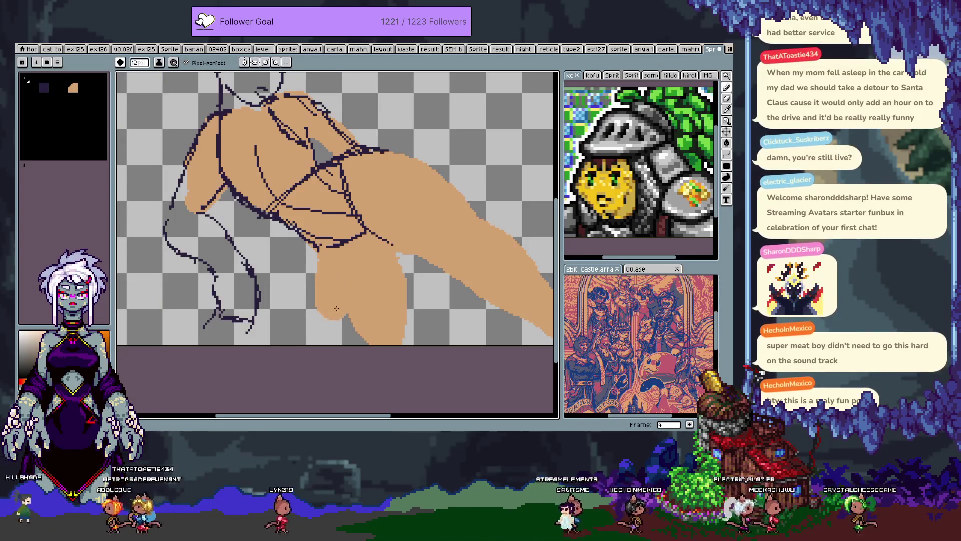
{"action": "key", "text": "ctrl+z"}
{"action": "key", "text": "ctrl+z"}
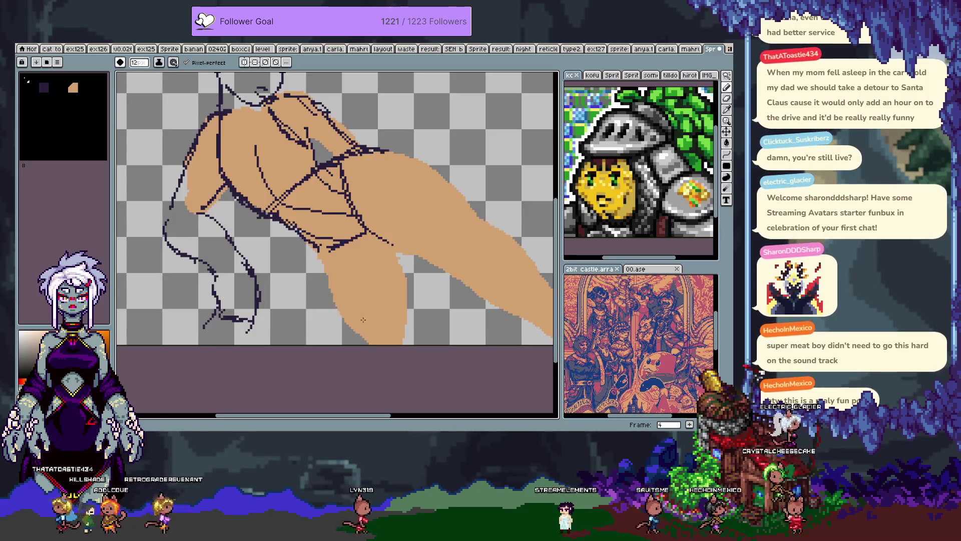
{"action": "left_click_drag", "start_coordinate": [418, 325], "coordinate": [441, 350]}
{"action": "mouse_move", "coordinate": [402, 287]}
{"action": "left_mouse_down"}
{"action": "mouse_move", "coordinate": [399, 303]}
{"action": "mouse_move", "coordinate": [354, 254]}
{"action": "mouse_move", "coordinate": [339, 278]}
{"action": "mouse_move", "coordinate": [350, 256]}
{"action": "left_mouse_up"}
{"action": "key", "text": "b"}
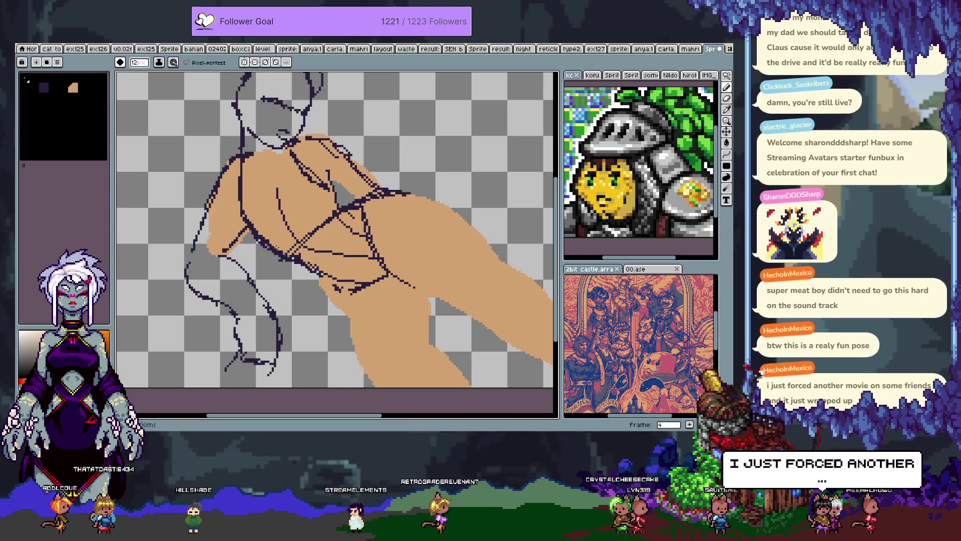
{"action": "key", "text": "minus"}
{"action": "key", "text": "minus"}
{"action": "key", "text": "minus"}
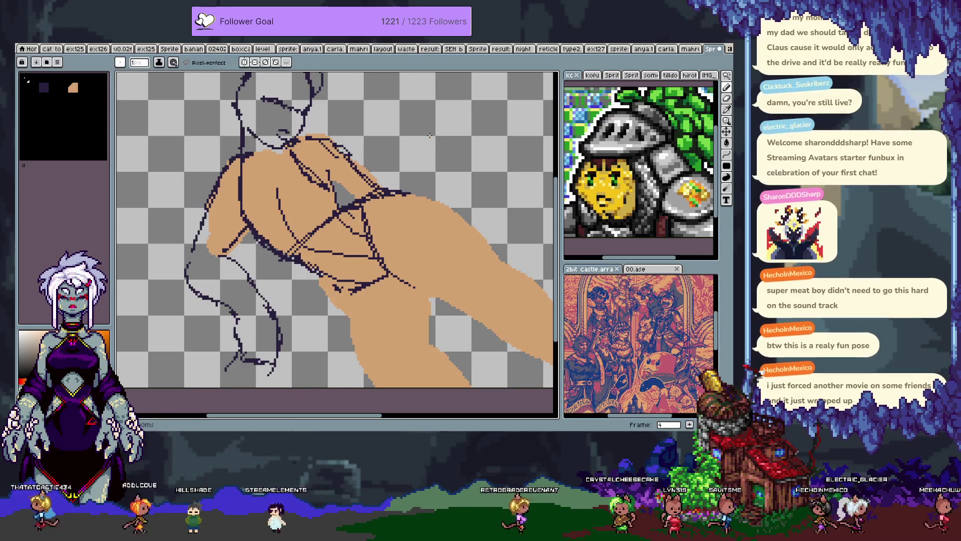
Step: Draw 1px dark contour strokes down the thigh, its right edge and the lower-leg curve
{"action": "key", "text": "i"}
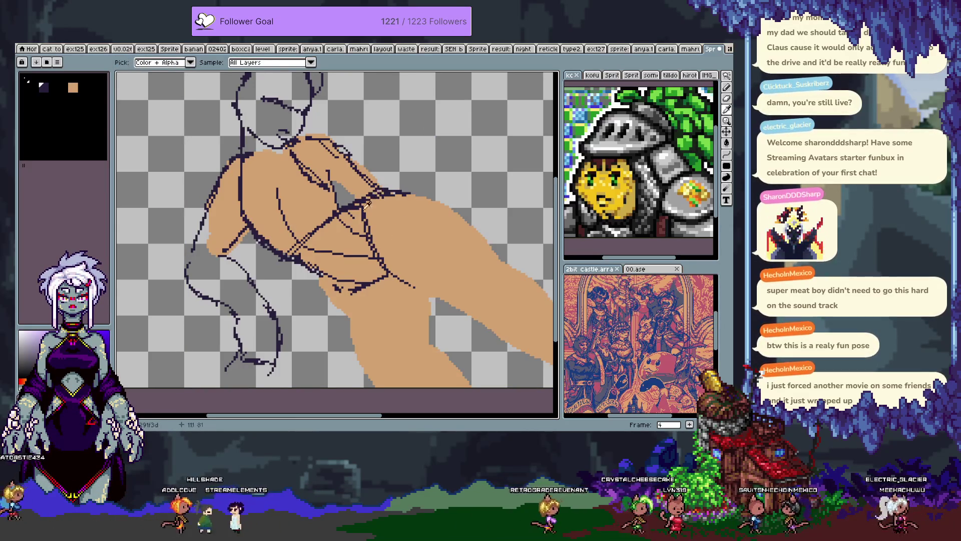
{"action": "key", "text": "v"}
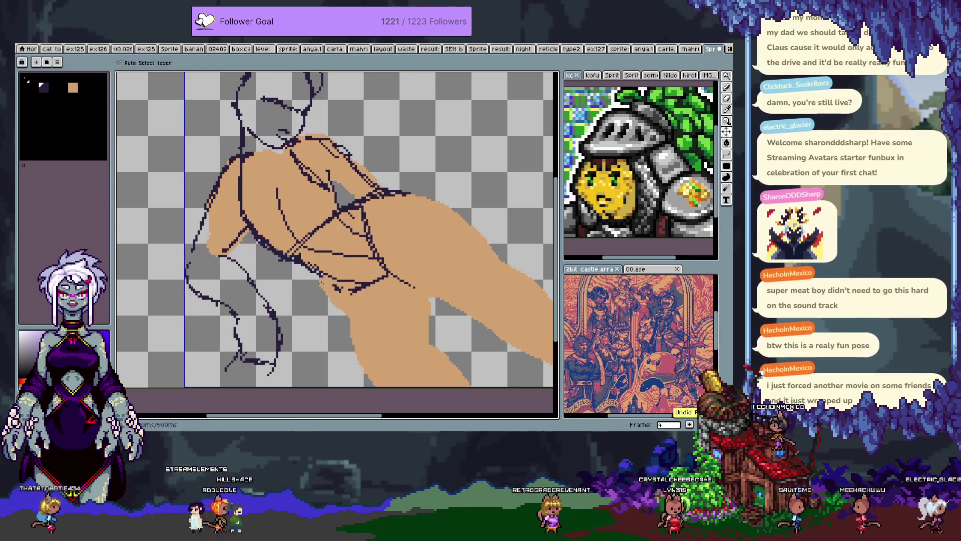
{"action": "key", "text": "b"}
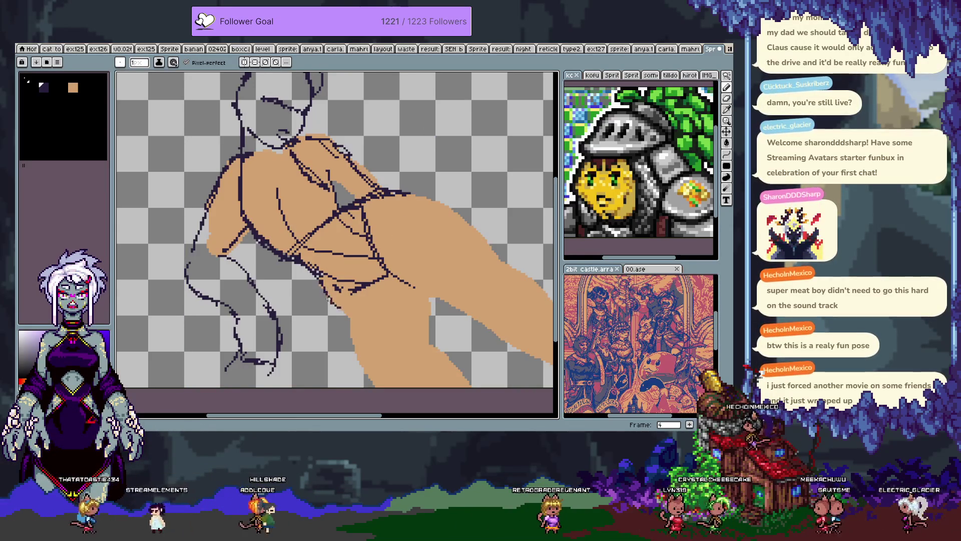
{"action": "left_click_drag", "start_coordinate": [337, 306], "coordinate": [351, 315]}
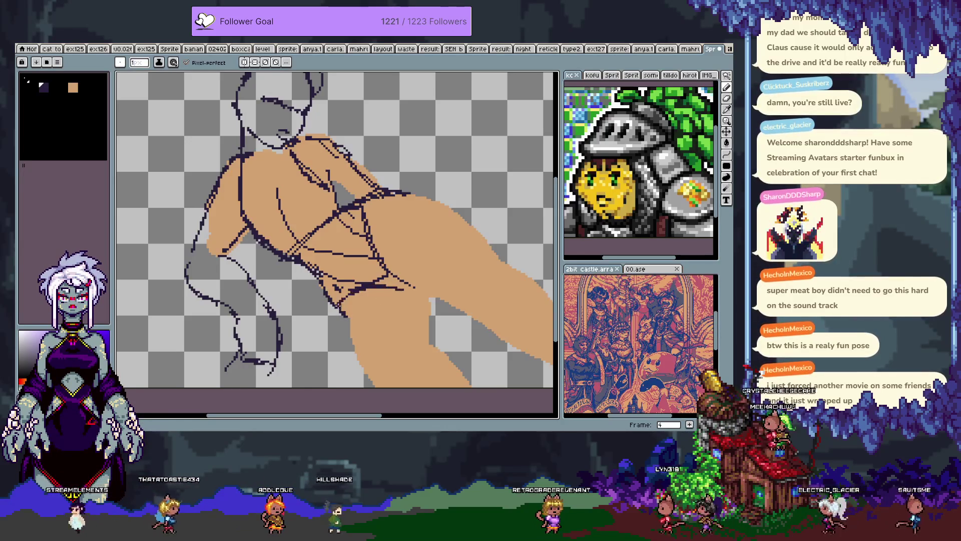
{"action": "mouse_move", "coordinate": [352, 298]}
{"action": "left_mouse_down"}
{"action": "mouse_move", "coordinate": [368, 361]}
{"action": "mouse_move", "coordinate": [418, 304]}
{"action": "mouse_move", "coordinate": [430, 342]}
{"action": "left_mouse_up"}
{"action": "left_click_drag", "start_coordinate": [357, 350], "coordinate": [400, 385]}
{"action": "left_click_drag", "start_coordinate": [426, 342], "coordinate": [471, 385]}
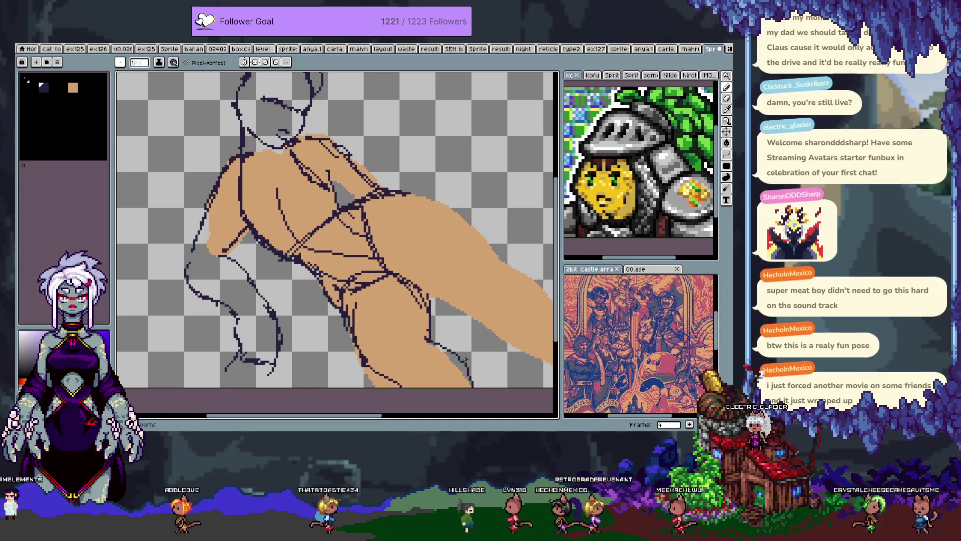
{"action": "key", "text": "w"}
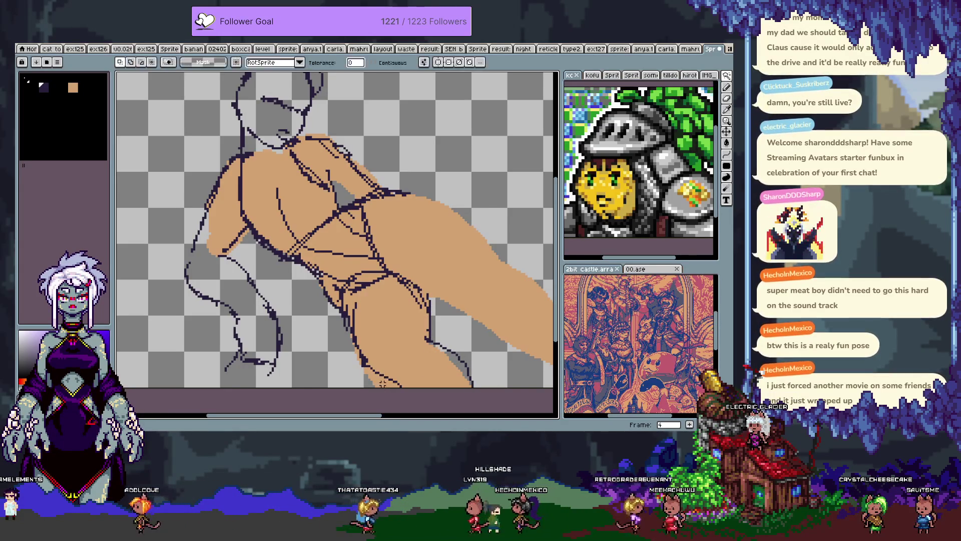
{"action": "key", "text": "b"}
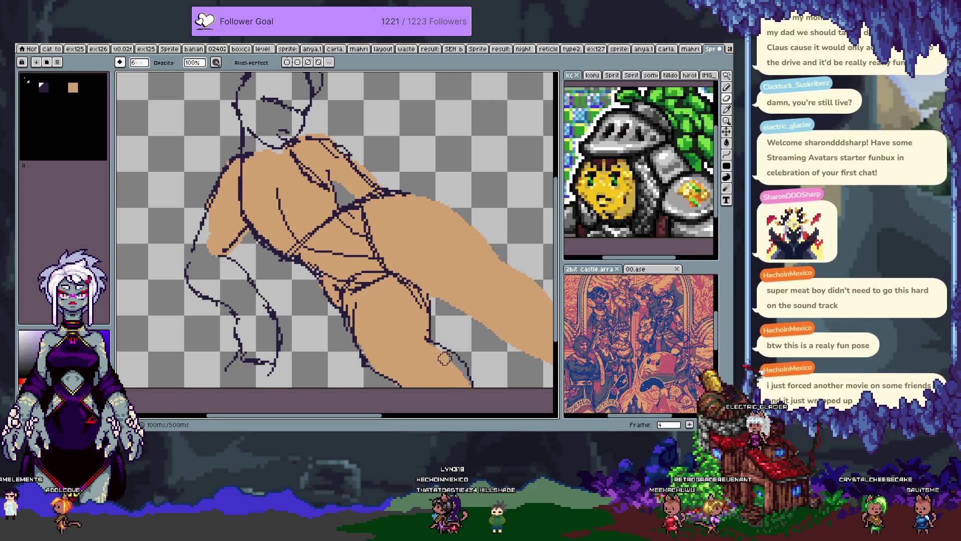
{"action": "key", "text": "e"}
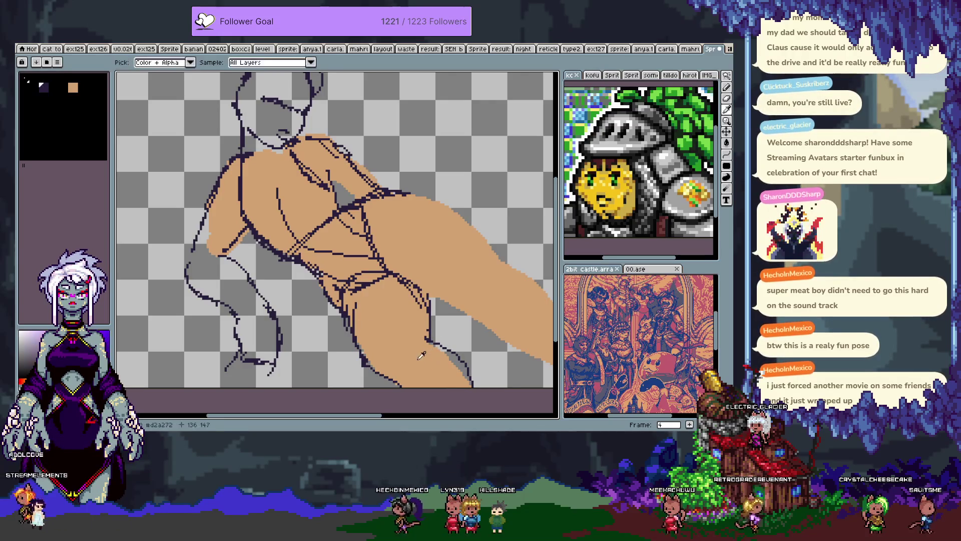
{"action": "key", "text": "v"}
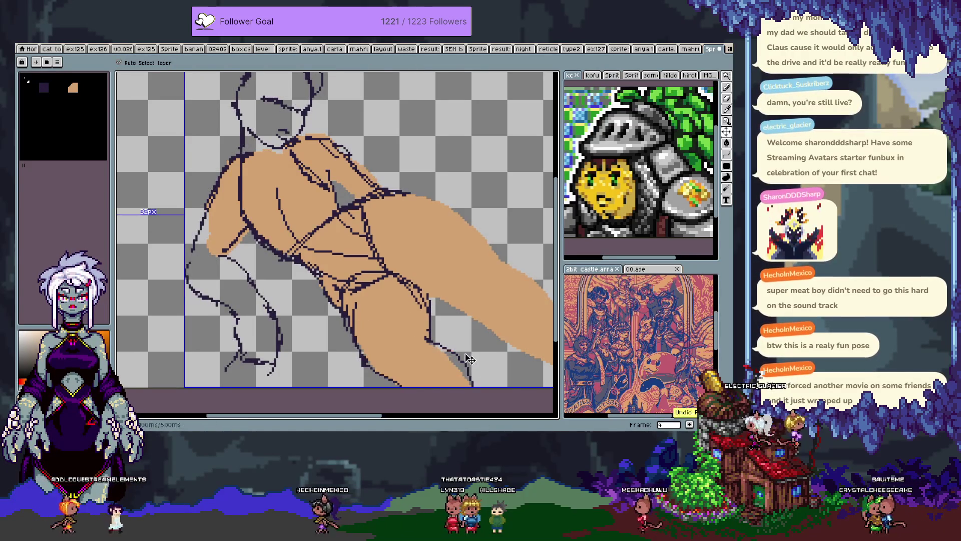
{"action": "key", "text": "w"}
{"action": "key", "text": "b"}
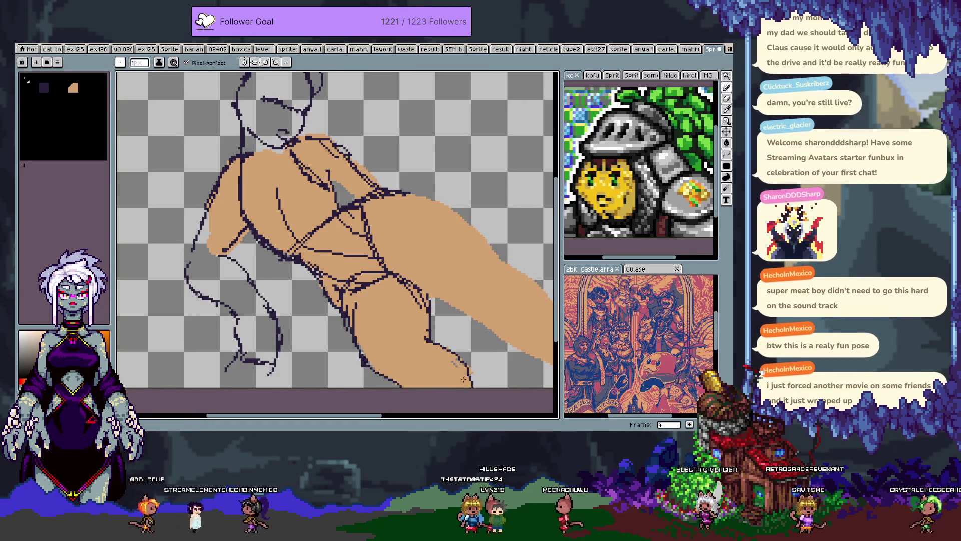
{"action": "scroll", "coordinate": [409, 271], "scroll_direction": "down", "scroll_amount": 1}
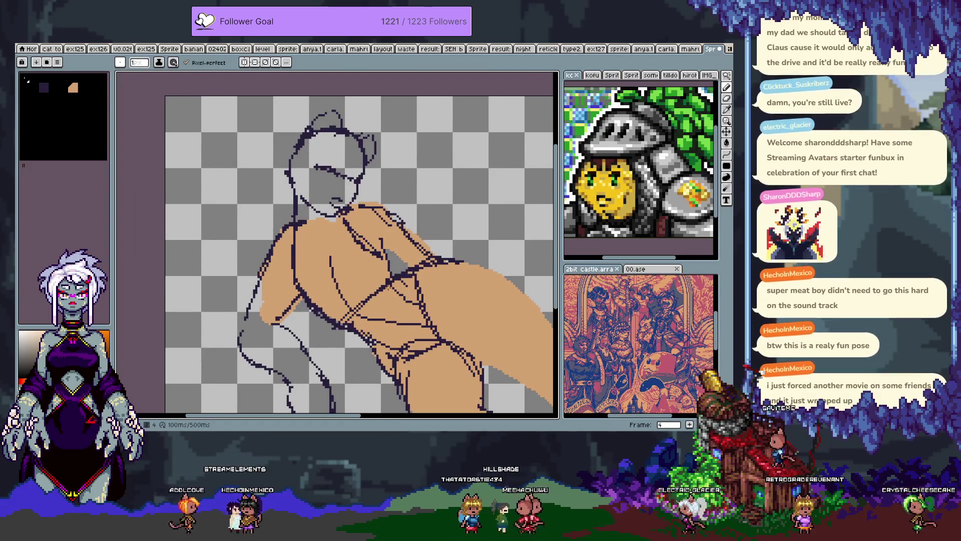
Step: Go to frame 5 and adjust a palette swatch's HSV hue and value to dark navy 1f253d
{"action": "key", "text": "Right"}
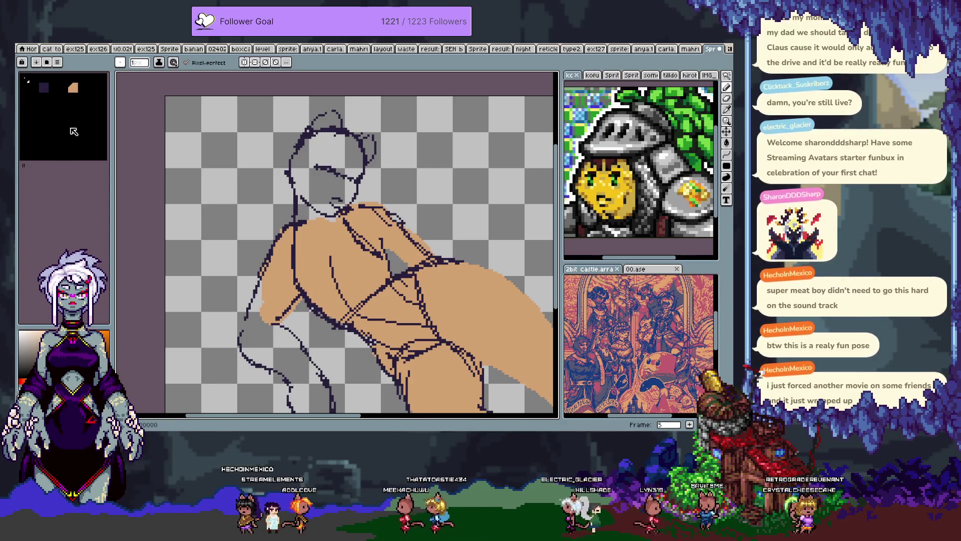
{"action": "left_click", "coordinate": [46, 101]}
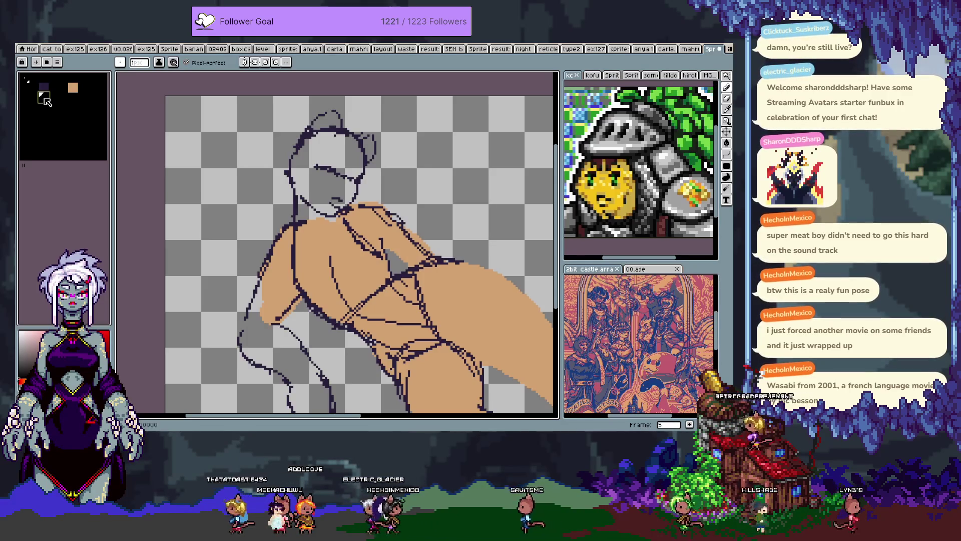
{"action": "double_click", "coordinate": [46, 102]}
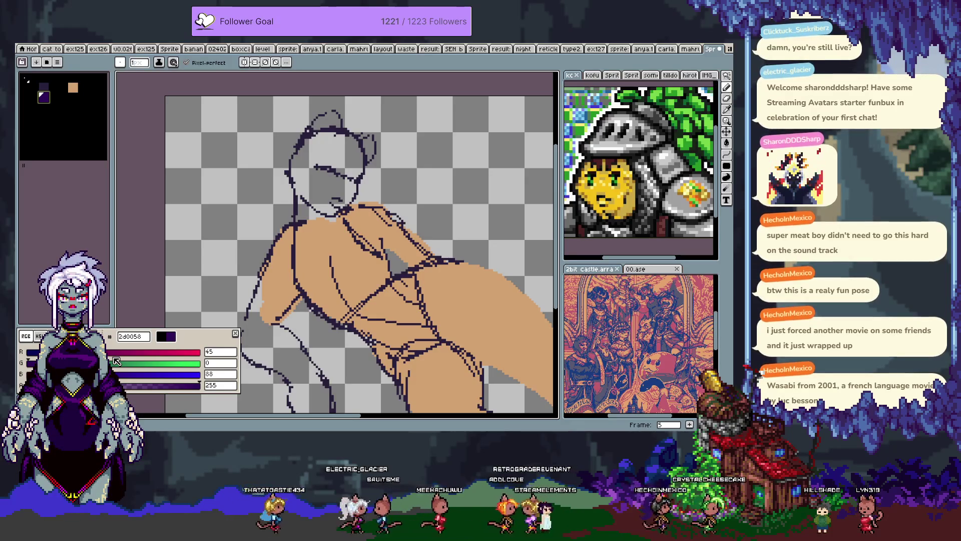
{"action": "left_click", "coordinate": [38, 336]}
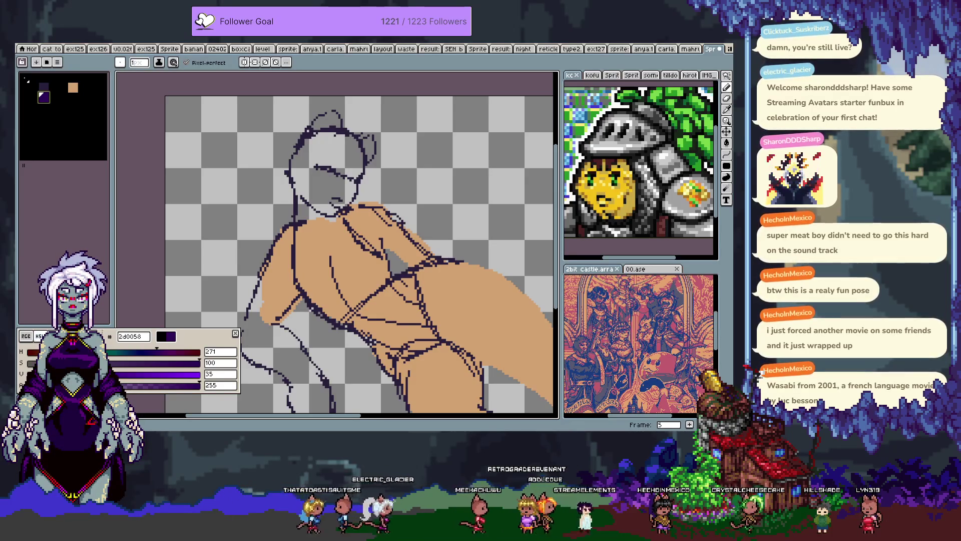
{"action": "left_click_drag", "start_coordinate": [166, 354], "coordinate": [146, 357]}
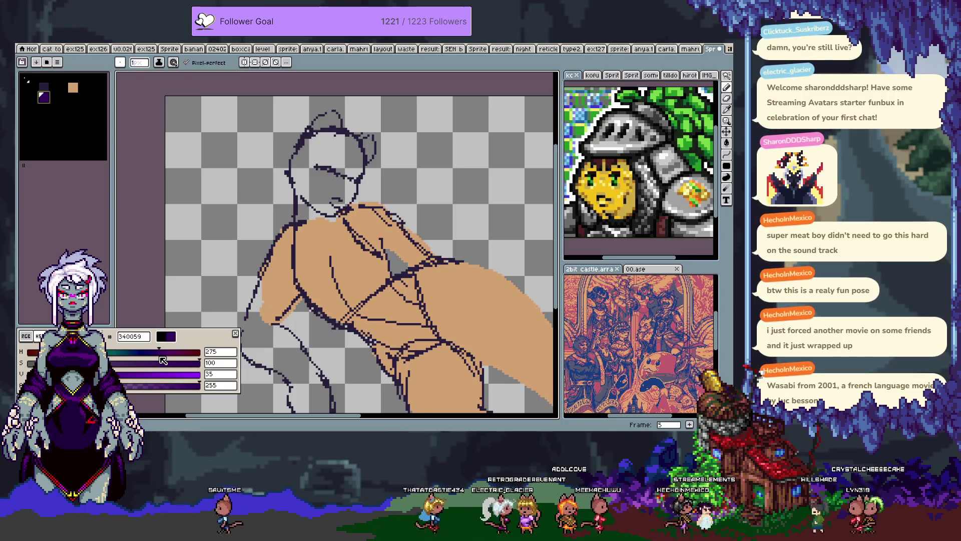
{"action": "left_click", "coordinate": [45, 89]}
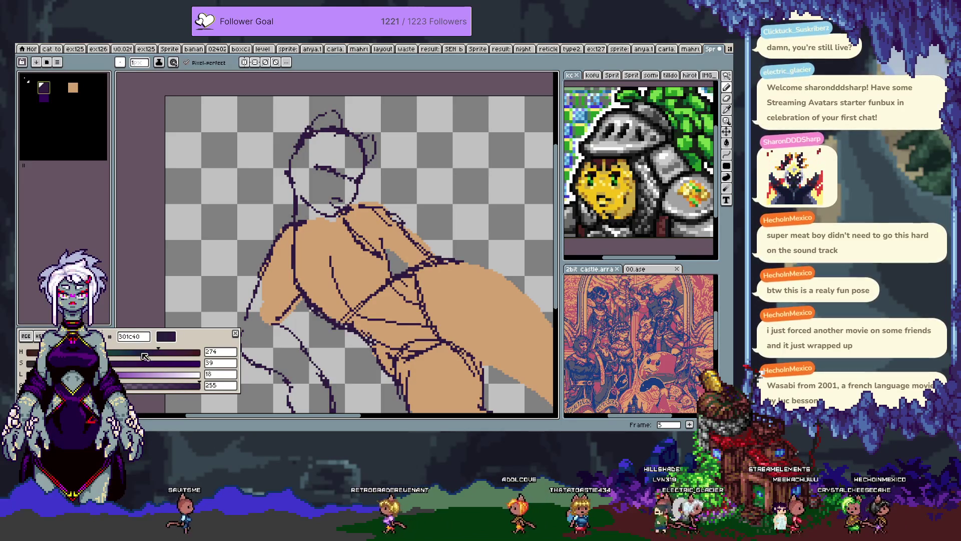
{"action": "key", "text": "ctrl+z"}
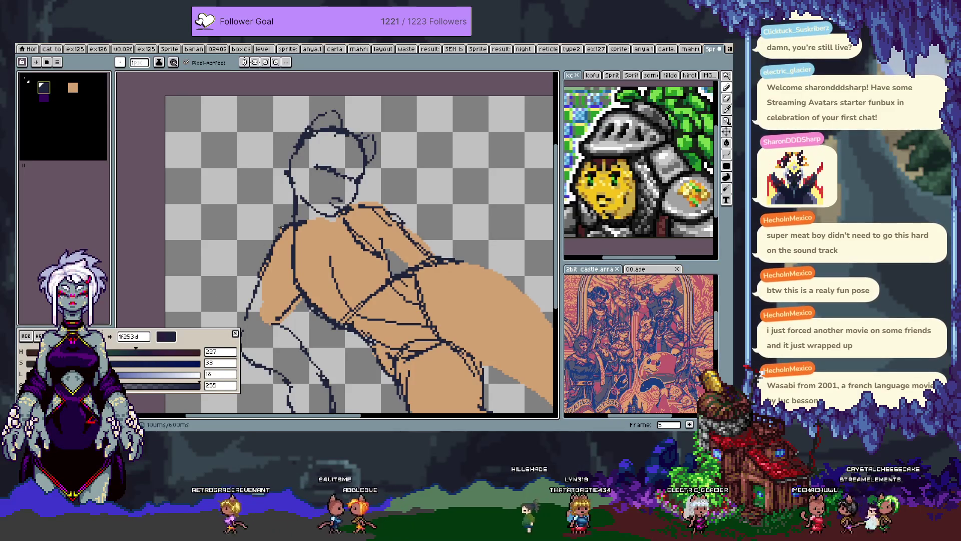
{"action": "left_click", "coordinate": [44, 95]}
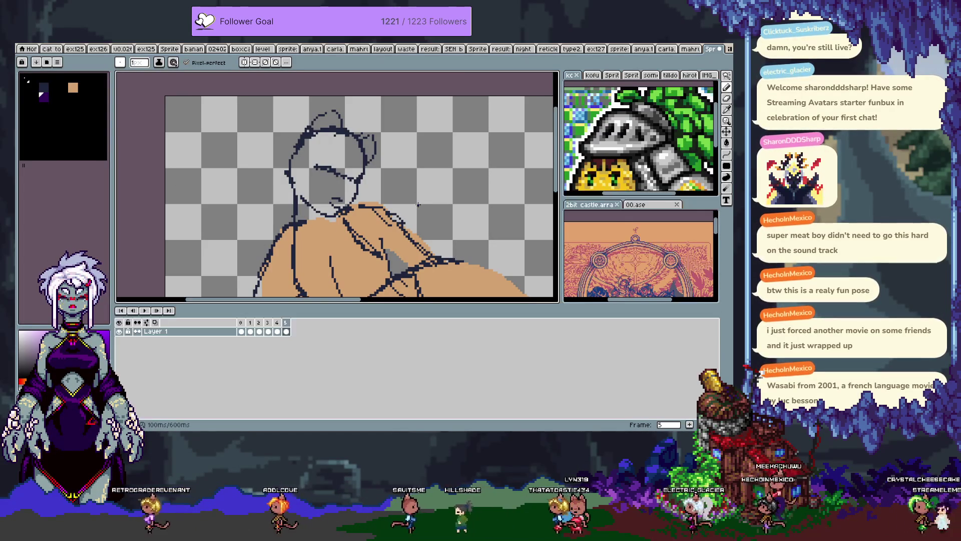
Step: Scroll down over the figure on frame 5 to trace its body contours
{"action": "scroll", "coordinate": [340, 203], "scroll_direction": "down", "scroll_amount": 2}
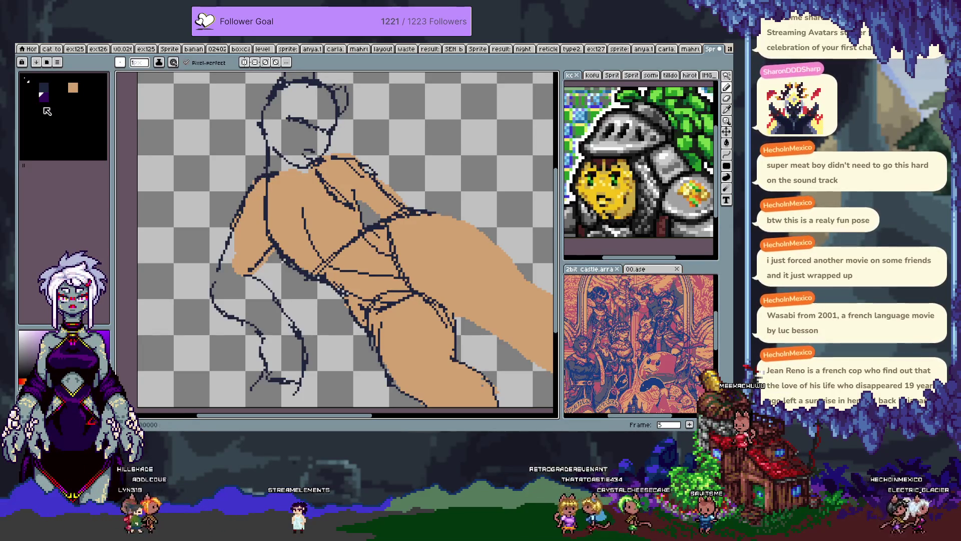
Step: Add a softened yellow f5e44c swatch and move it one slot right in the palette
{"action": "left_click", "coordinate": [23, 382]}
{"action": "left_click_drag", "start_coordinate": [175, 380], "coordinate": [79, 374]}
{"action": "left_click_drag", "start_coordinate": [50, 113], "coordinate": [62, 116]}
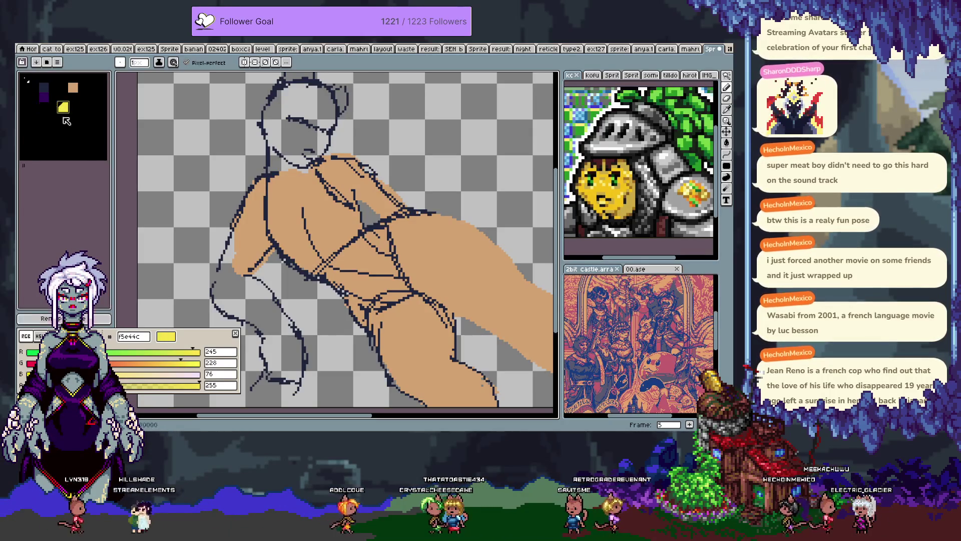
{"action": "left_click", "coordinate": [50, 319]}
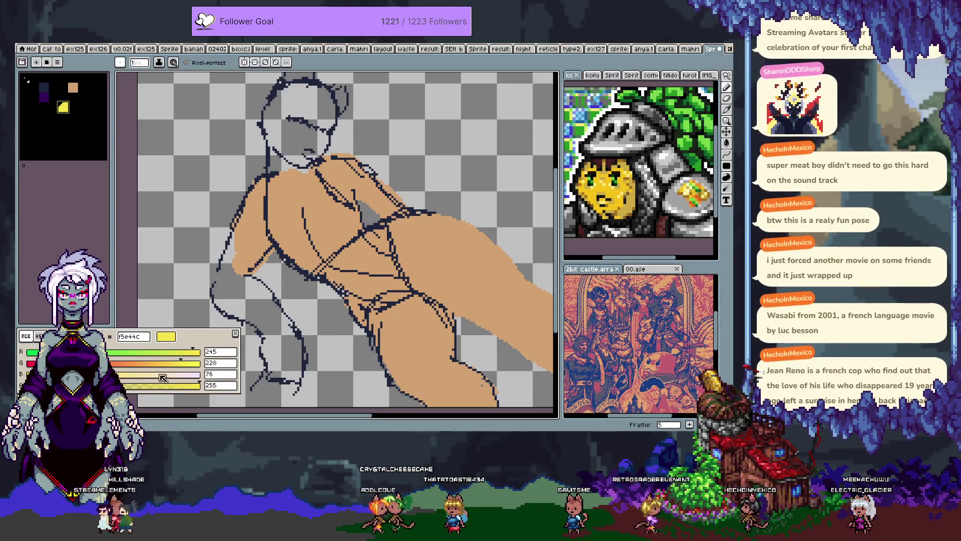
Step: Mix a dark red 992400 in the neighbouring slot using HSV sliders, undoing a stray red mark
{"action": "left_click", "coordinate": [45, 108]}
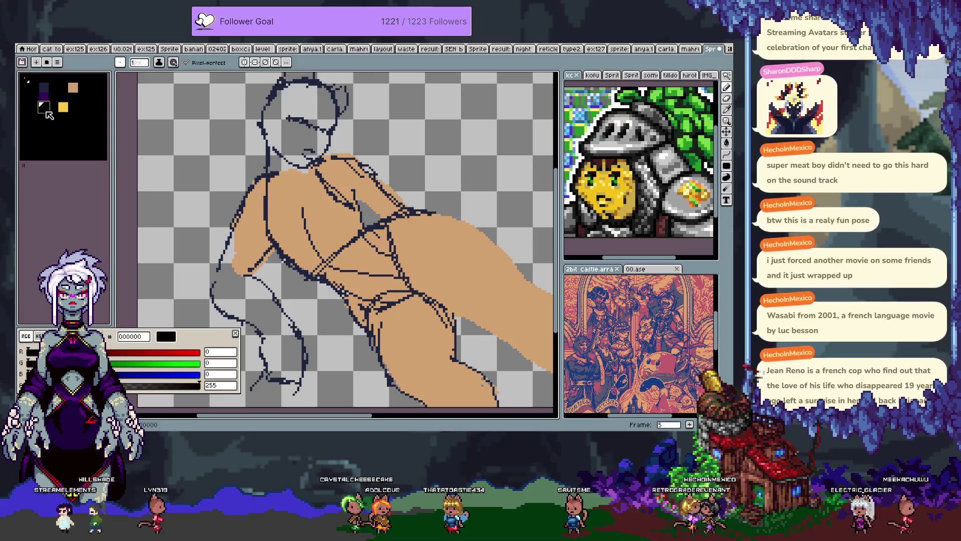
{"action": "mouse_move", "coordinate": [28, 351]}
{"action": "left_mouse_down"}
{"action": "mouse_move", "coordinate": [80, 352]}
{"action": "mouse_move", "coordinate": [41, 352]}
{"action": "left_mouse_up"}
{"action": "left_click", "coordinate": [39, 336]}
{"action": "left_click", "coordinate": [128, 373]}
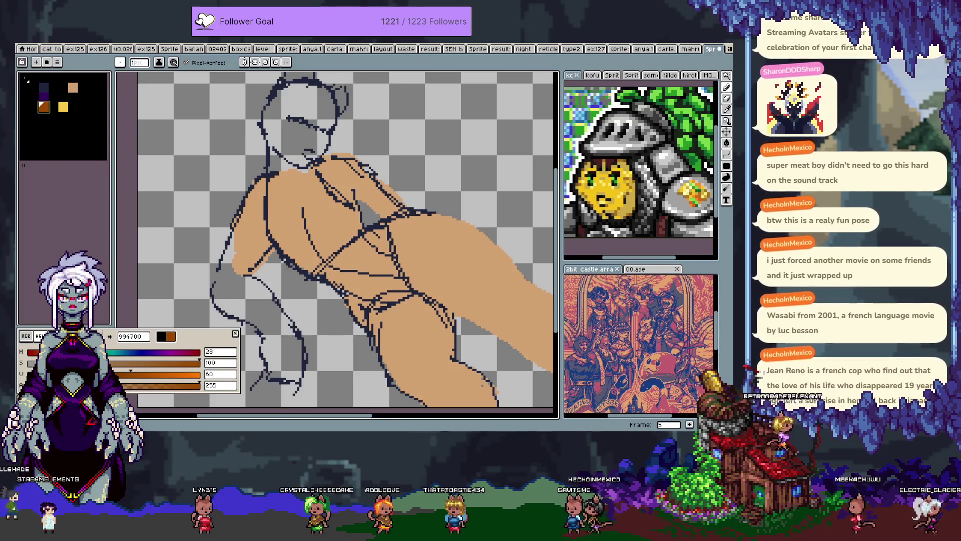
{"action": "left_click", "coordinate": [34, 352]}
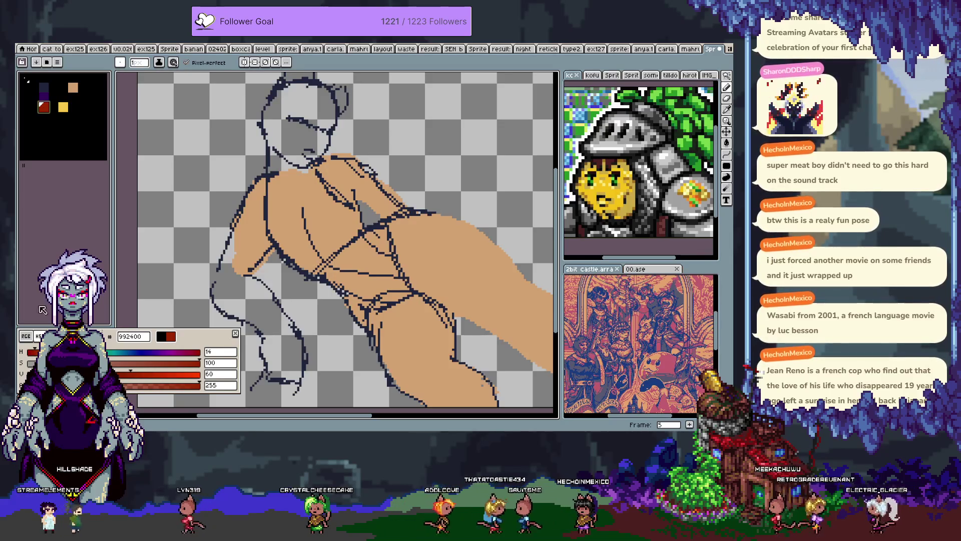
{"action": "key", "text": "Escape"}
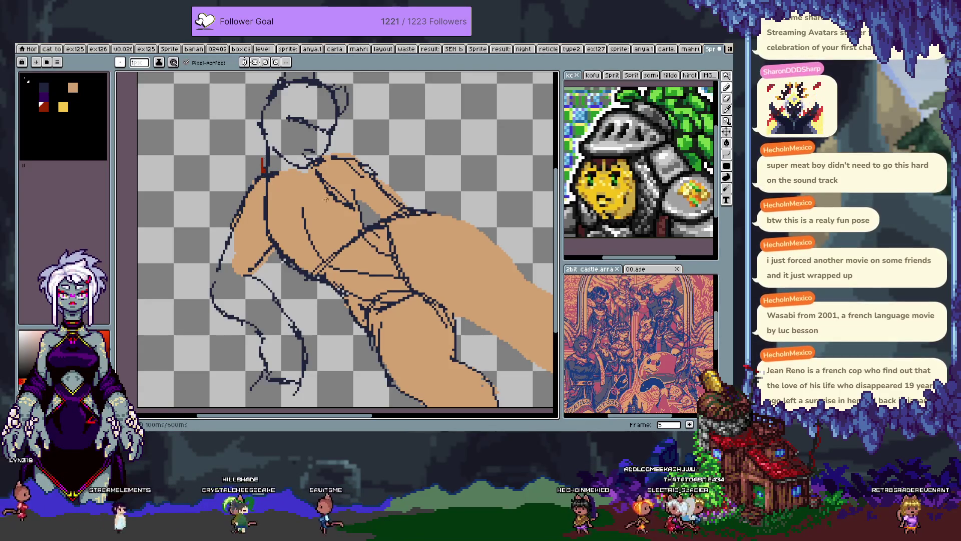
{"action": "key", "text": "ctrl+z"}
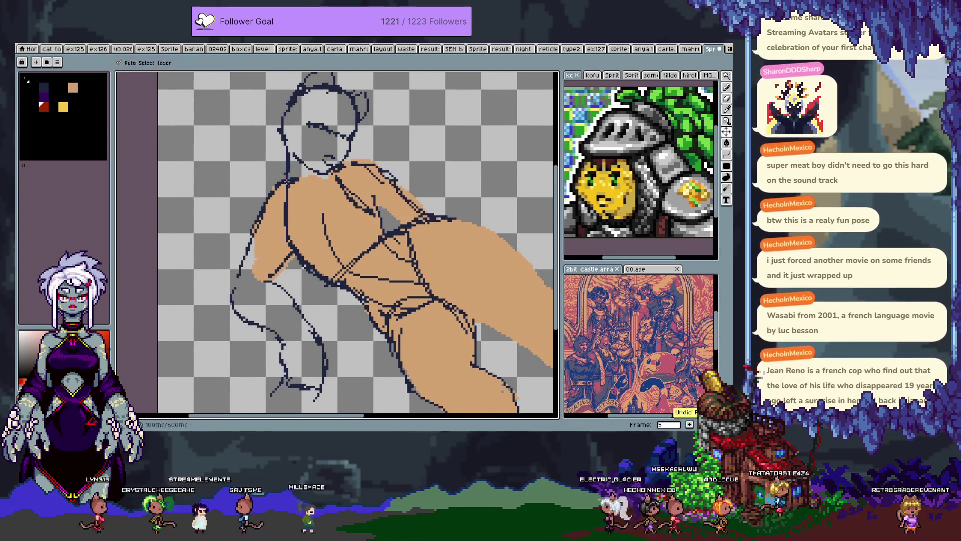
Step: Draw a curved dark-red guide line along the shoulder, redrawing it after undos
{"action": "key", "text": "Tab"}
{"action": "key", "text": "Tab"}
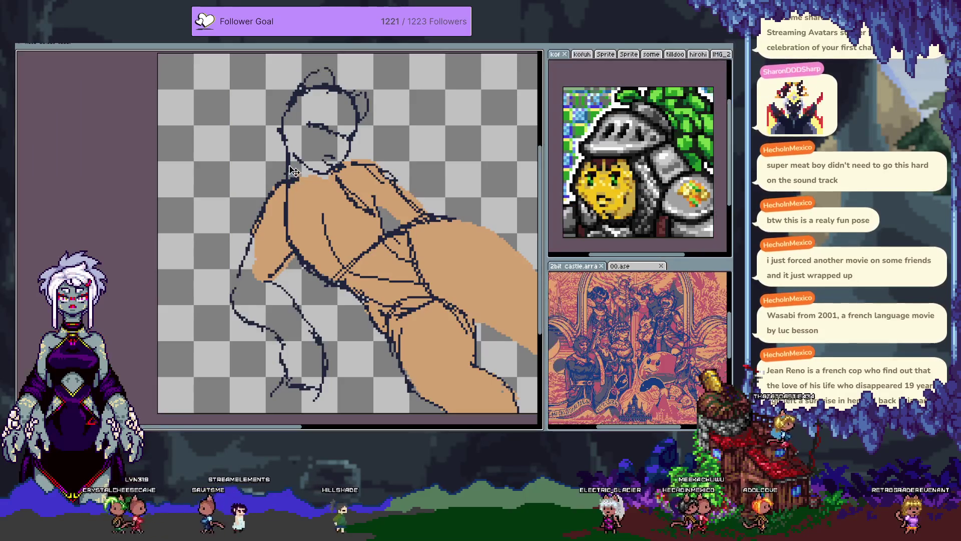
{"action": "key", "text": "b"}
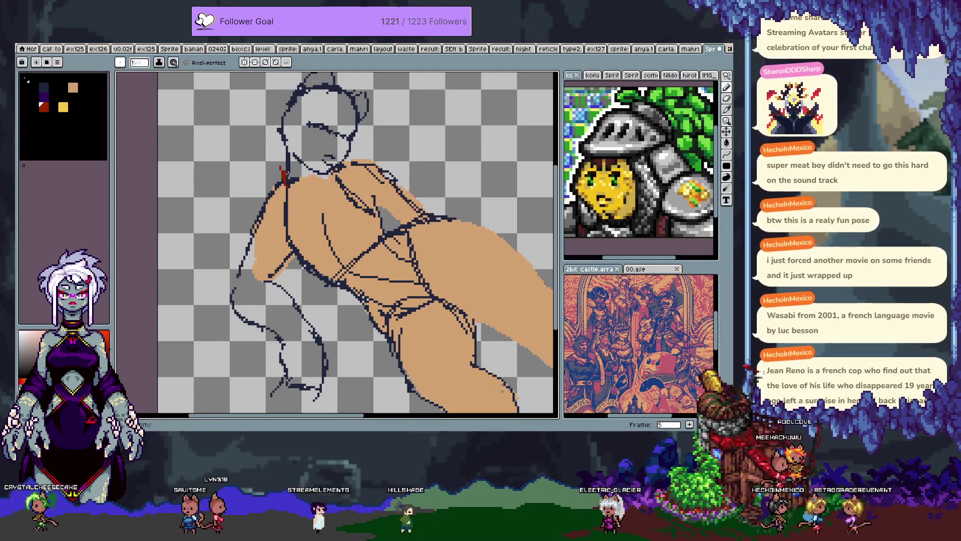
{"action": "mouse_move", "coordinate": [283, 184]}
{"action": "left_mouse_down"}
{"action": "mouse_move", "coordinate": [273, 235]}
{"action": "mouse_move", "coordinate": [287, 264]}
{"action": "mouse_move", "coordinate": [346, 244]}
{"action": "mouse_move", "coordinate": [364, 220]}
{"action": "left_mouse_up"}
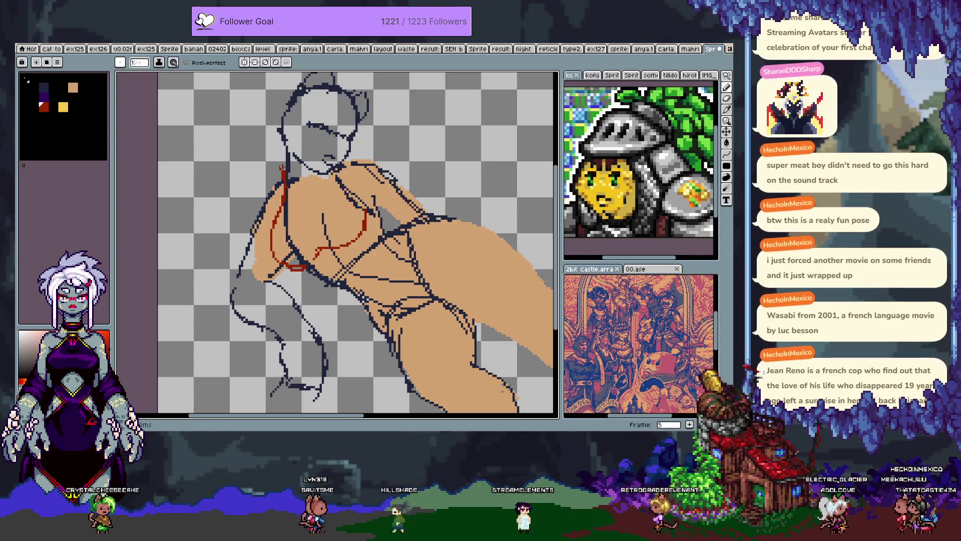
{"action": "key", "text": "ctrl+z"}
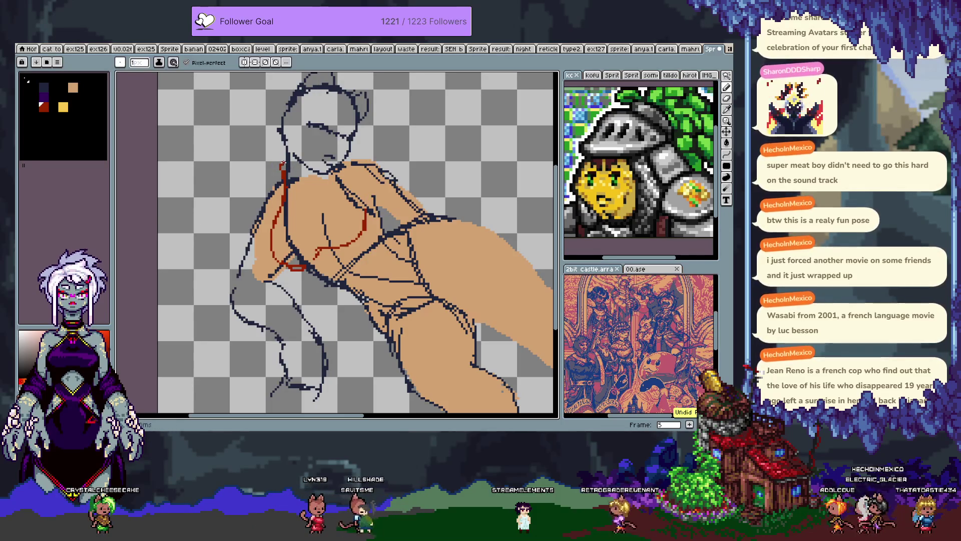
{"action": "left_click_drag", "start_coordinate": [283, 165], "coordinate": [304, 170]}
{"action": "key", "text": "ctrl+z"}
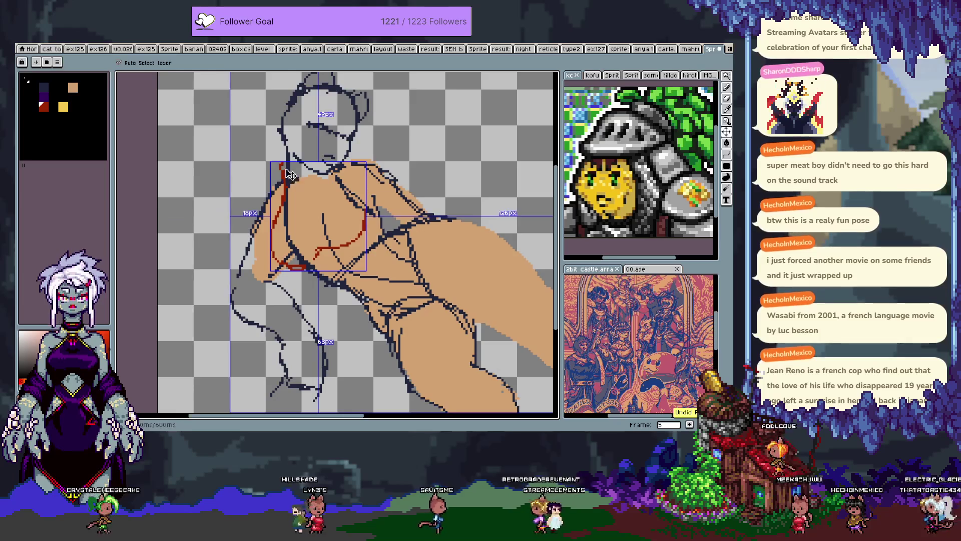
{"action": "left_click_drag", "start_coordinate": [284, 161], "coordinate": [307, 186]}
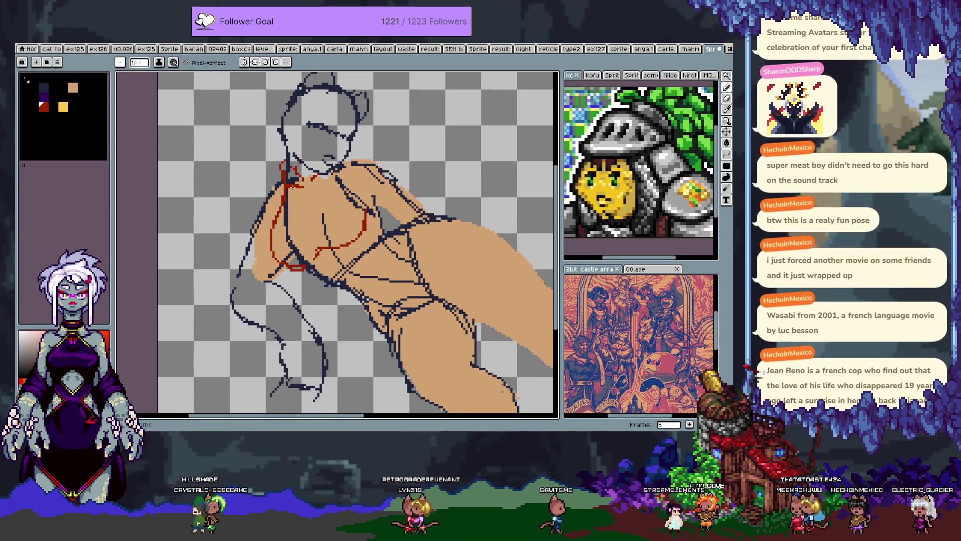
Step: Draw a dark-red line across the chest, keeping the straighter stroke after undo/redo
{"action": "key", "text": "ctrl"}
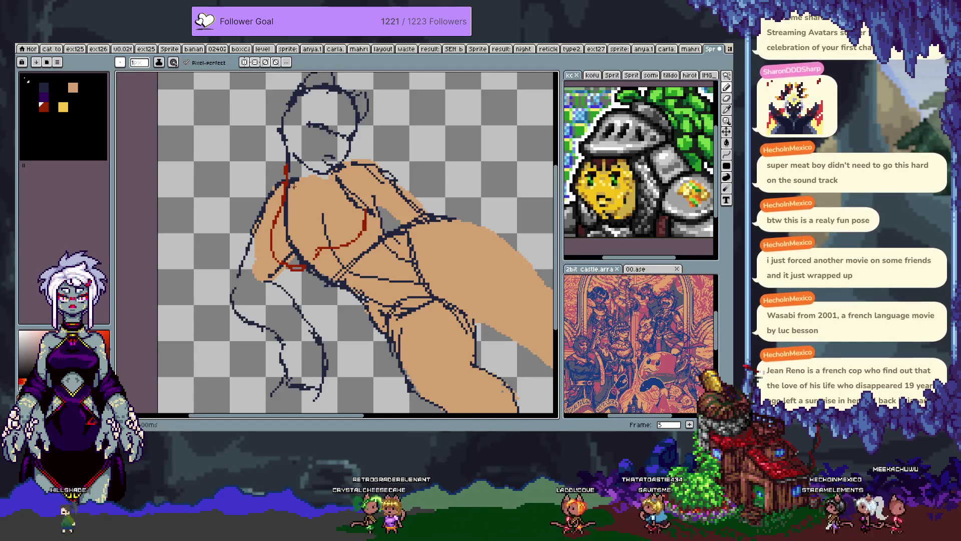
{"action": "left_click_drag", "start_coordinate": [287, 184], "coordinate": [315, 184]}
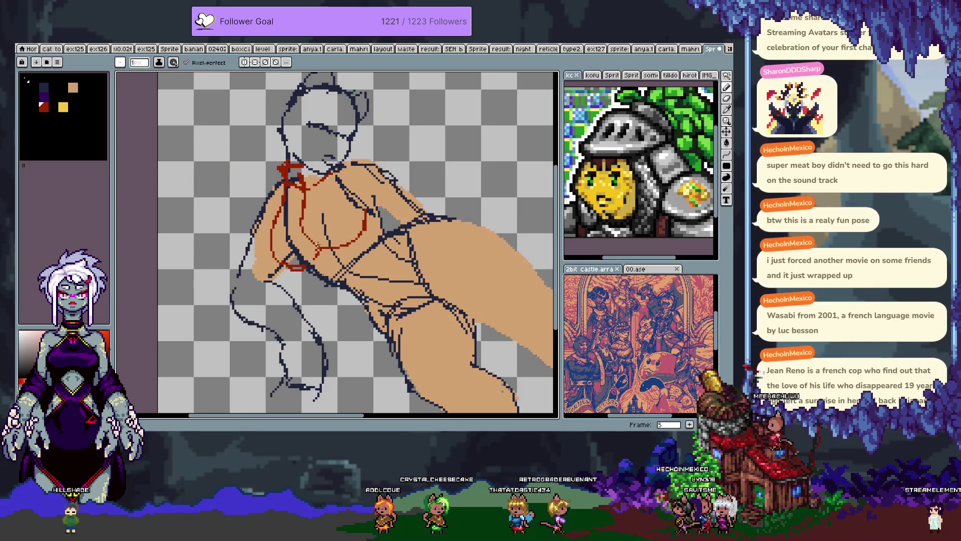
{"action": "key", "text": "ctrl+z"}
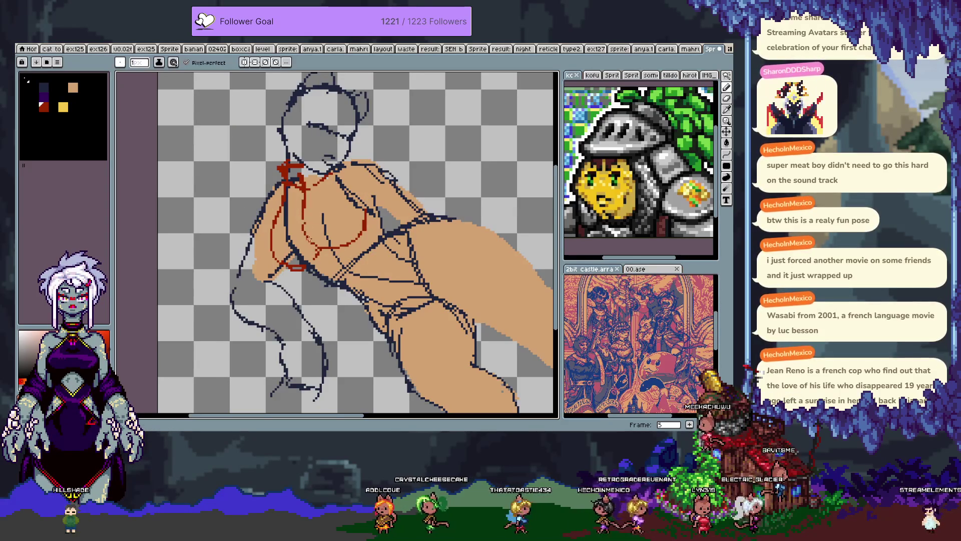
{"action": "key", "text": "ctrl+z"}
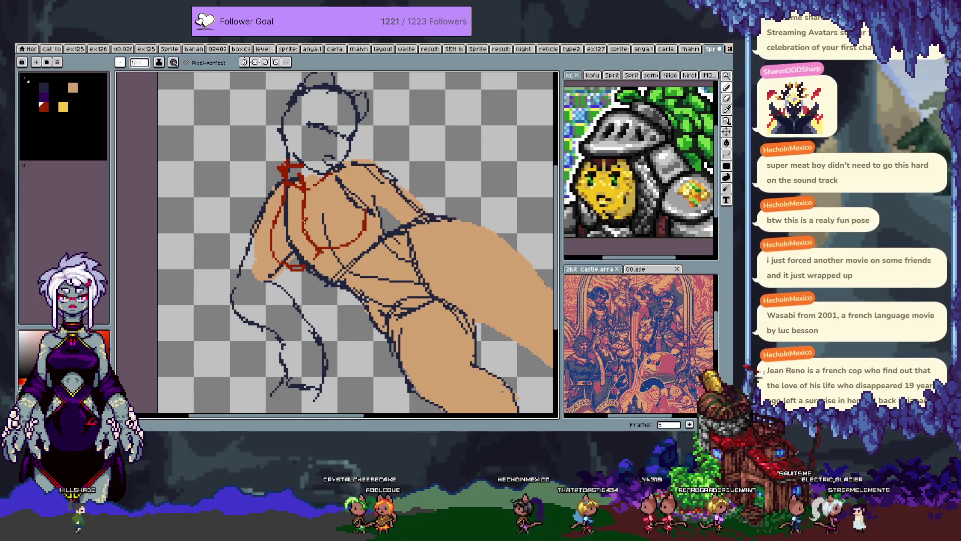
{"action": "key", "text": "ctrl+y"}
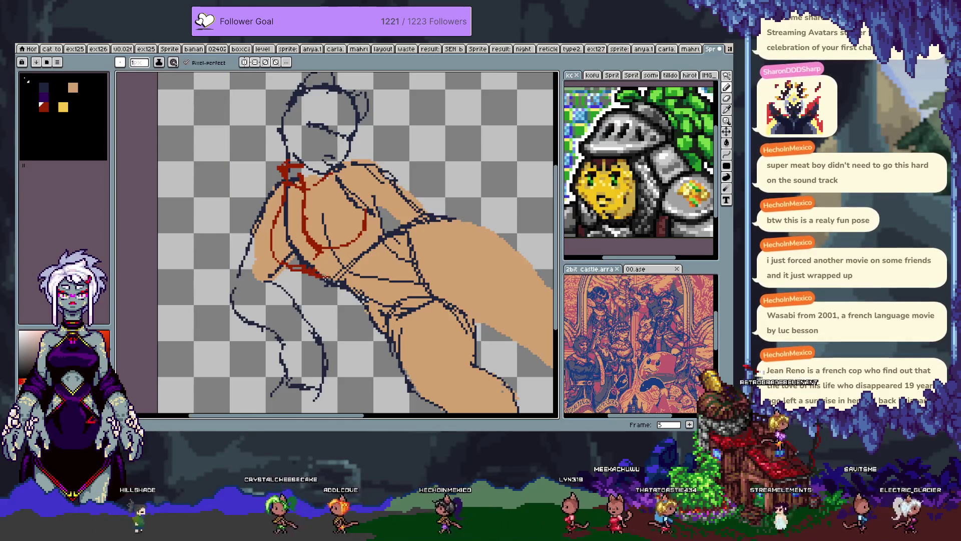
{"action": "key", "text": "ctrl+z"}
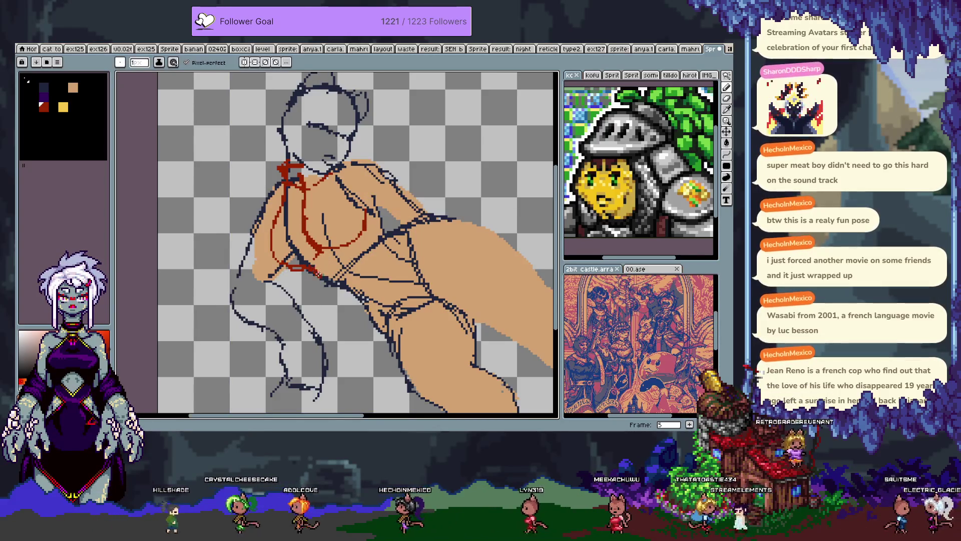
{"action": "key", "text": "ctrl+y"}
{"action": "key", "text": "ctrl+y"}
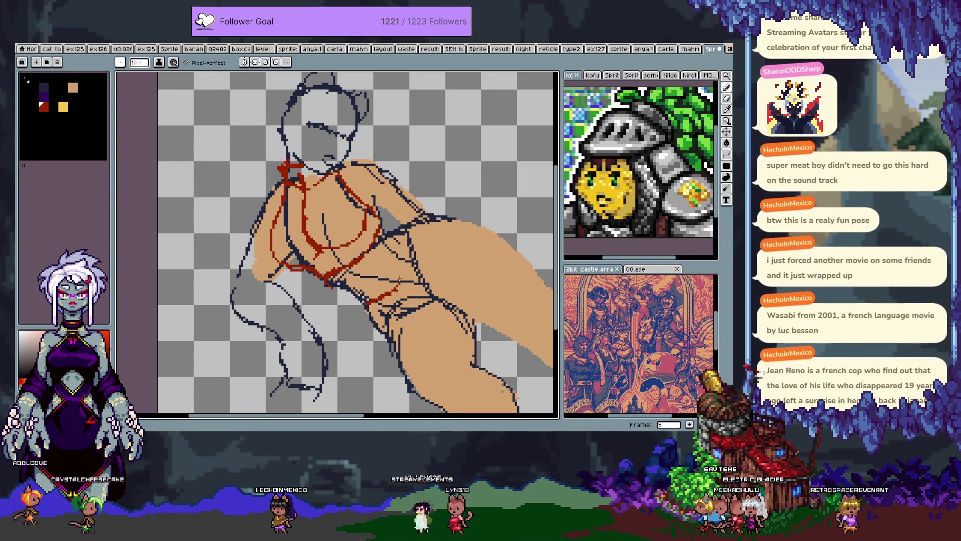
{"action": "key", "text": "ctrl+z"}
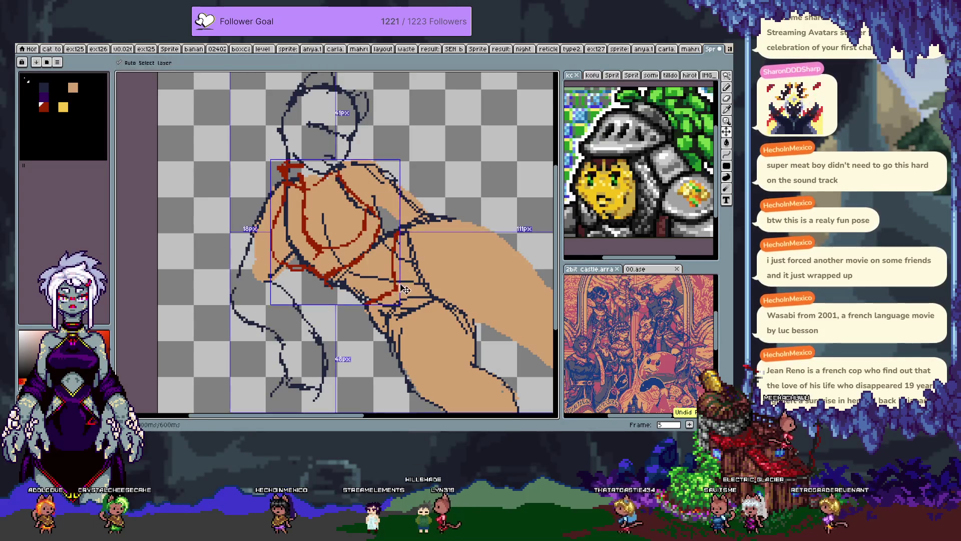
Step: Draw dark-red contour lines down the side and along the thigh
{"action": "key", "text": "e"}
{"action": "key", "text": "b"}
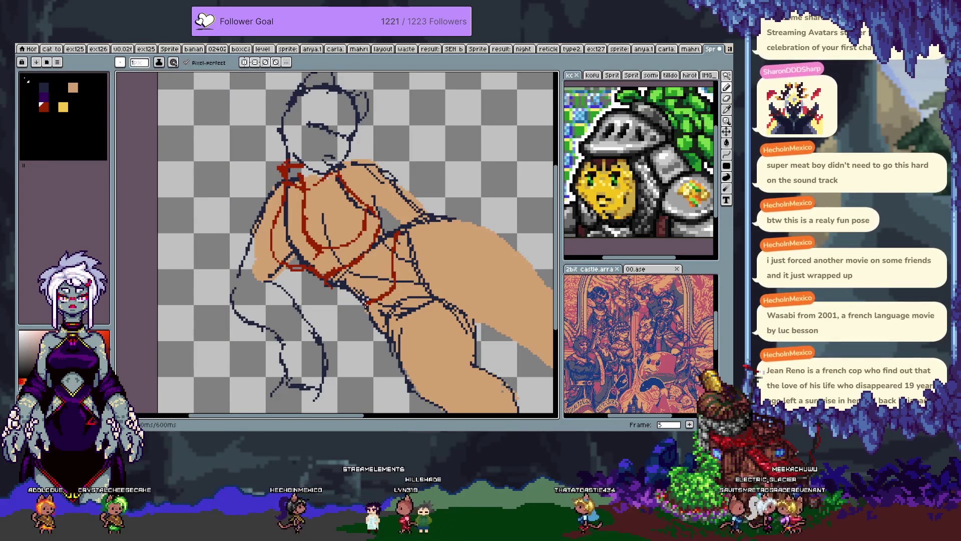
{"action": "mouse_move", "coordinate": [366, 322]}
{"action": "left_mouse_down"}
{"action": "mouse_move", "coordinate": [400, 233]}
{"action": "mouse_move", "coordinate": [423, 220]}
{"action": "mouse_move", "coordinate": [473, 220]}
{"action": "left_mouse_up"}
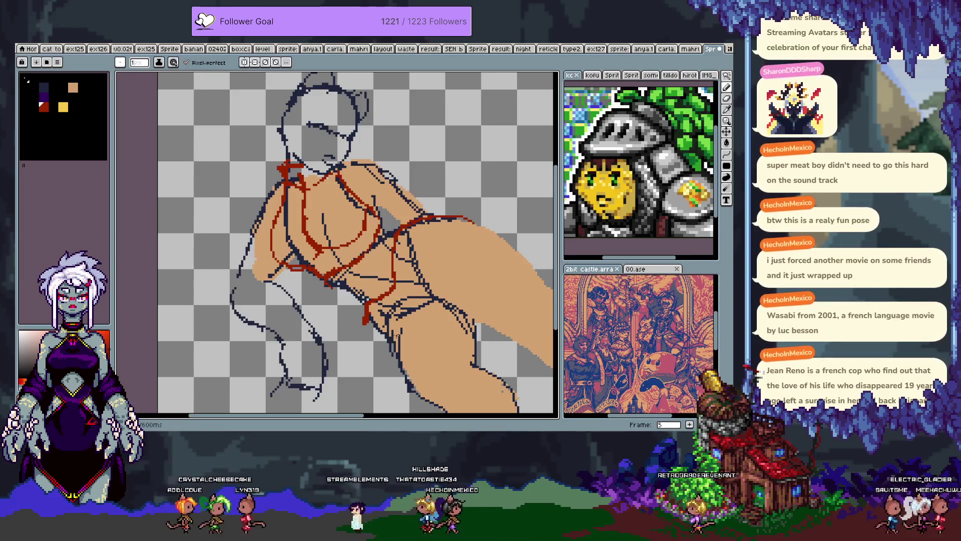
{"action": "mouse_move", "coordinate": [396, 328]}
{"action": "left_mouse_down"}
{"action": "mouse_move", "coordinate": [436, 305]}
{"action": "mouse_move", "coordinate": [473, 220]}
{"action": "left_mouse_up"}
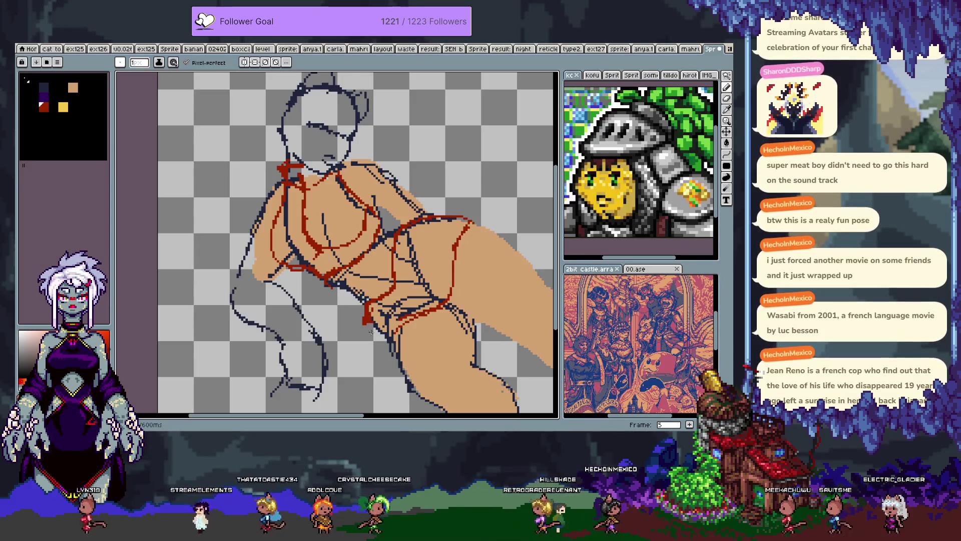
Step: Sketch the dark-red hip line, the thigh's upper outline and lines across the hip area
{"action": "key", "text": "e"}
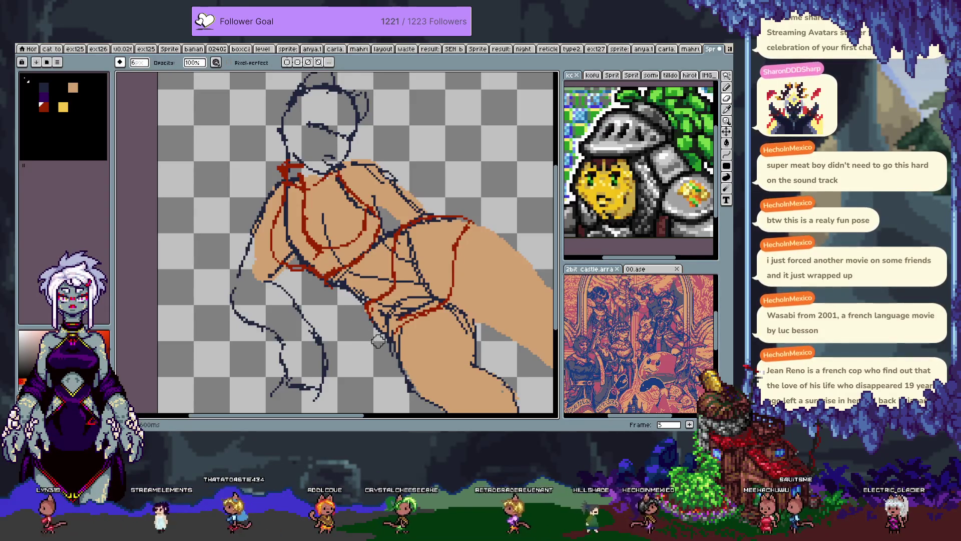
{"action": "key", "text": "b"}
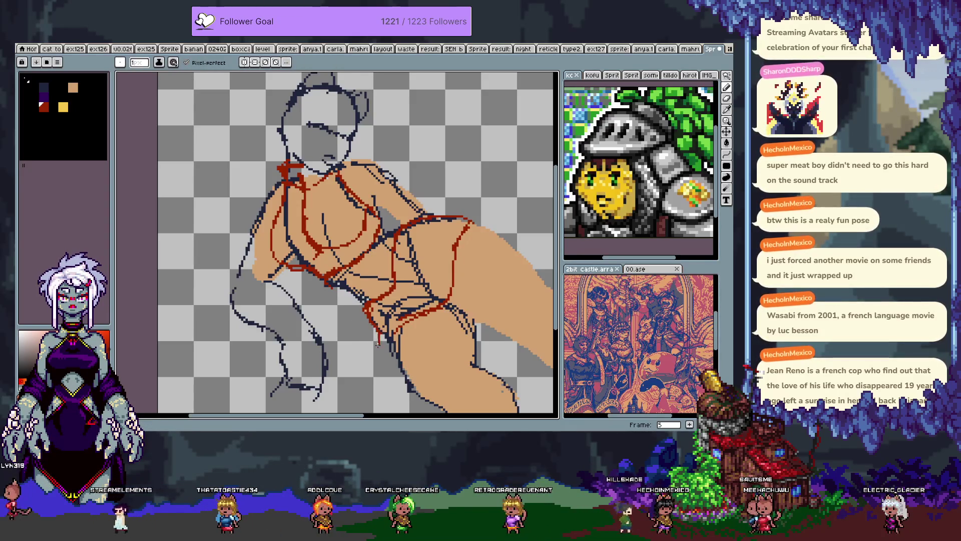
{"action": "left_click_drag", "start_coordinate": [368, 314], "coordinate": [378, 340]}
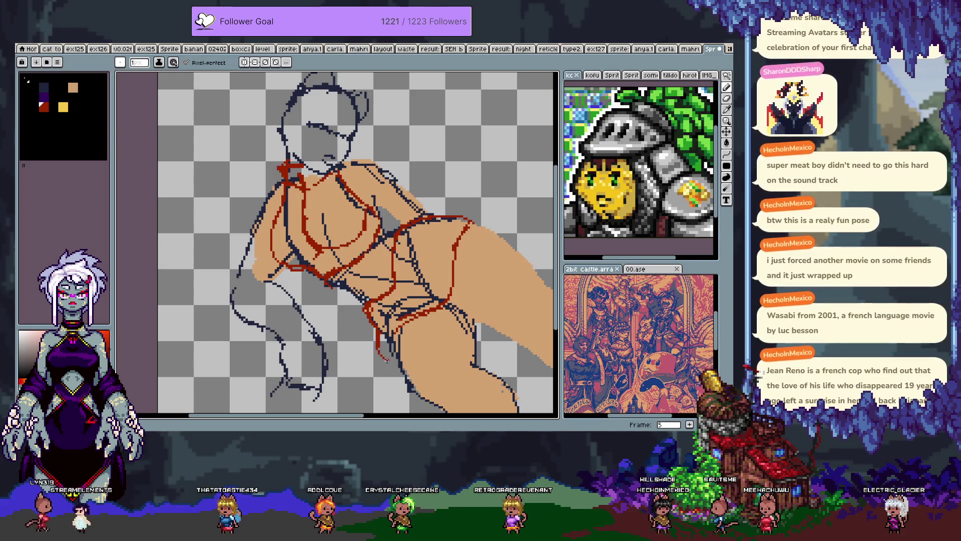
{"action": "key", "text": "ctrl+z"}
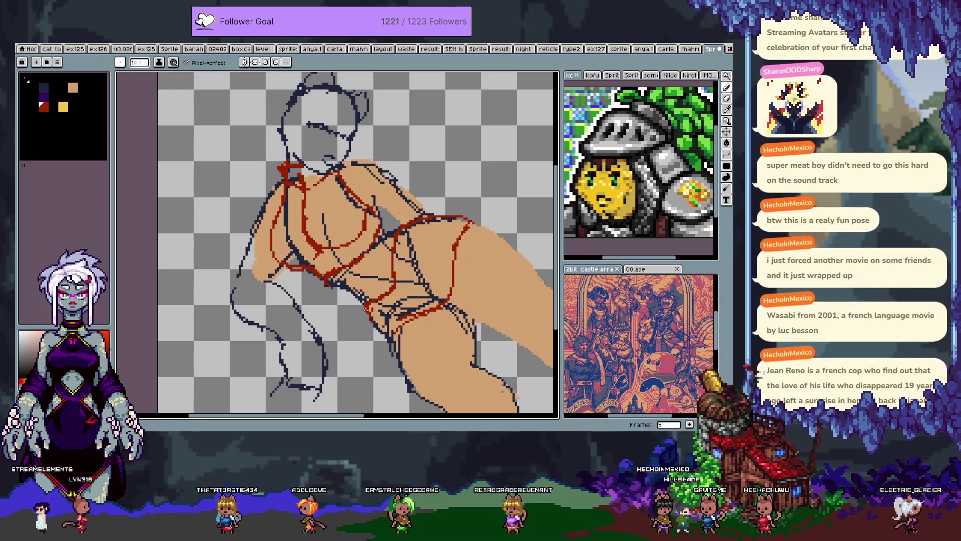
{"action": "left_click_drag", "start_coordinate": [368, 306], "coordinate": [396, 358]}
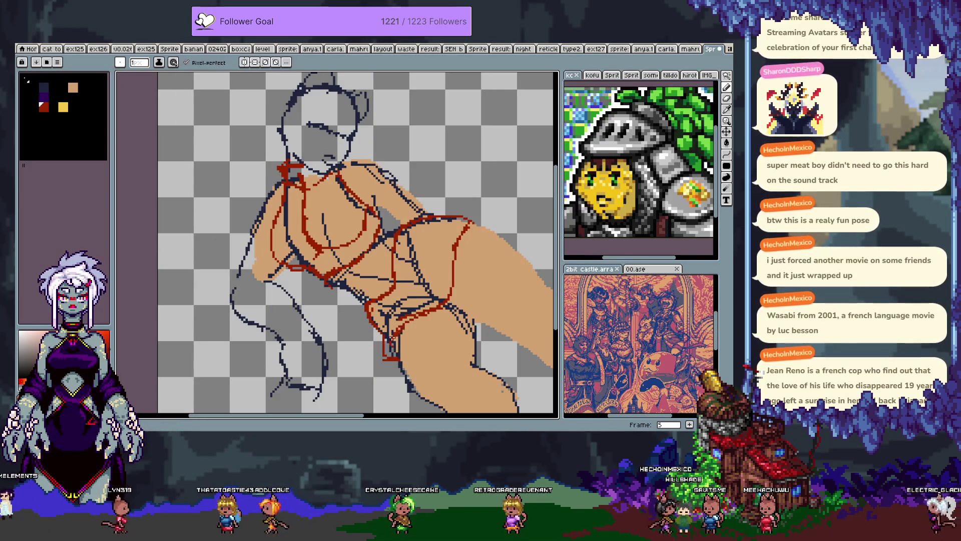
{"action": "key", "text": "ctrl+z"}
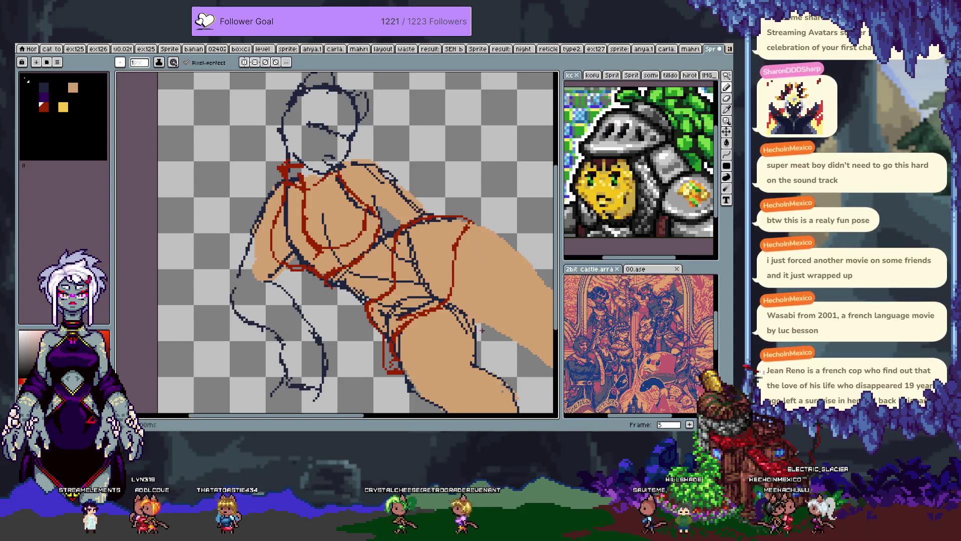
{"action": "left_click_drag", "start_coordinate": [484, 226], "coordinate": [454, 249]}
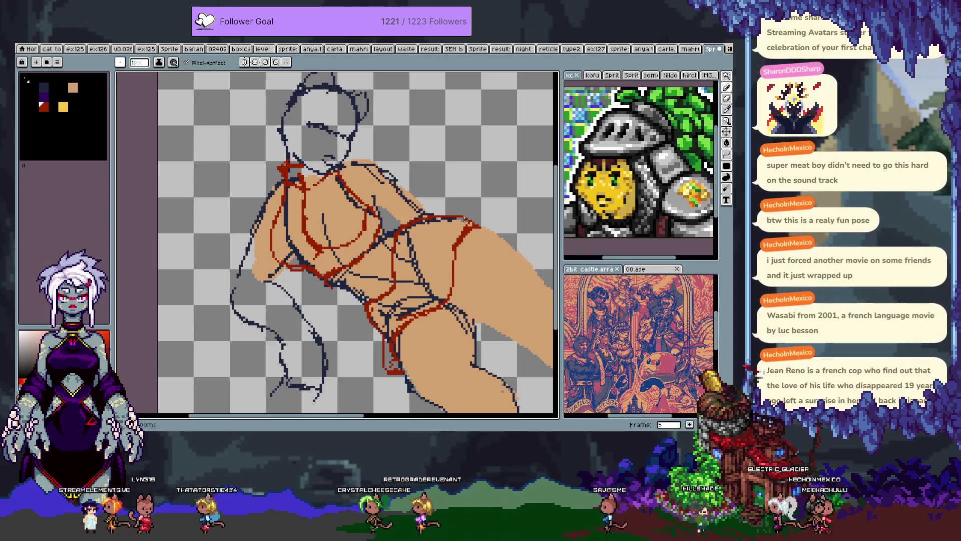
{"action": "key", "text": "e"}
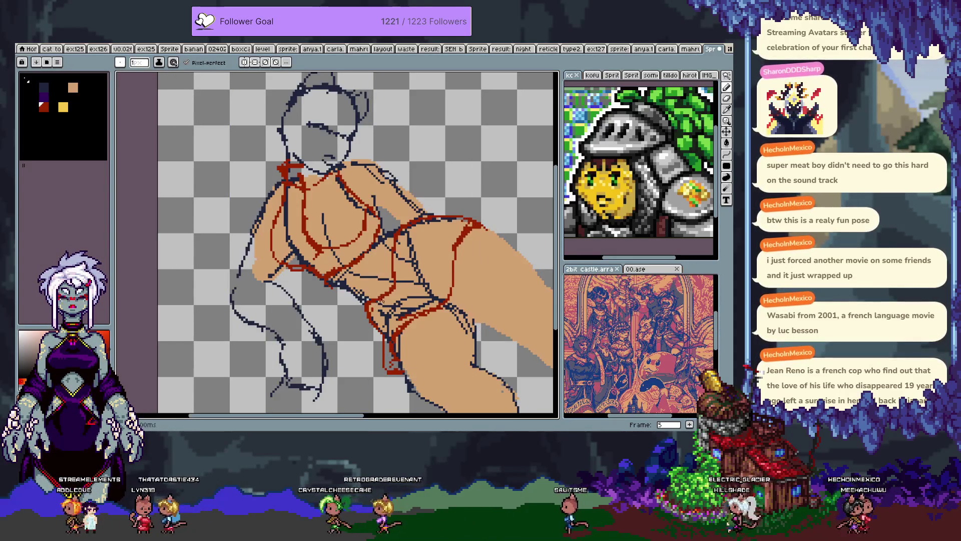
{"action": "key", "text": "b"}
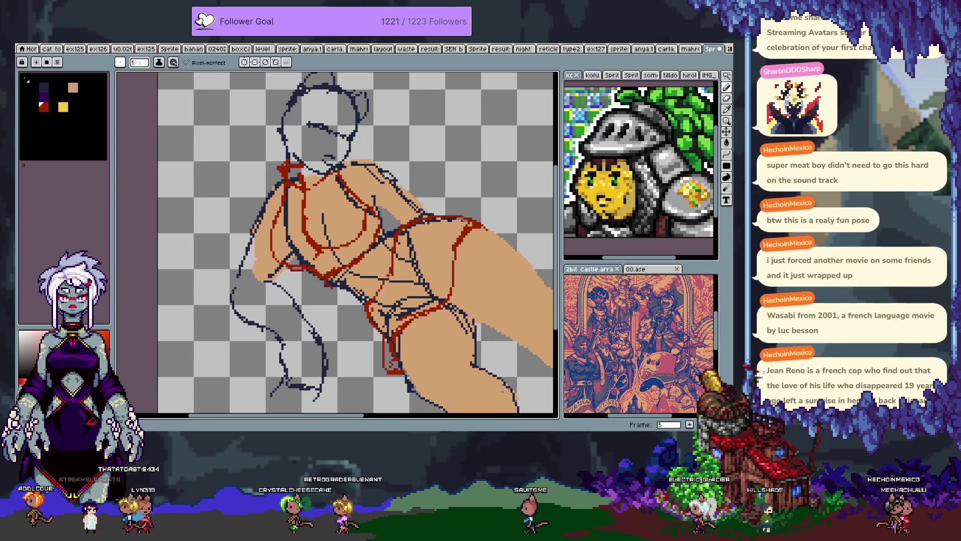
{"action": "left_click_drag", "start_coordinate": [393, 273], "coordinate": [395, 235]}
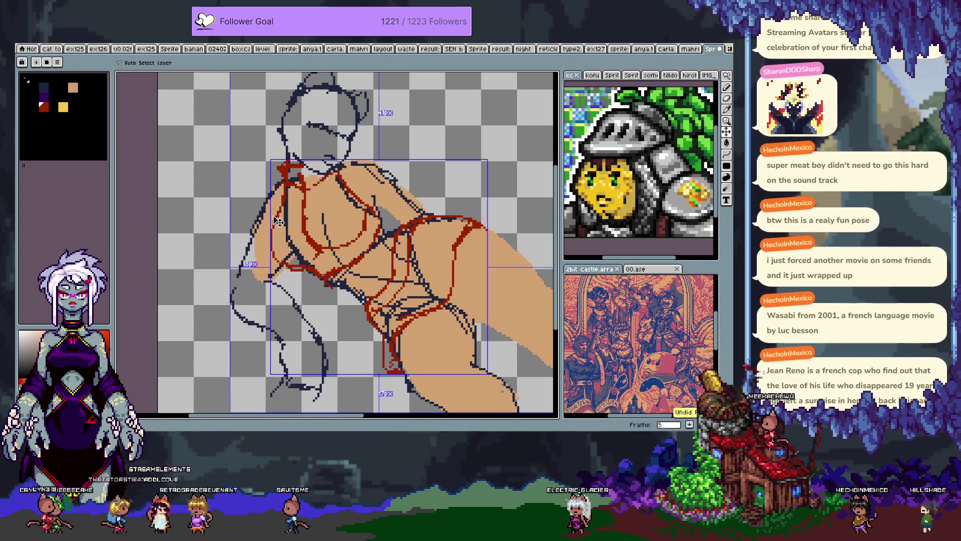
Step: Pick dark purple, draw a line across the head and erase the forehead part
{"action": "left_click_drag", "start_coordinate": [348, 234], "coordinate": [369, 271]}
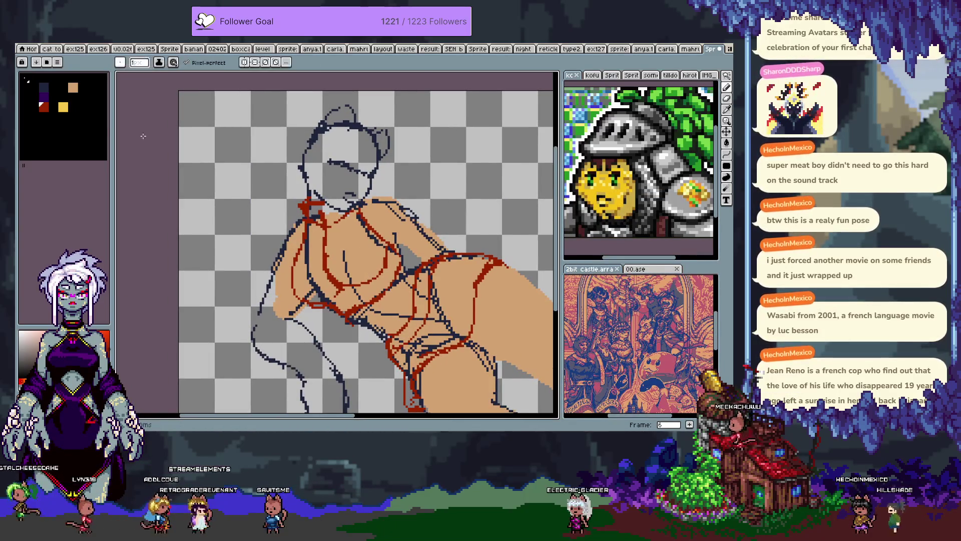
{"action": "left_click", "coordinate": [44, 96]}
{"action": "key", "text": "Tab"}
{"action": "key", "text": "Tab"}
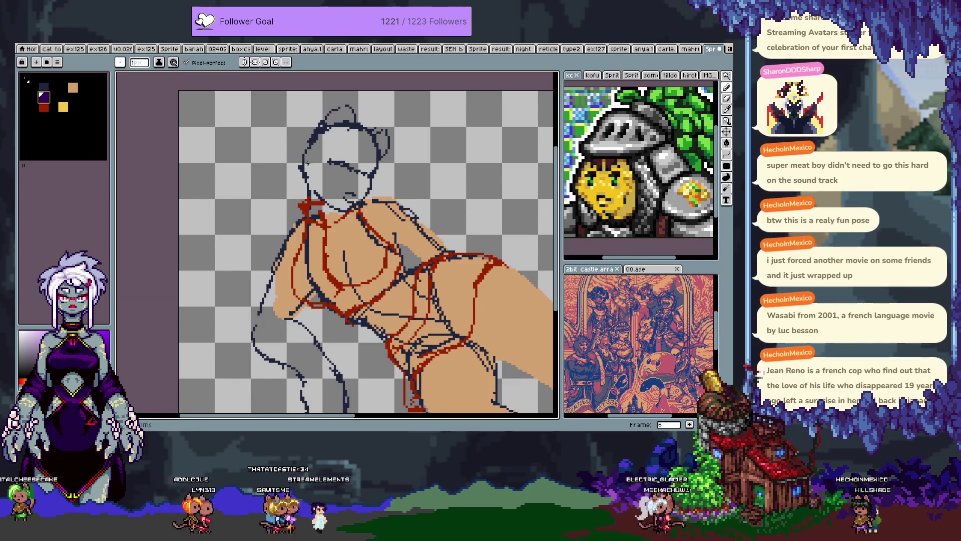
{"action": "mouse_move", "coordinate": [304, 161]}
{"action": "left_mouse_down"}
{"action": "mouse_move", "coordinate": [387, 138]}
{"action": "mouse_move", "coordinate": [380, 200]}
{"action": "left_mouse_up"}
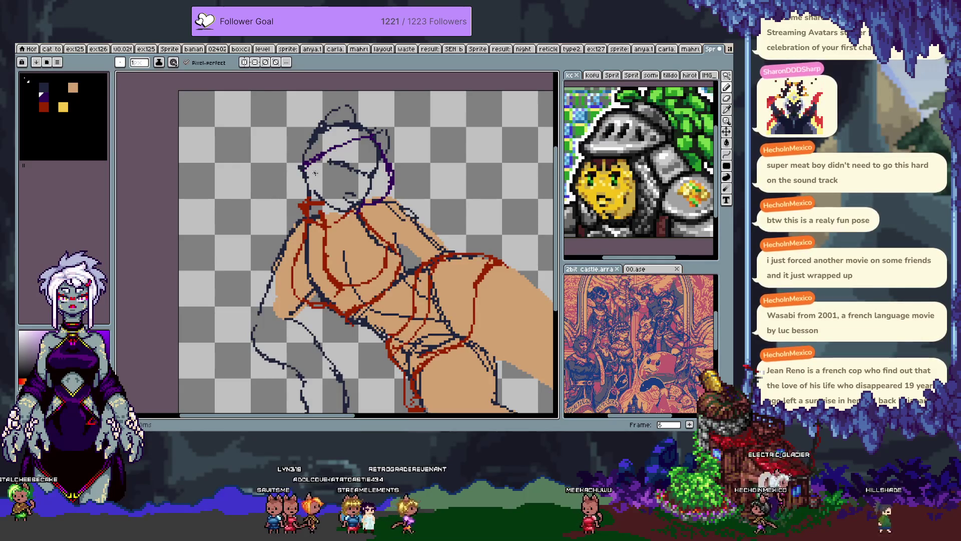
{"action": "key", "text": "e"}
{"action": "left_click_drag", "start_coordinate": [305, 165], "coordinate": [354, 136]}
{"action": "key", "text": "v"}
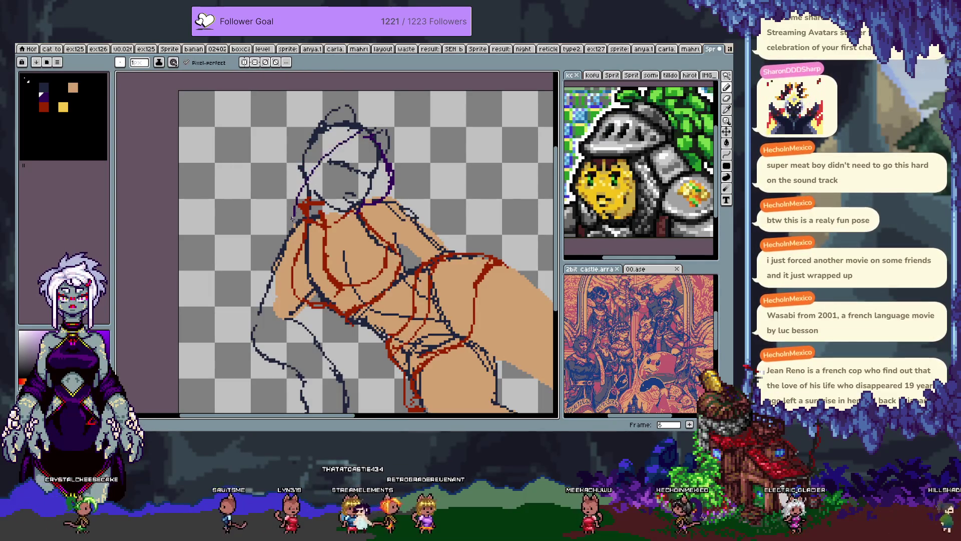
{"action": "key", "text": "b"}
Step: Draw purple face and hair outlines from the crown, redrawing a strand curving toward the shoulder
{"action": "left_click_drag", "start_coordinate": [356, 132], "coordinate": [302, 215]}
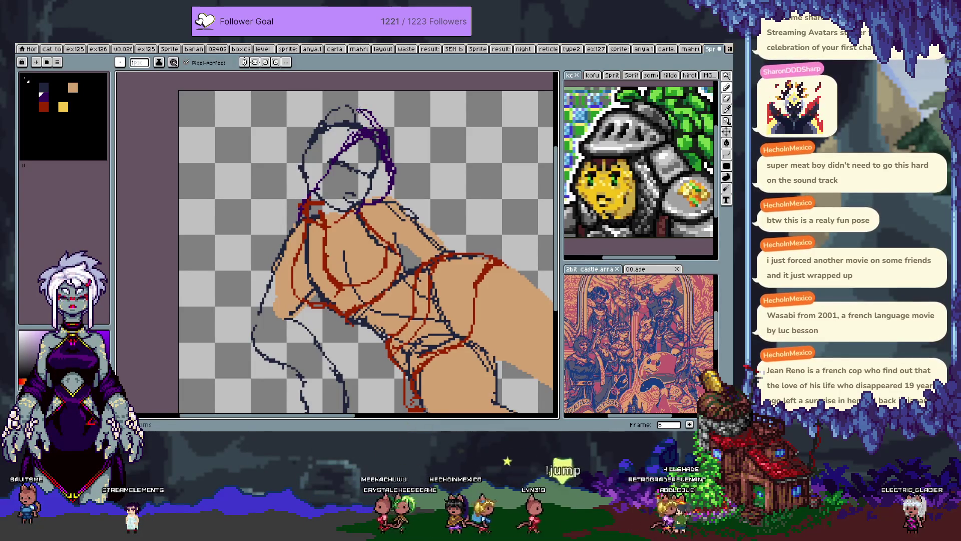
{"action": "mouse_move", "coordinate": [353, 106]}
{"action": "left_mouse_down"}
{"action": "mouse_move", "coordinate": [307, 119]}
{"action": "mouse_move", "coordinate": [264, 170]}
{"action": "mouse_move", "coordinate": [264, 190]}
{"action": "mouse_move", "coordinate": [296, 231]}
{"action": "left_mouse_up"}
{"action": "mouse_move", "coordinate": [288, 143]}
{"action": "left_mouse_down"}
{"action": "mouse_move", "coordinate": [262, 176]}
{"action": "mouse_move", "coordinate": [288, 190]}
{"action": "left_mouse_up"}
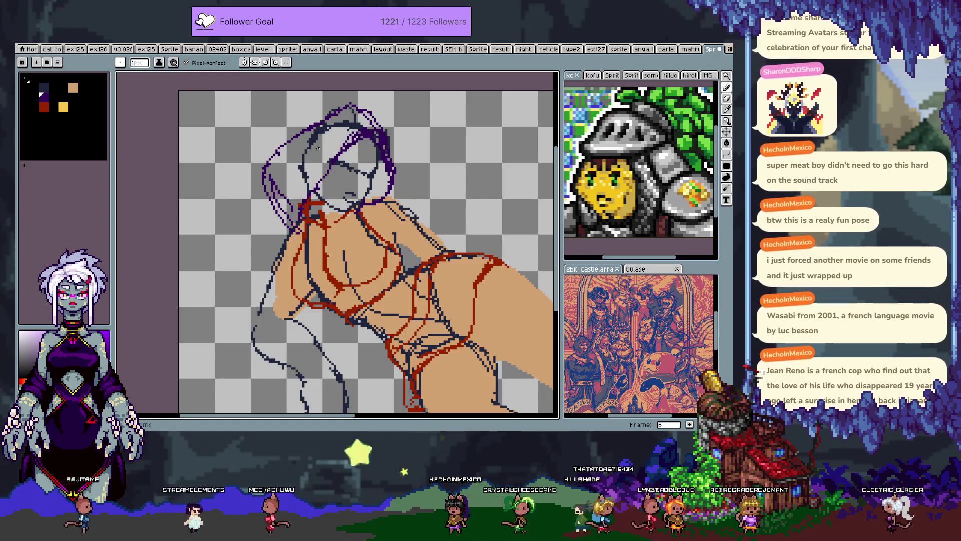
{"action": "key", "text": "ctrl+z"}
{"action": "key", "text": "ctrl+z"}
{"action": "key", "text": "ctrl+z"}
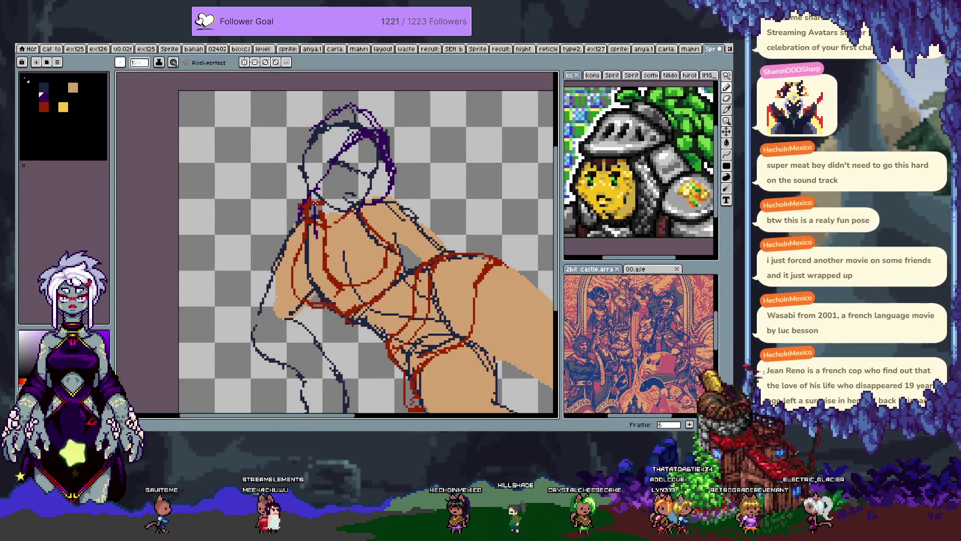
{"action": "left_click_drag", "start_coordinate": [298, 146], "coordinate": [300, 205]}
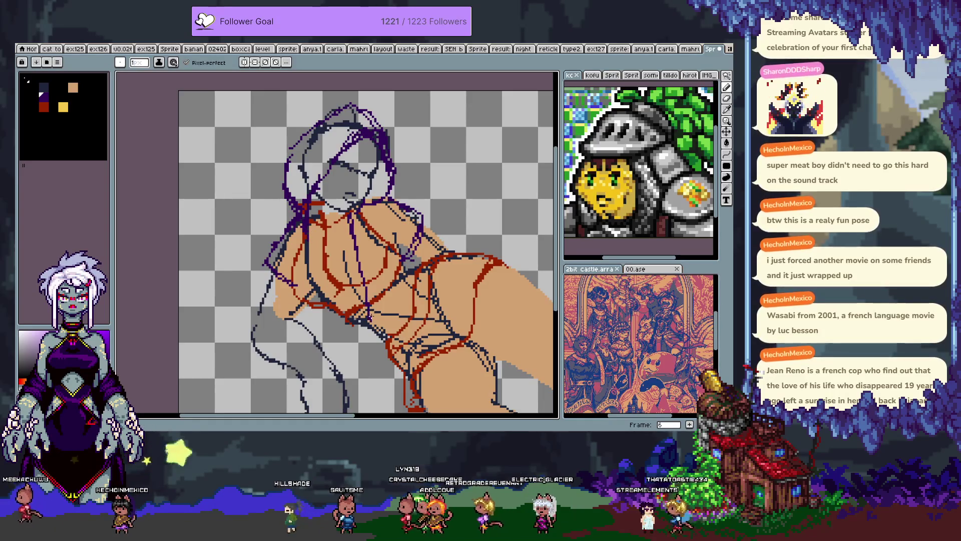
Step: Add three purple contour strokes on the body and a purple hair stroke at the head
{"action": "left_click_drag", "start_coordinate": [368, 291], "coordinate": [388, 320]}
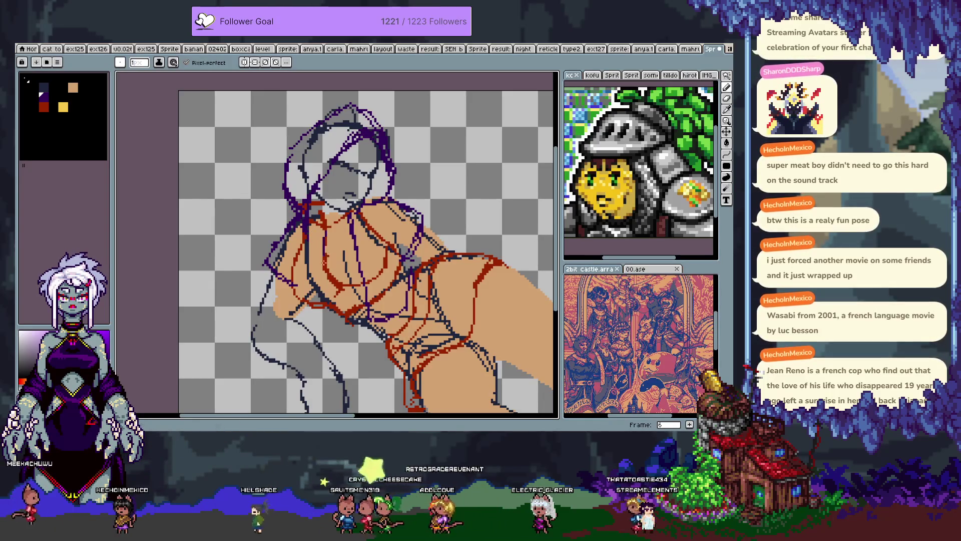
{"action": "left_click_drag", "start_coordinate": [327, 285], "coordinate": [334, 336]}
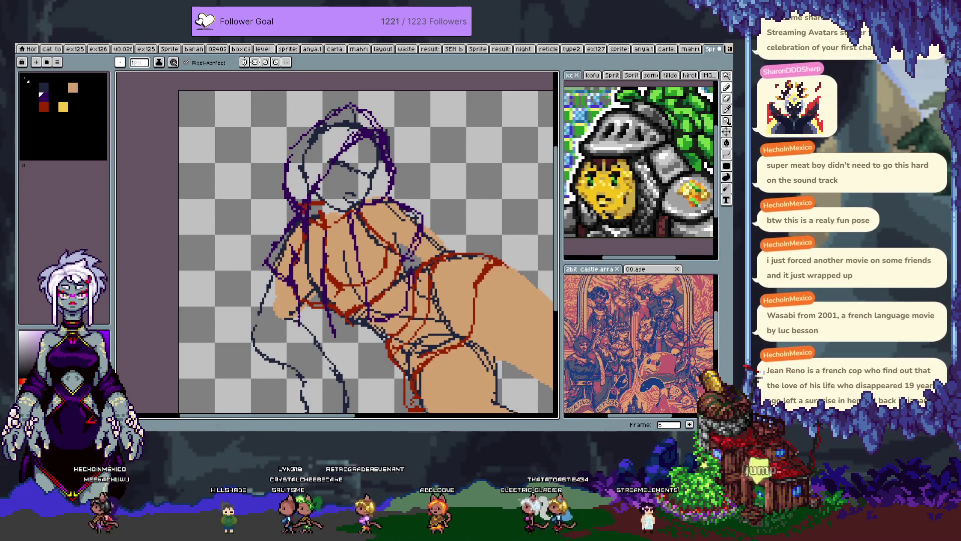
{"action": "left_click_drag", "start_coordinate": [296, 316], "coordinate": [341, 343]}
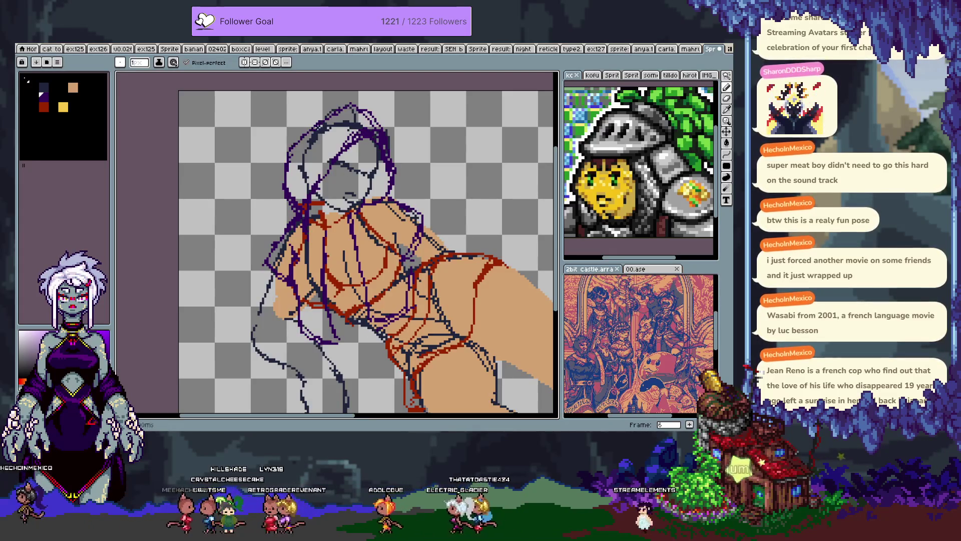
{"action": "key", "text": "v"}
{"action": "key", "text": "b"}
{"action": "left_click_drag", "start_coordinate": [375, 118], "coordinate": [399, 146]}
{"action": "key", "text": "e"}
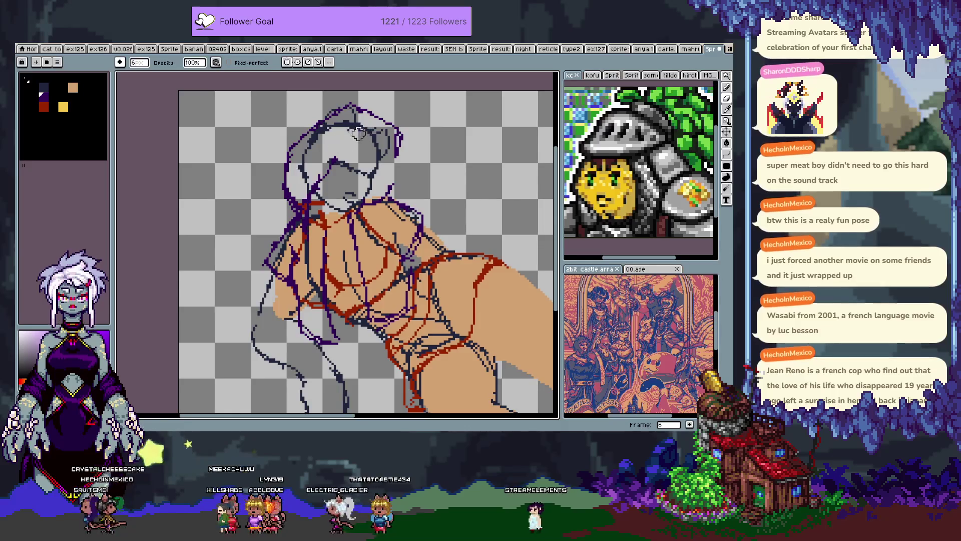
{"action": "key", "text": "b"}
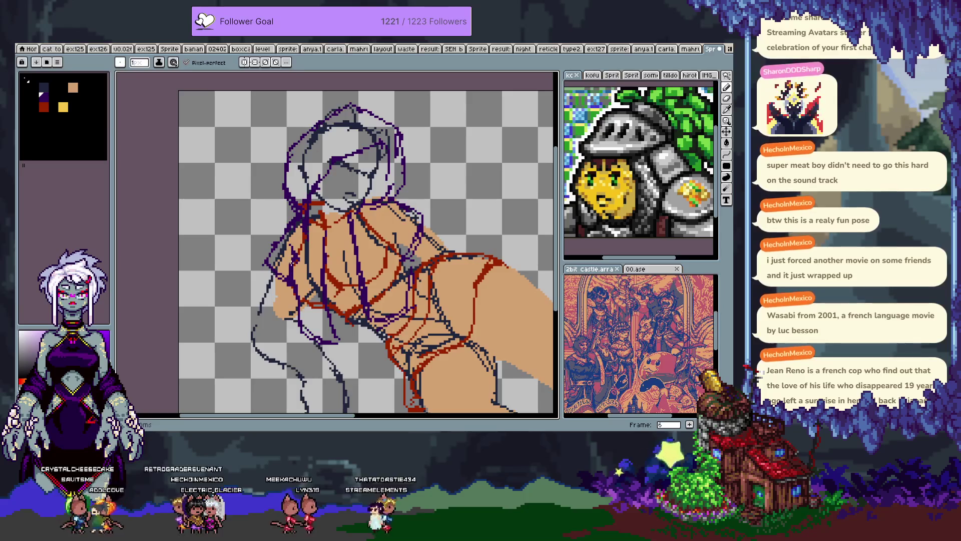
Step: Advance to frame 7 and undo the last stroke, leaving red guides over tan skin
{"action": "key", "text": "Tab"}
{"action": "key", "text": "Tab"}
{"action": "key", "text": "period"}
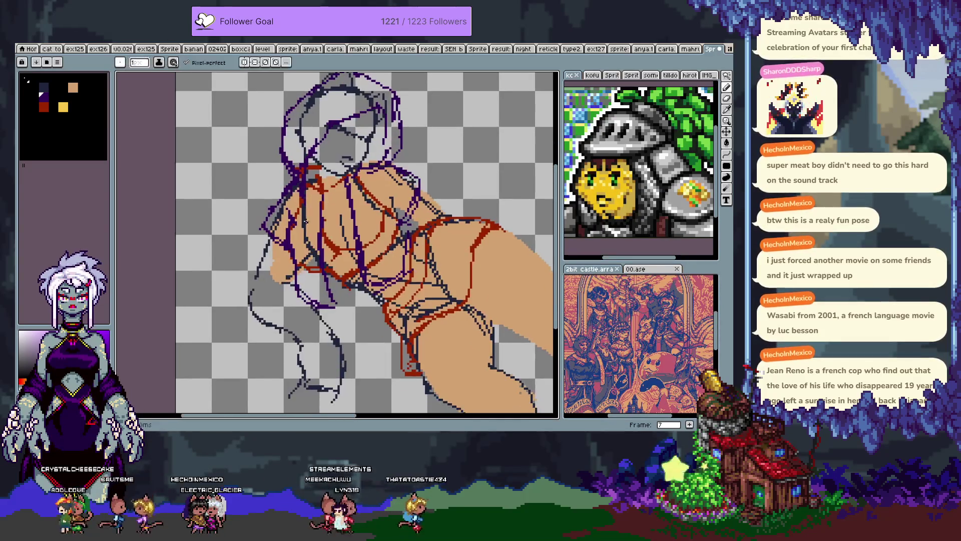
{"action": "key", "text": "e"}
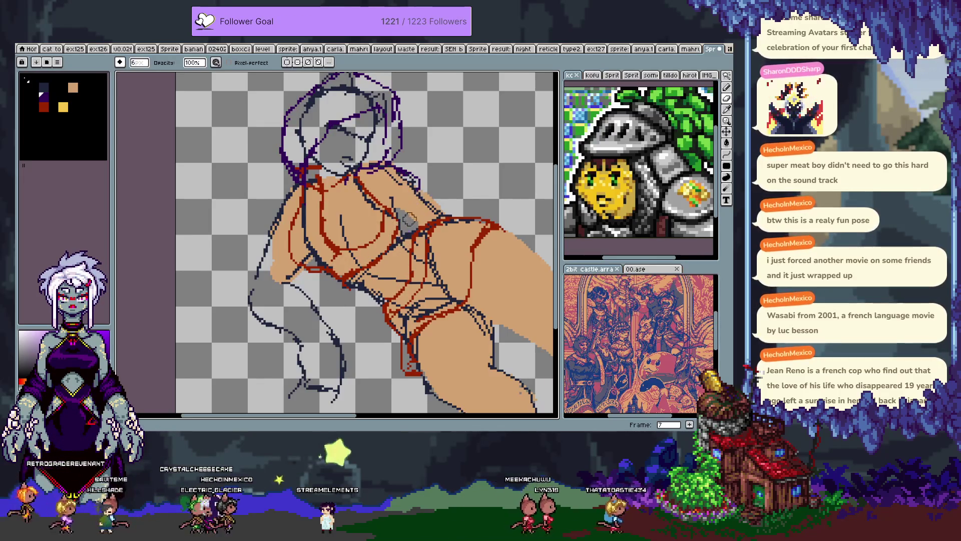
{"action": "key", "text": "v"}
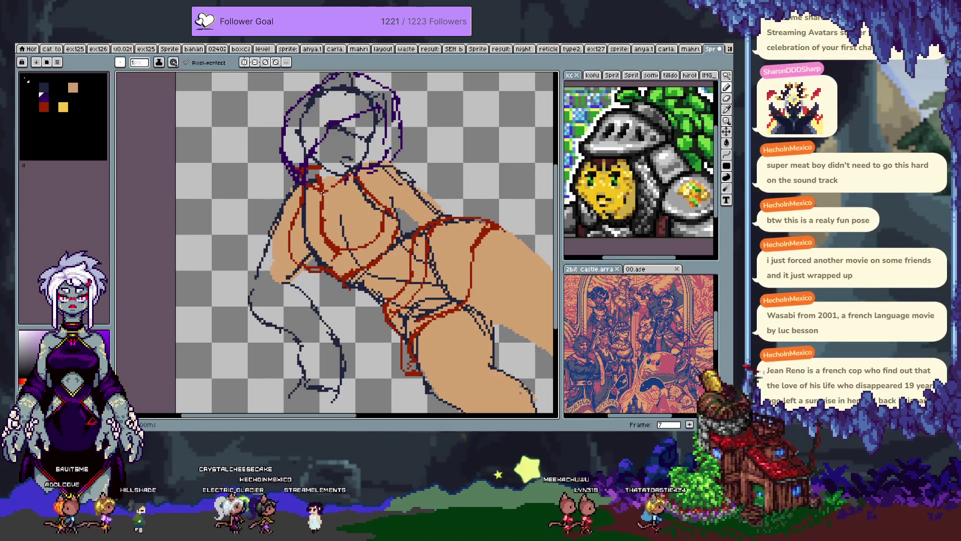
{"action": "key", "text": "b"}
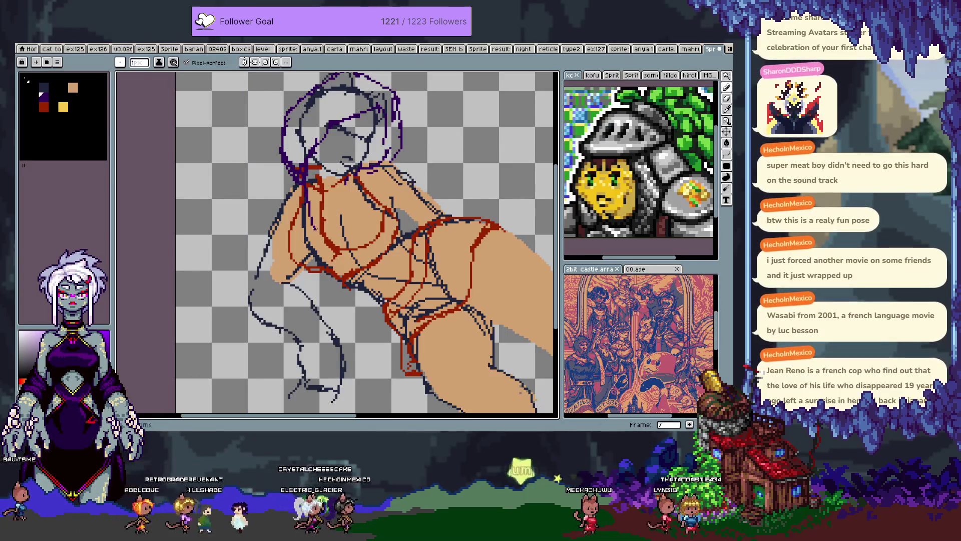
{"action": "key", "text": "ctrl+z"}
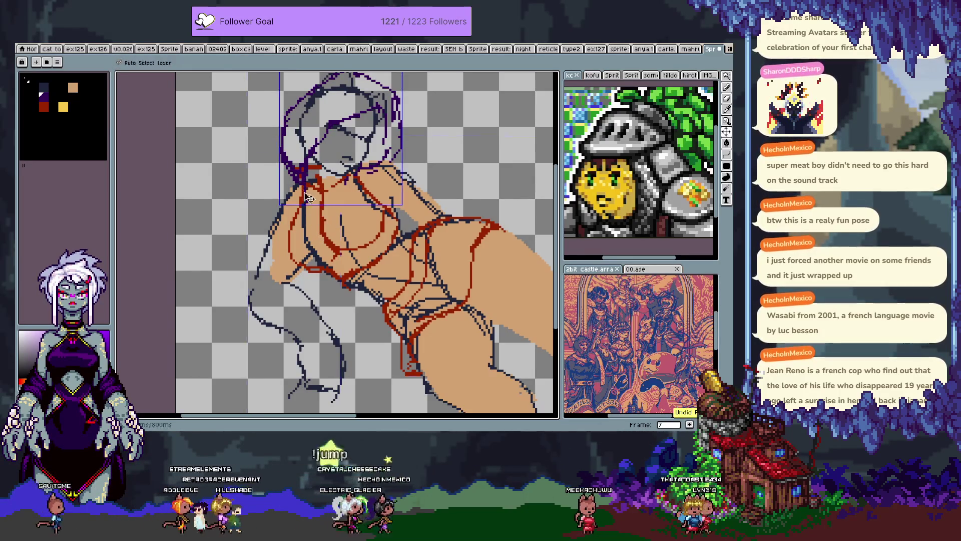
Step: Try a diagonal purple stroke across the torso, undo it, and show the three-layer timeline
{"action": "left_click_drag", "start_coordinate": [388, 229], "coordinate": [315, 265]}
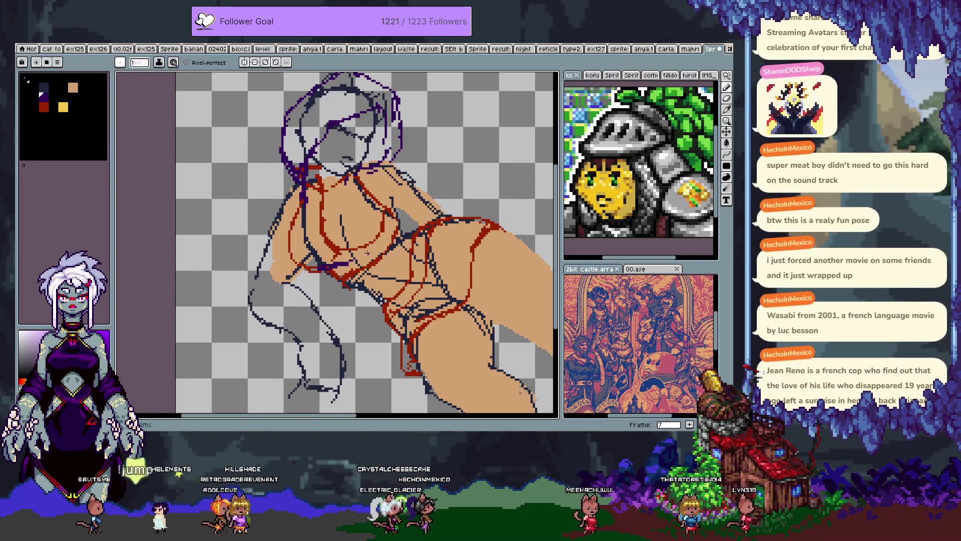
{"action": "key", "text": "ctrl+z"}
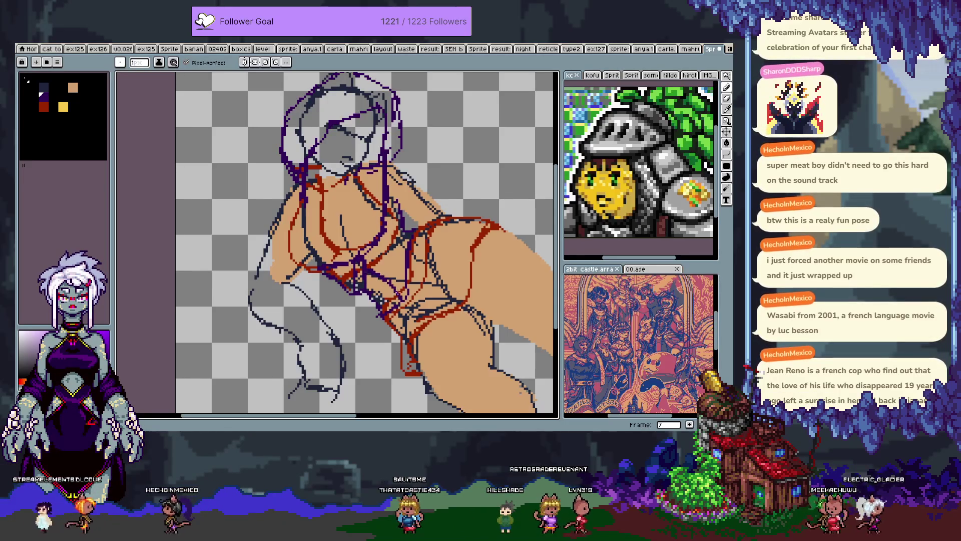
{"action": "key", "text": "ctrl+z"}
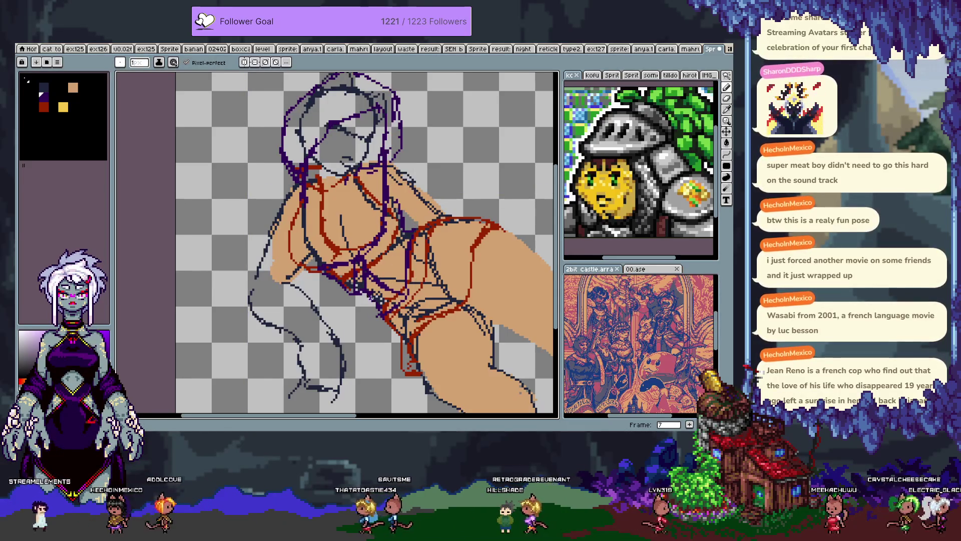
{"action": "key", "text": "Tab"}
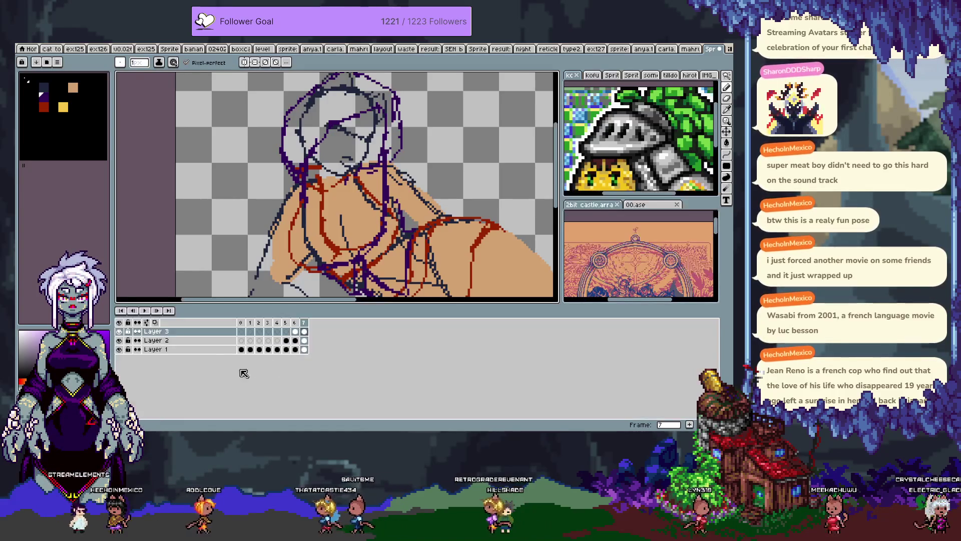
Step: View Layer 3's purple lines on their own, then show all layers again
{"action": "left_click", "coordinate": [119, 331], "text": "alt"}
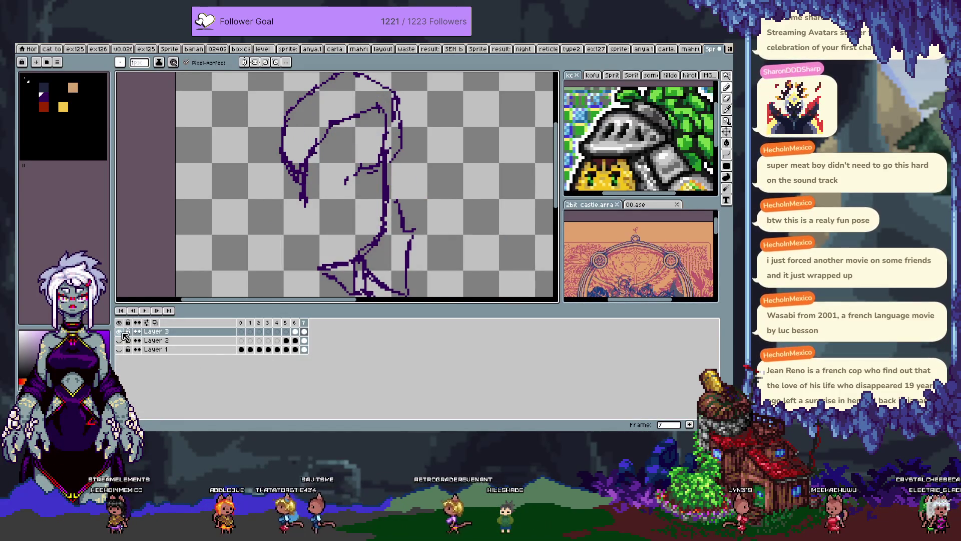
{"action": "left_click", "coordinate": [120, 332], "text": "alt"}
{"action": "key", "text": "Tab"}
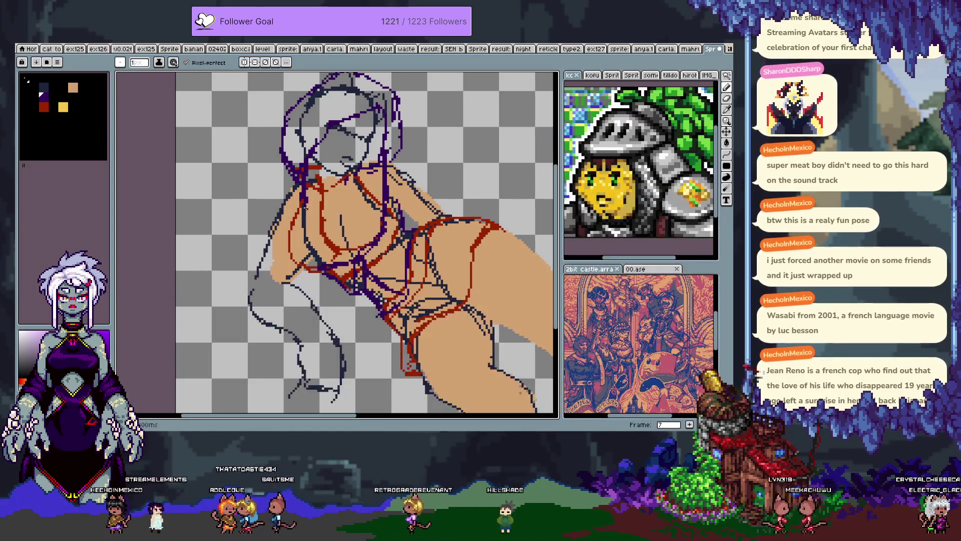
Step: Extend the head's left outline and retrace the left and upper arm contours in dark purple
{"action": "key", "text": "e"}
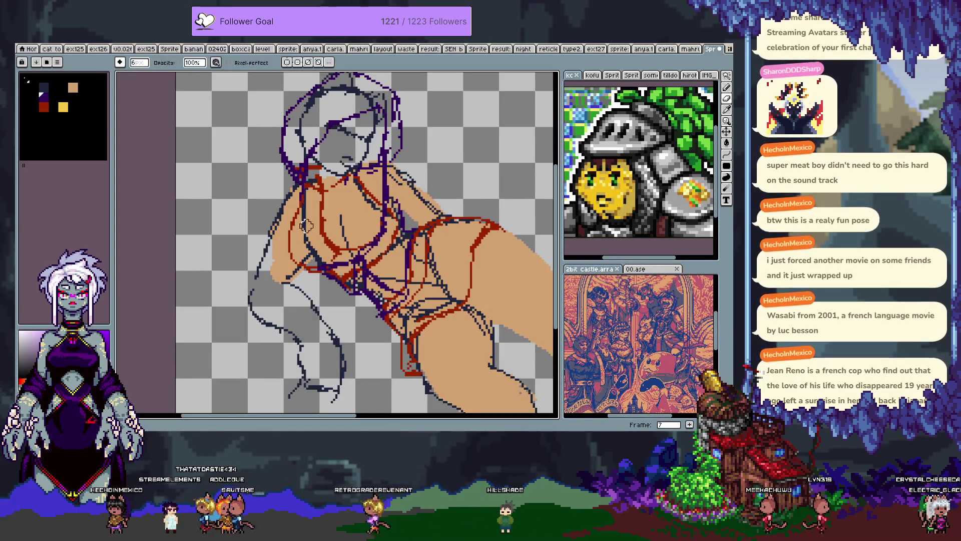
{"action": "key", "text": "b"}
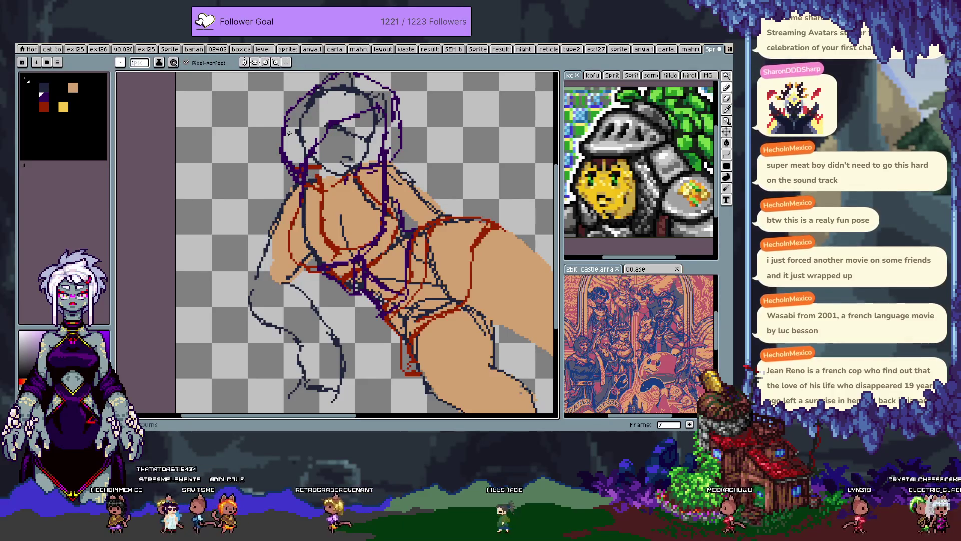
{"action": "left_click_drag", "start_coordinate": [281, 123], "coordinate": [276, 148]}
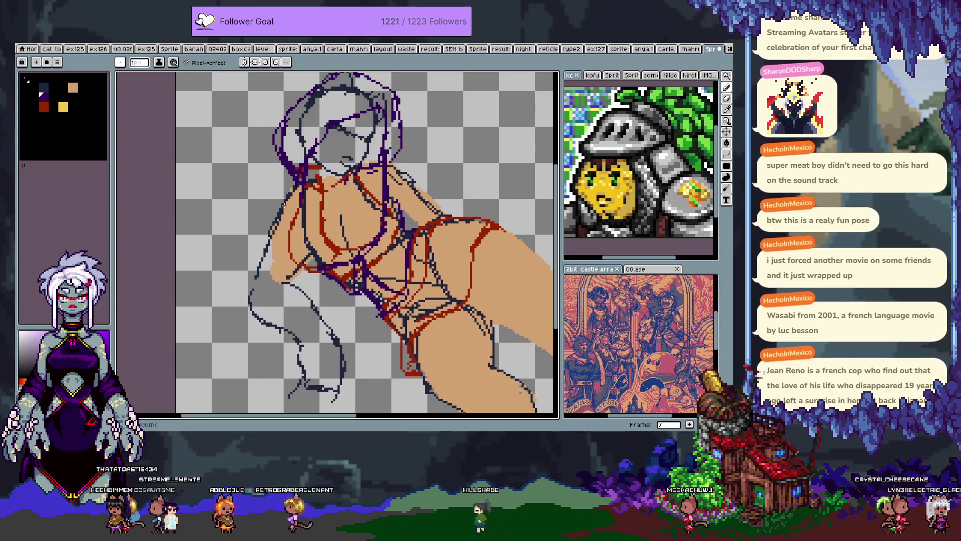
{"action": "left_click_drag", "start_coordinate": [254, 271], "coordinate": [299, 336]}
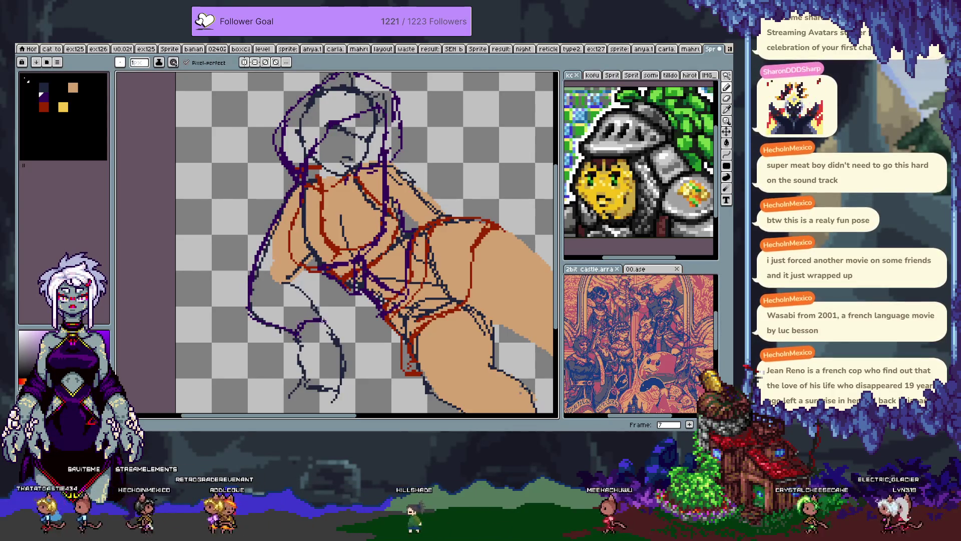
{"action": "left_click_drag", "start_coordinate": [261, 290], "coordinate": [310, 280]}
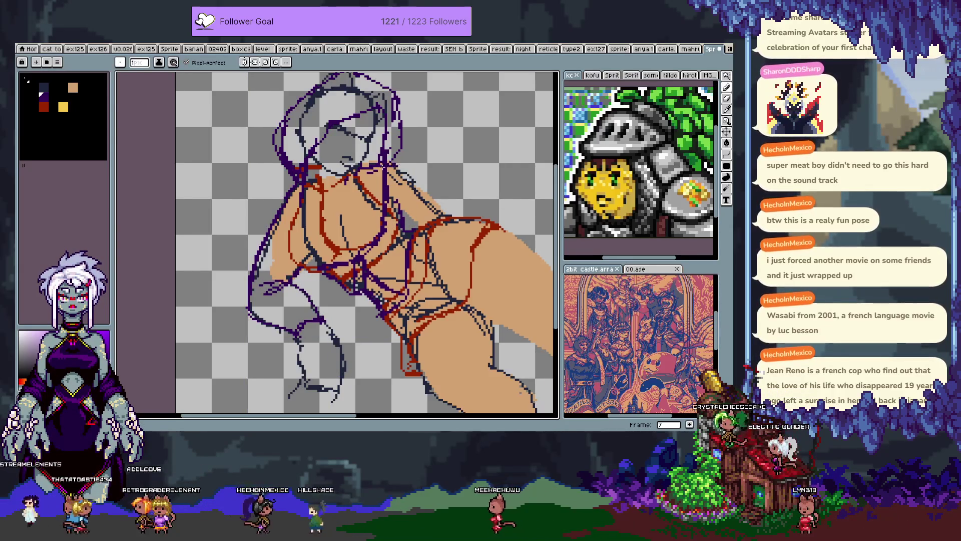
{"action": "left_click_drag", "start_coordinate": [419, 186], "coordinate": [448, 206]}
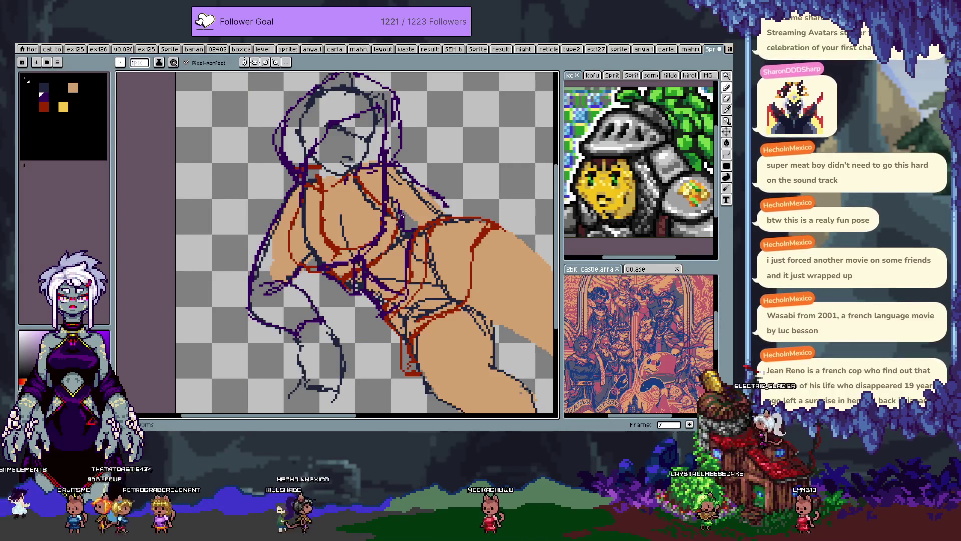
Step: Compare the purple sketch layer and the red sketch layer each on their own, then show all layers
{"action": "key", "text": "Tab"}
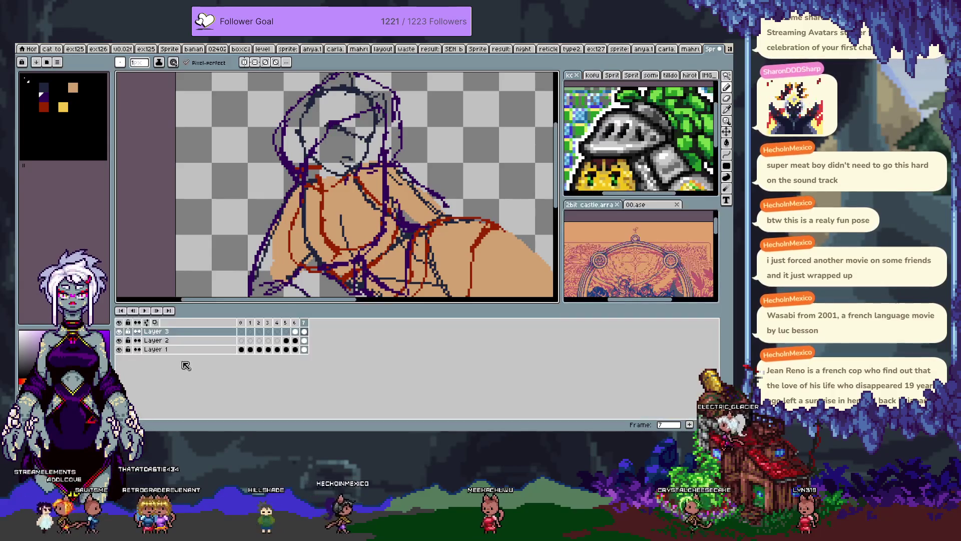
{"action": "left_click", "coordinate": [119, 332], "text": "alt"}
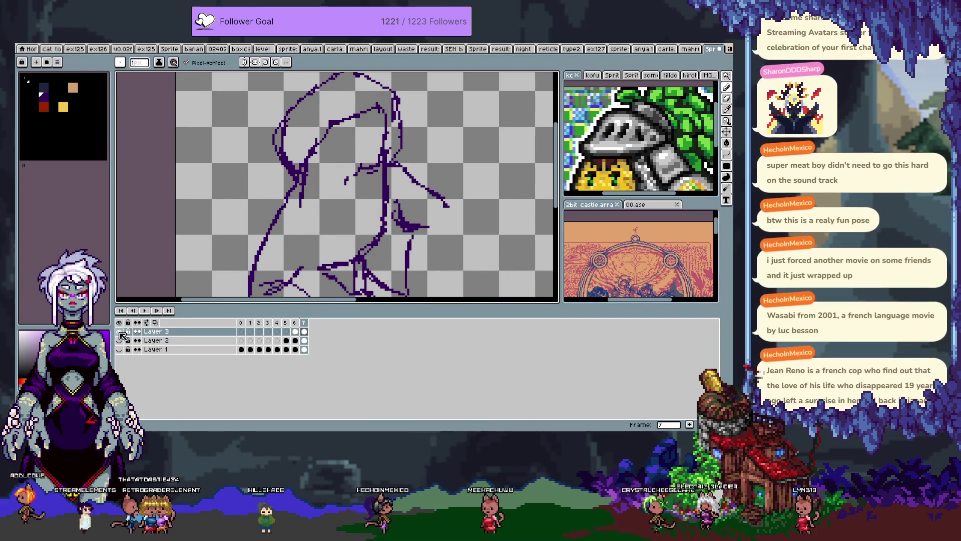
{"action": "left_click", "coordinate": [119, 332], "text": "alt"}
{"action": "left_click", "coordinate": [120, 340], "text": "alt"}
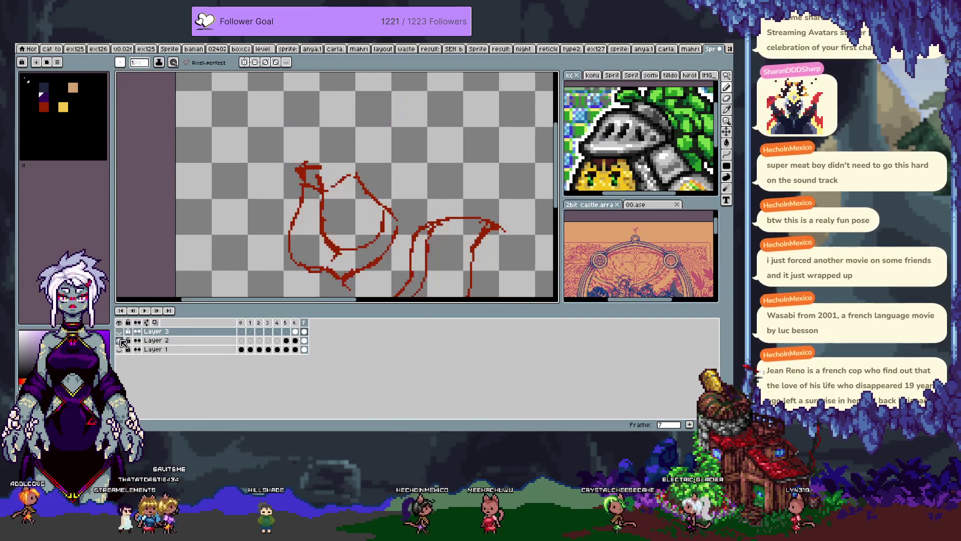
{"action": "left_click", "coordinate": [121, 341], "text": "alt"}
{"action": "key", "text": "Tab"}
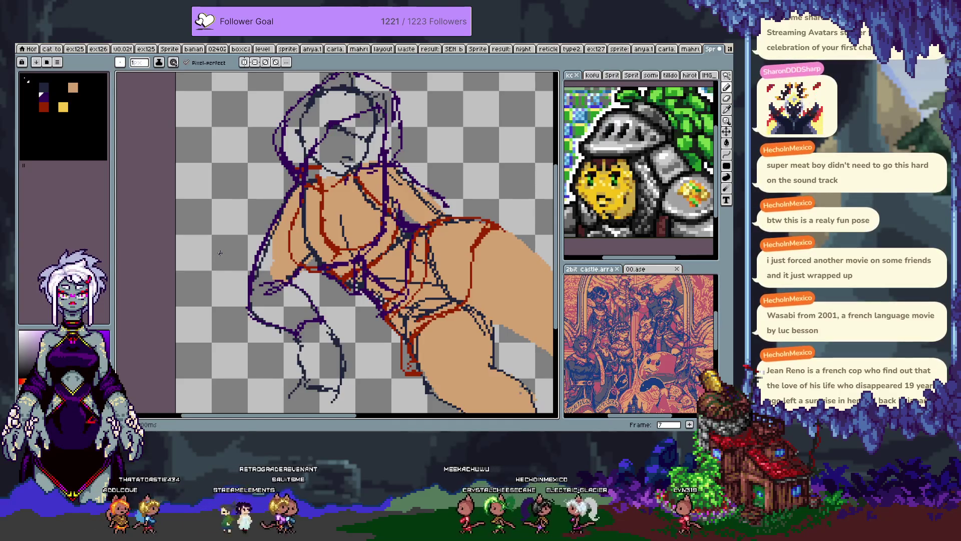
Step: Move to frame 8 and hide the red sketch layer, leaving navy lines over tan fill
{"action": "key", "text": "Tab"}
{"action": "key", "text": "Tab"}
{"action": "key", "text": "Tab"}
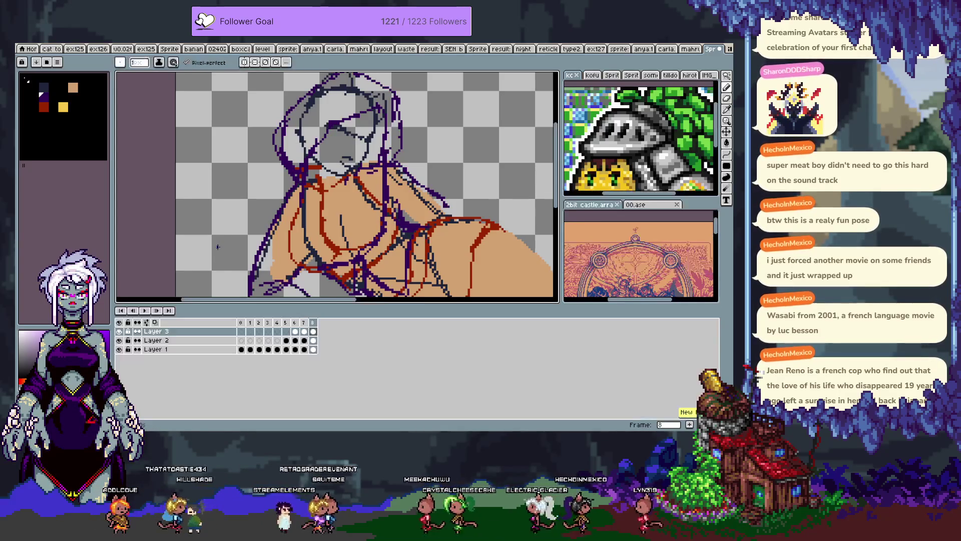
{"action": "key", "text": "Right"}
{"action": "key", "text": "Tab"}
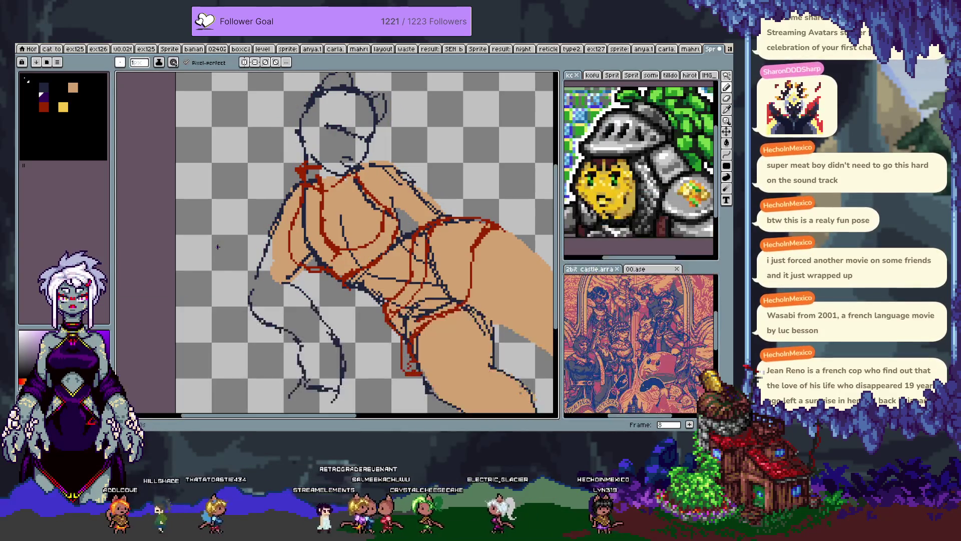
{"action": "left_click_drag", "start_coordinate": [356, 215], "coordinate": [351, 243]}
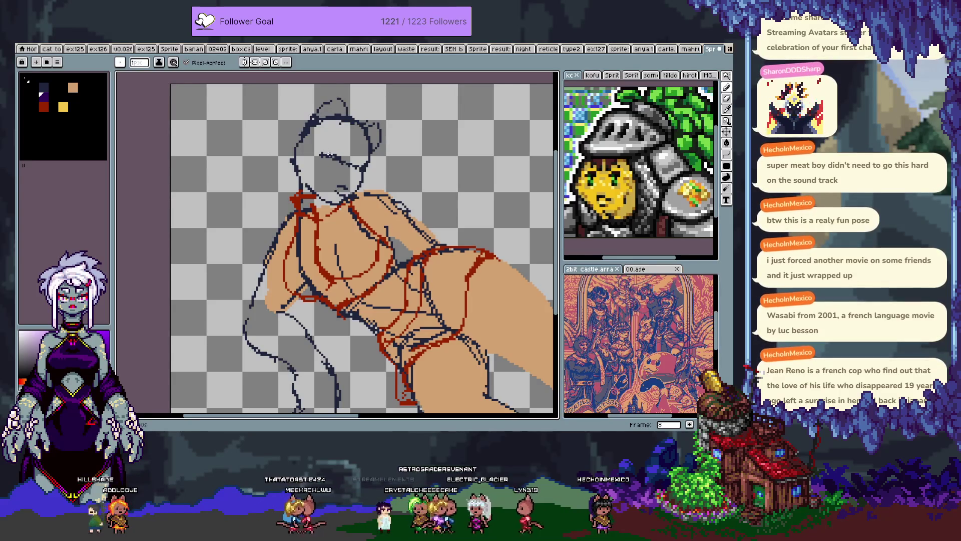
{"action": "key", "text": "Tab"}
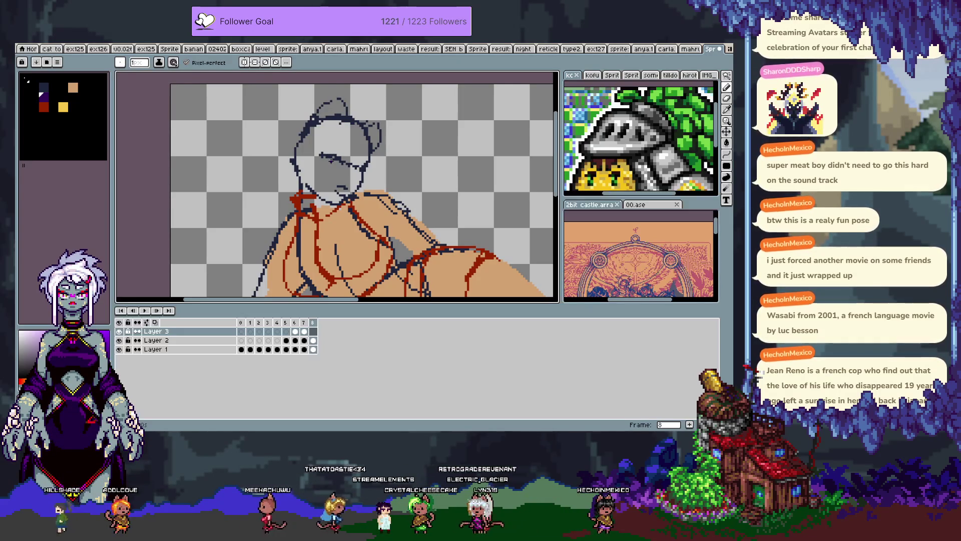
{"action": "left_click", "coordinate": [121, 334]}
{"action": "key", "text": "Tab"}
{"action": "left_click_drag", "start_coordinate": [396, 264], "coordinate": [374, 238]}
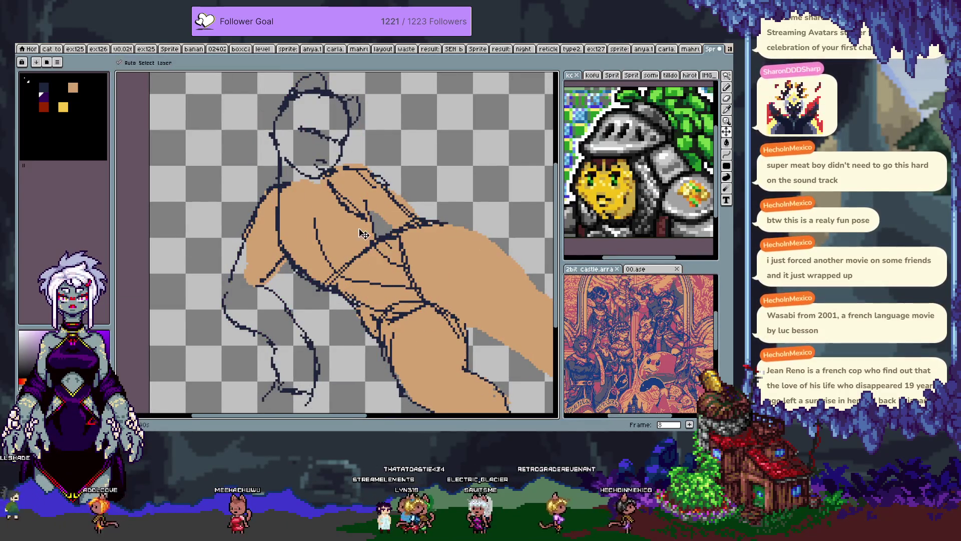
{"action": "key", "text": "ctrl+s"}
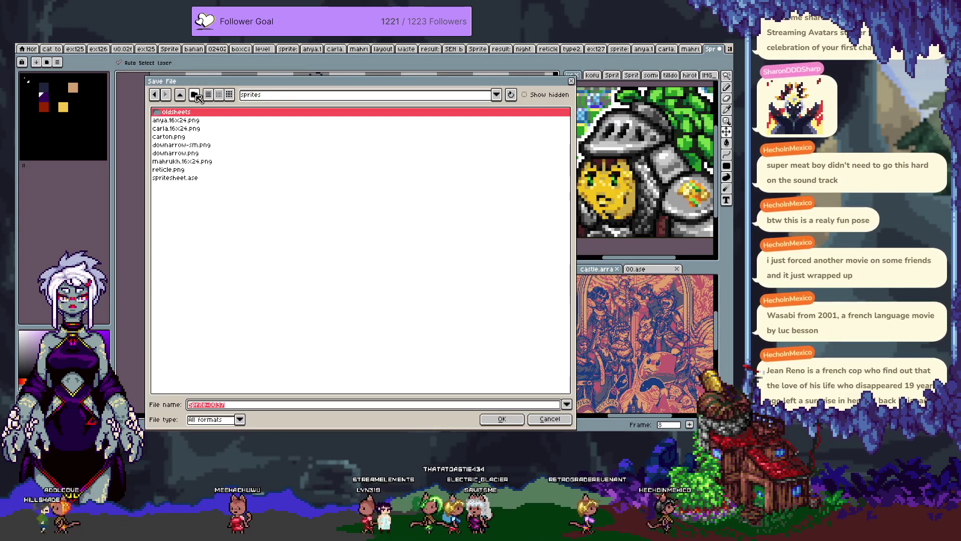
Step: Save the sketch as ex128 in the experiments > catgirl noir folder
{"action": "left_click", "coordinate": [181, 94]}
{"action": "left_click", "coordinate": [182, 94]}
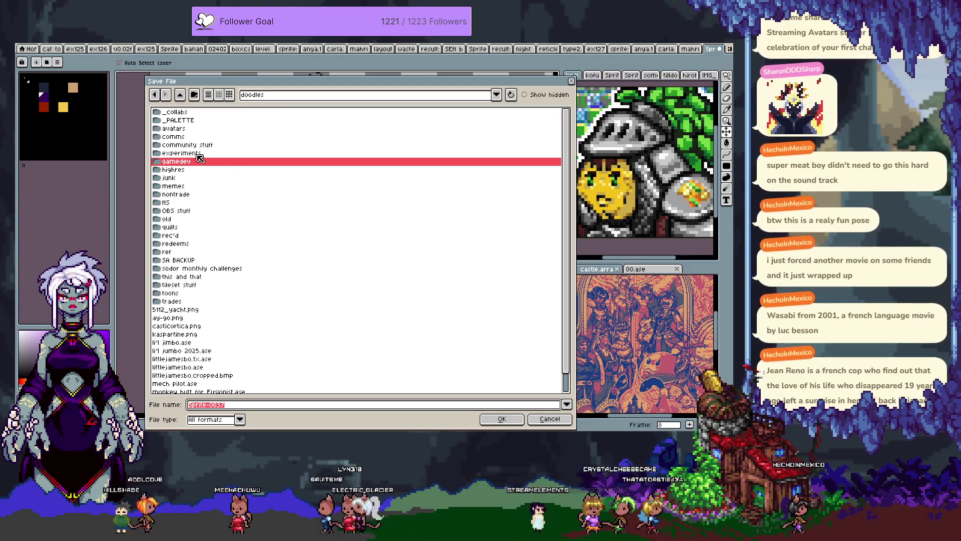
{"action": "double_click", "coordinate": [198, 154]}
{"action": "double_click", "coordinate": [205, 201]}
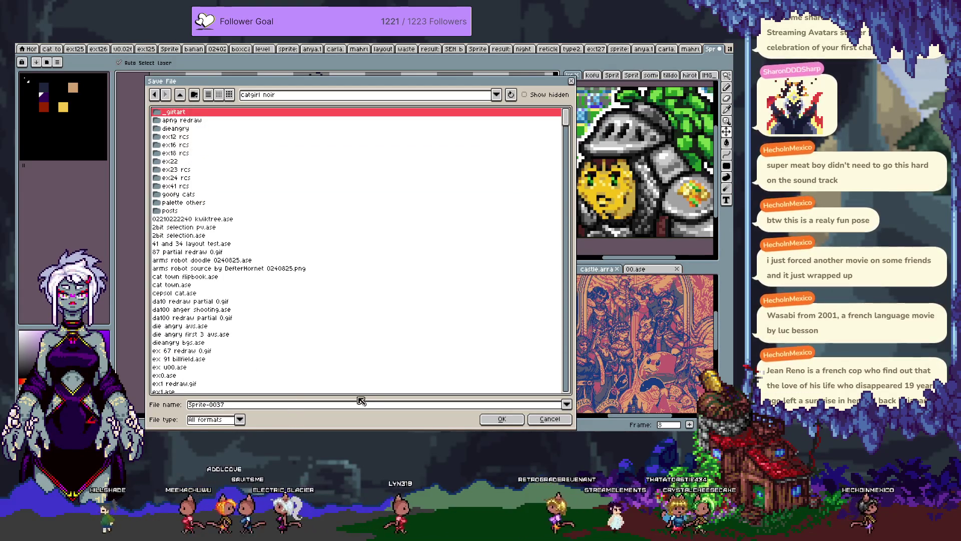
{"action": "left_click", "coordinate": [365, 404]}
{"action": "type", "text": "ex13"}
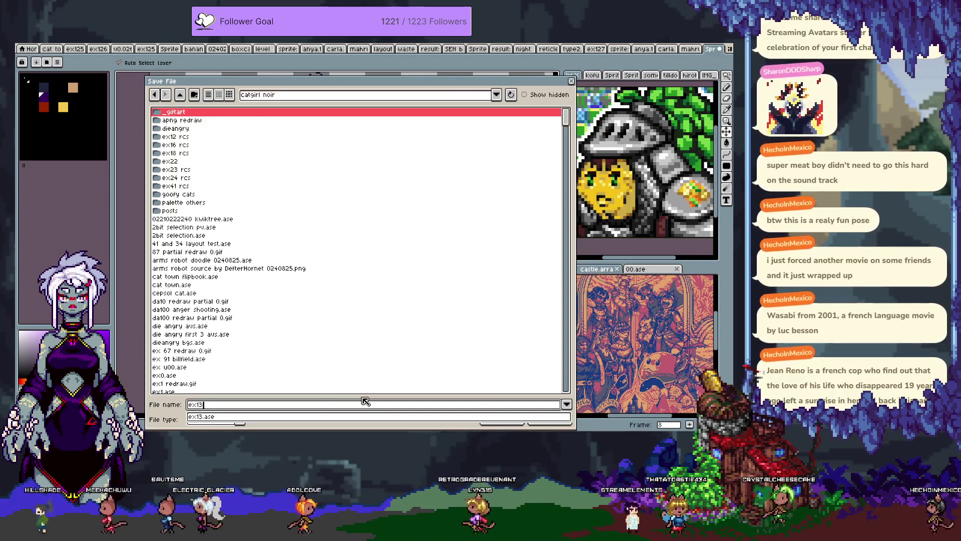
{"action": "key", "text": "BackSpace"}
{"action": "type", "text": "2"}
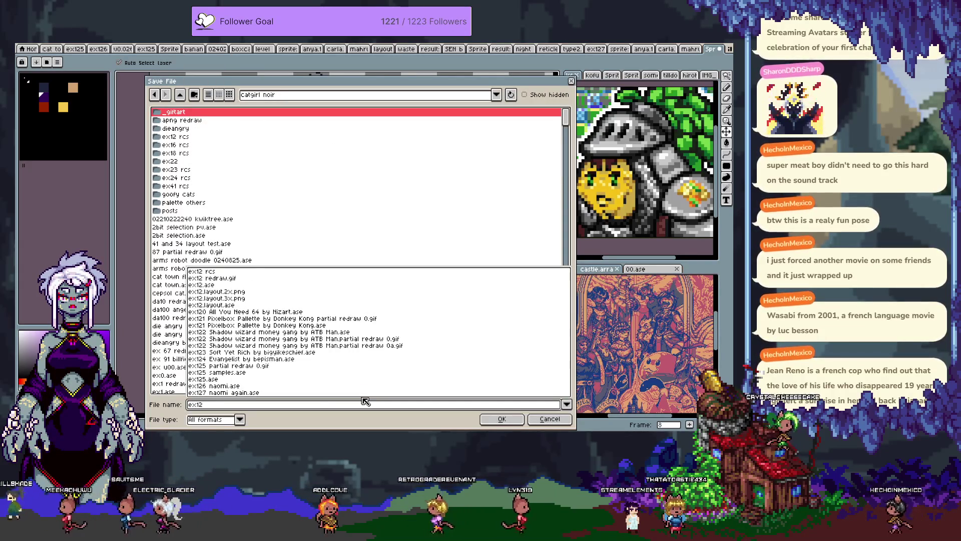
{"action": "type", "text": "8"}
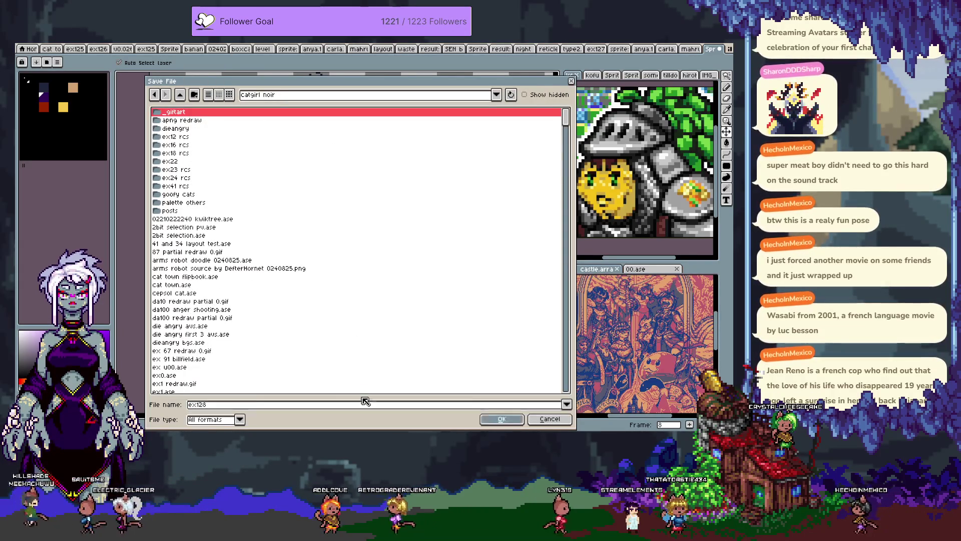
{"action": "key", "text": "Return"}
{"action": "scroll", "coordinate": [337, 249], "scroll_direction": "up", "scroll_amount": 1}
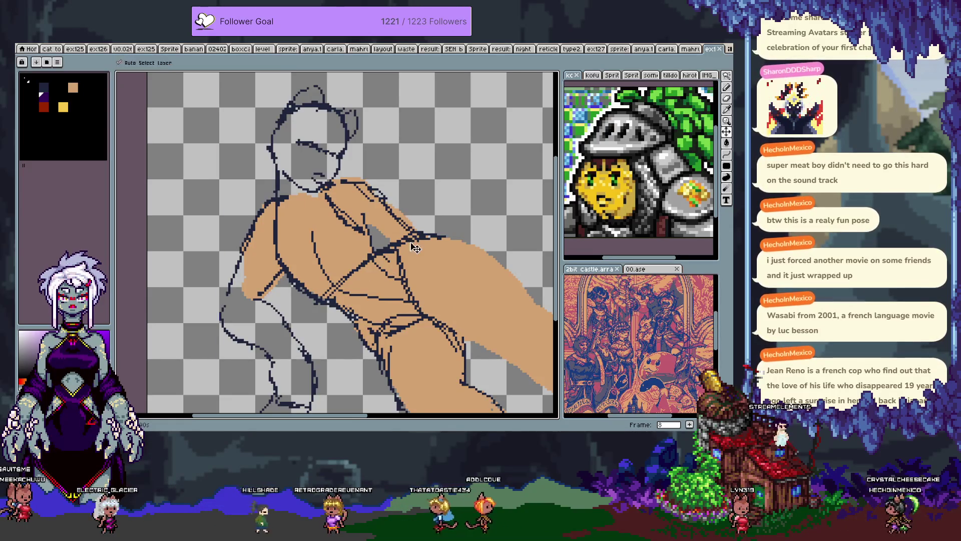
Step: Erase a stray patch of tan fill near the chest with the 6px eraser
{"action": "scroll", "coordinate": [455, 218], "scroll_direction": "down", "scroll_amount": 2}
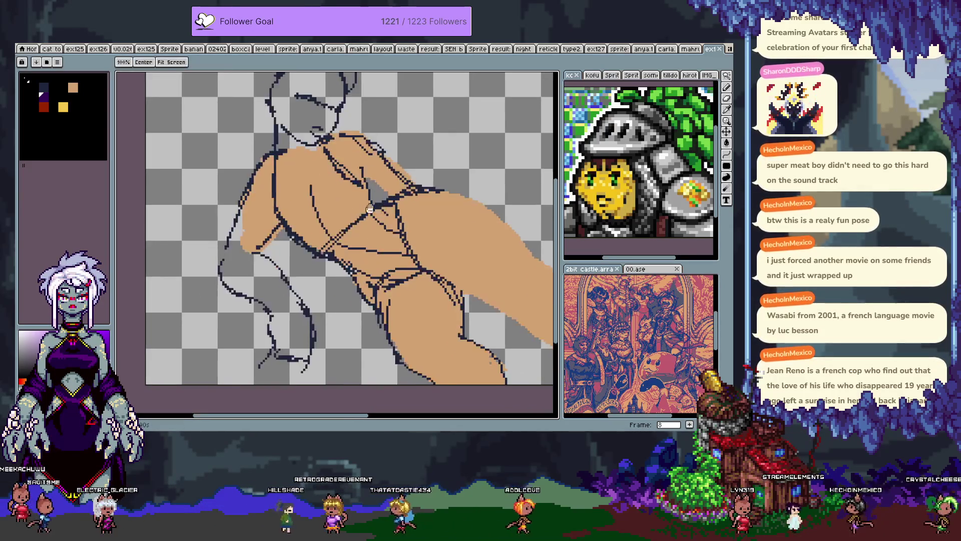
{"action": "key", "text": "e"}
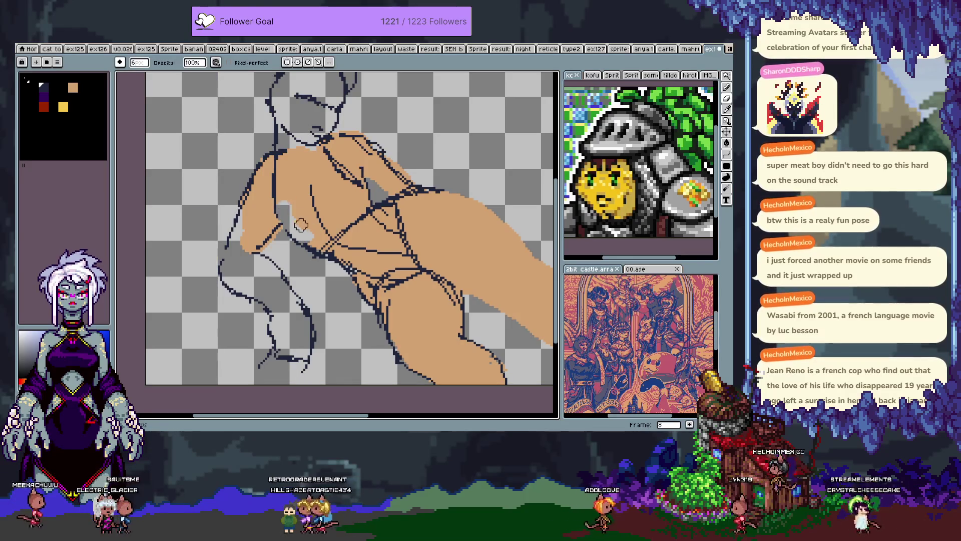
{"action": "key", "text": "b"}
{"action": "scroll", "coordinate": [274, 226], "scroll_direction": "up", "scroll_amount": 1}
{"action": "key", "text": "ctrl+z"}
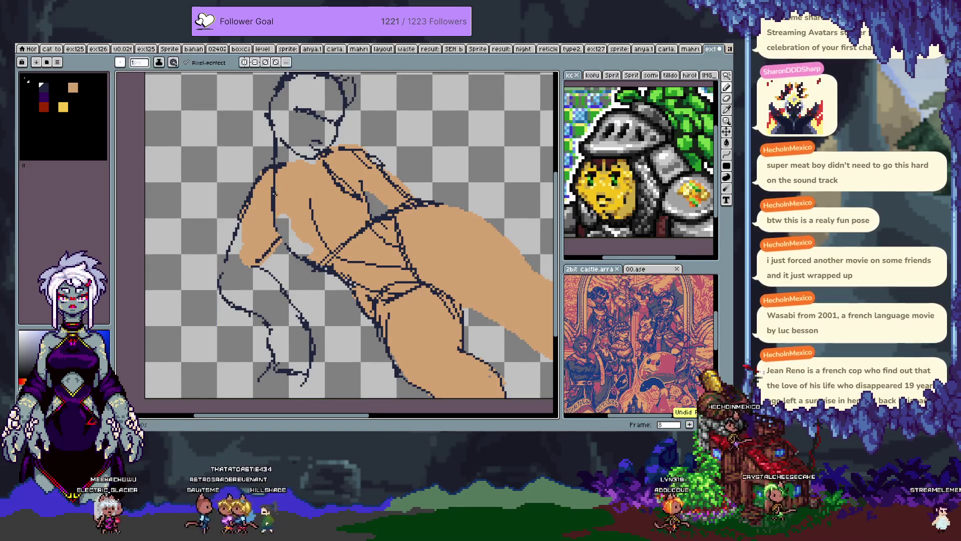
{"action": "key", "text": "e"}
{"action": "left_click_drag", "start_coordinate": [280, 207], "coordinate": [273, 233]}
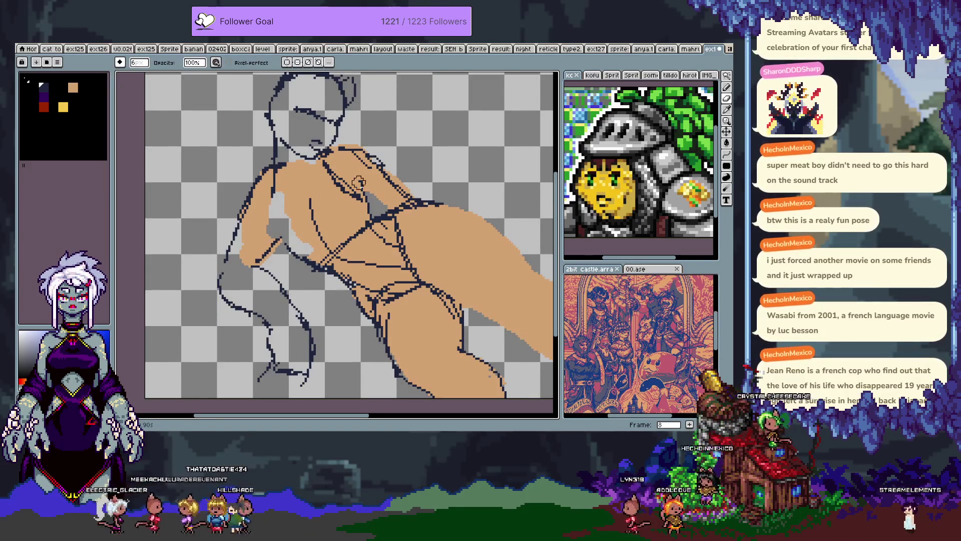
Step: Erase old sketch lines on the upper body and redraw a navy contour across the chest
{"action": "key", "text": "b"}
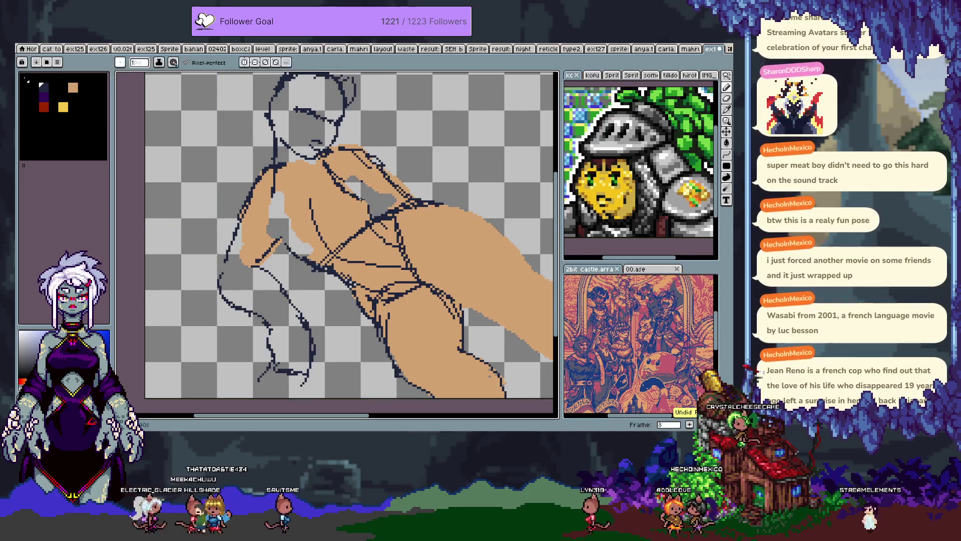
{"action": "key", "text": "e"}
{"action": "left_click_drag", "start_coordinate": [369, 200], "coordinate": [376, 164]}
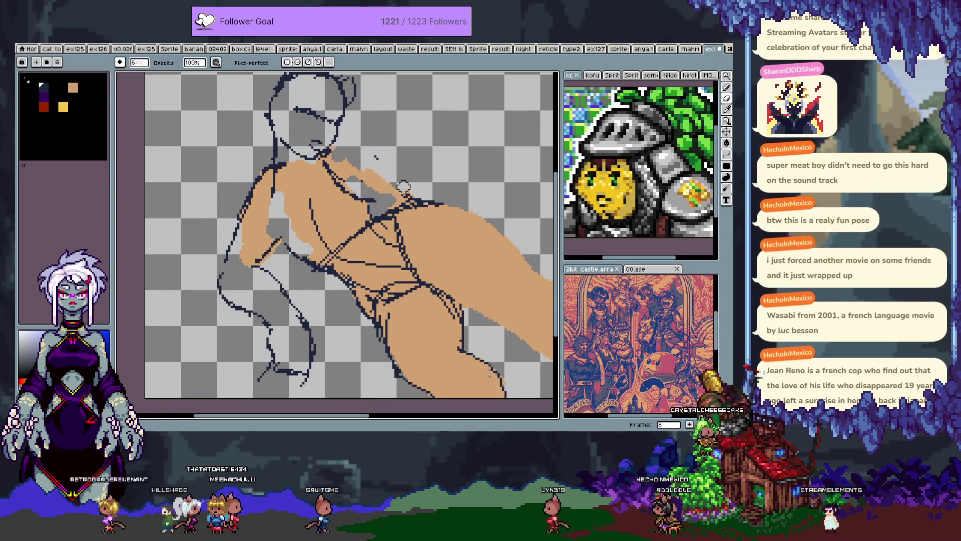
{"action": "key", "text": "b"}
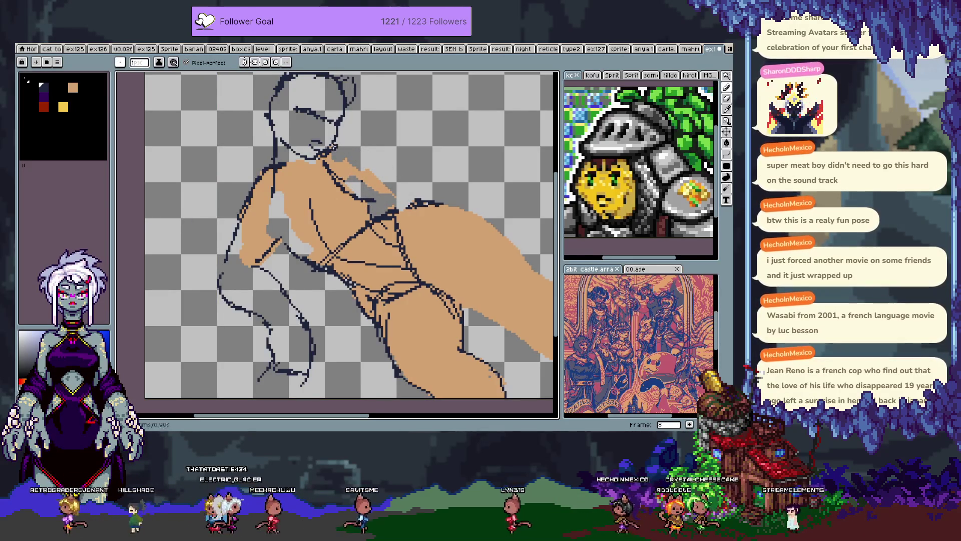
{"action": "left_click_drag", "start_coordinate": [342, 139], "coordinate": [395, 153]}
{"action": "key", "text": "v"}
{"action": "key", "text": "ctrl+z"}
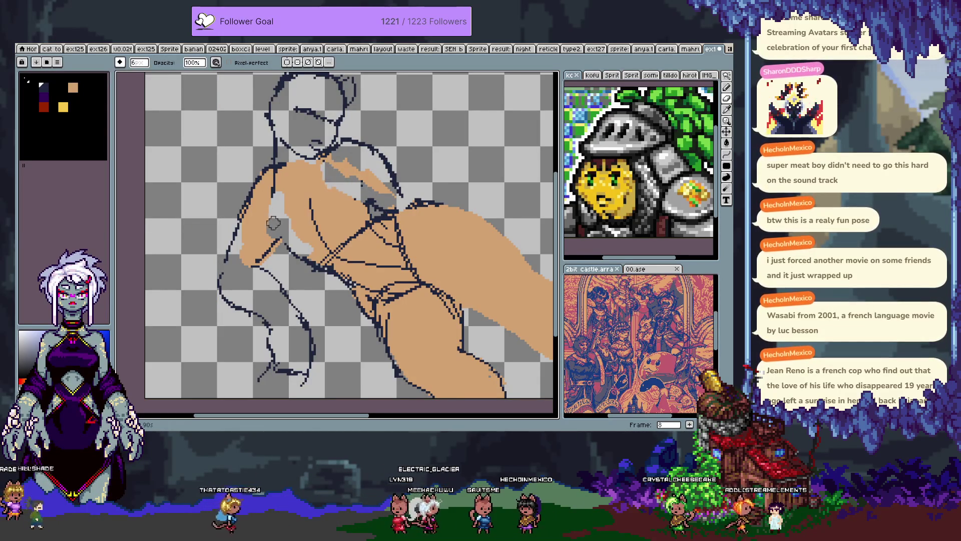
Step: Bucket-clear two pieces of skin fill in the torso to transparent
{"action": "key", "text": "g"}
{"action": "left_click", "coordinate": [309, 189]}
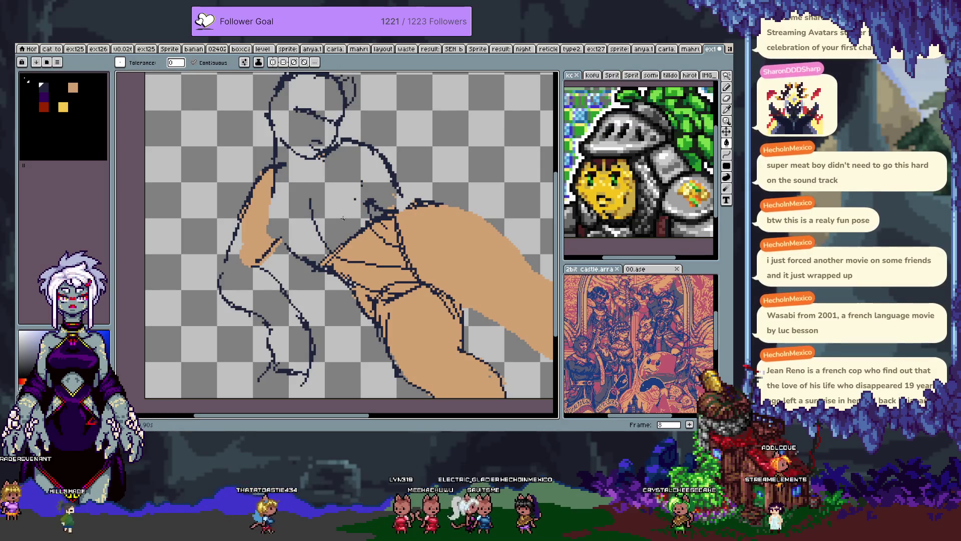
{"action": "left_click", "coordinate": [375, 253]}
{"action": "key", "text": "ctrl+z"}
{"action": "key", "text": "v"}
{"action": "key", "text": "g"}
{"action": "left_click", "coordinate": [380, 241]}
{"action": "left_click", "coordinate": [373, 278]}
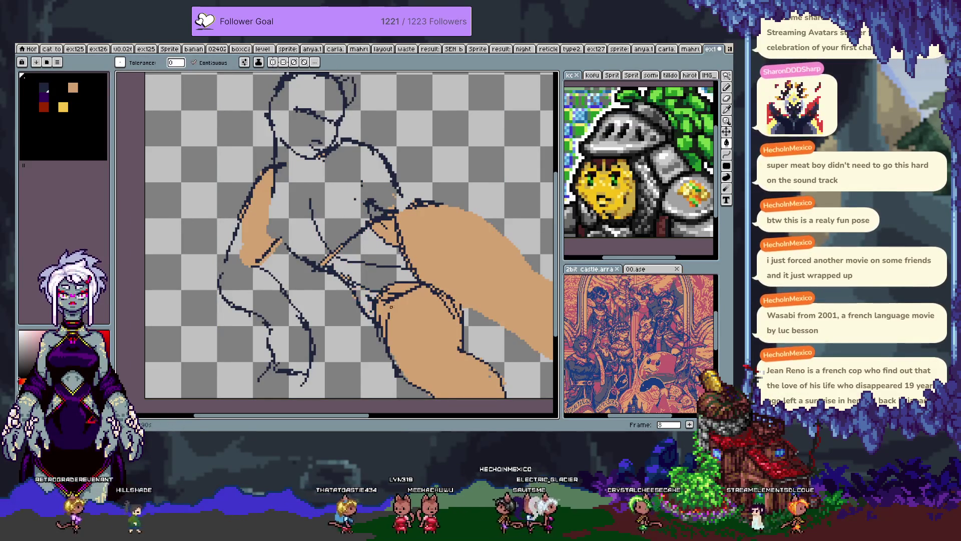
Step: Try clearing the left arm's skin fill with the bucket, then undo it
{"action": "key", "text": "b"}
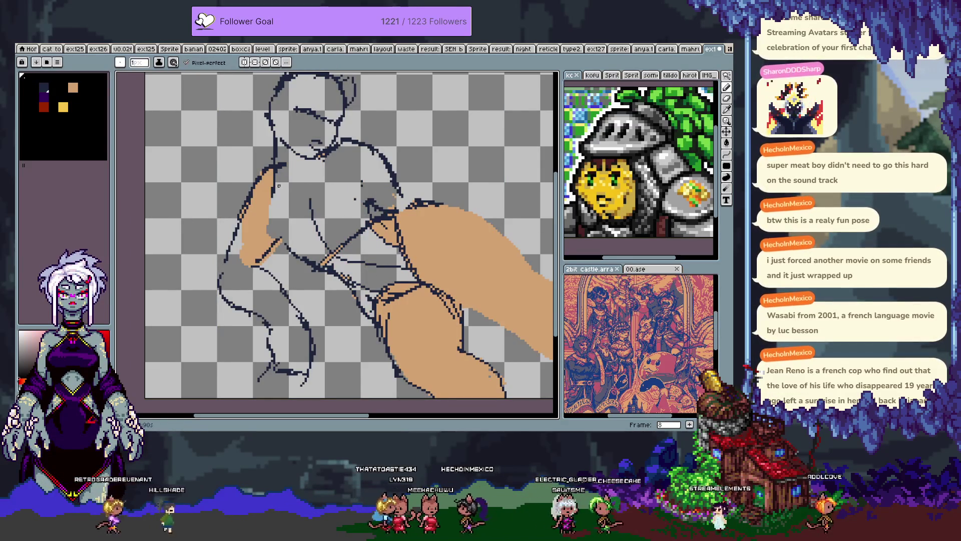
{"action": "key", "text": "g"}
{"action": "left_click", "coordinate": [256, 226]}
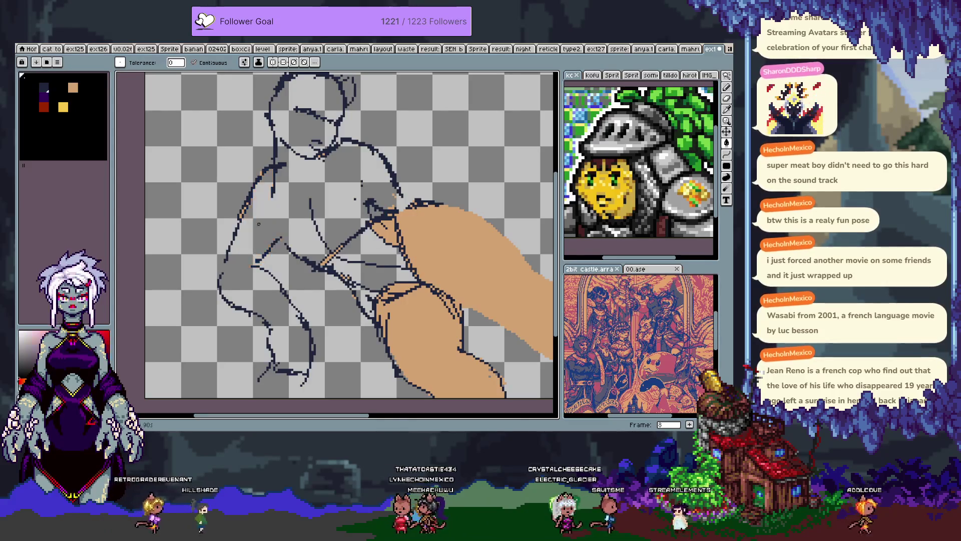
{"action": "key", "text": "b"}
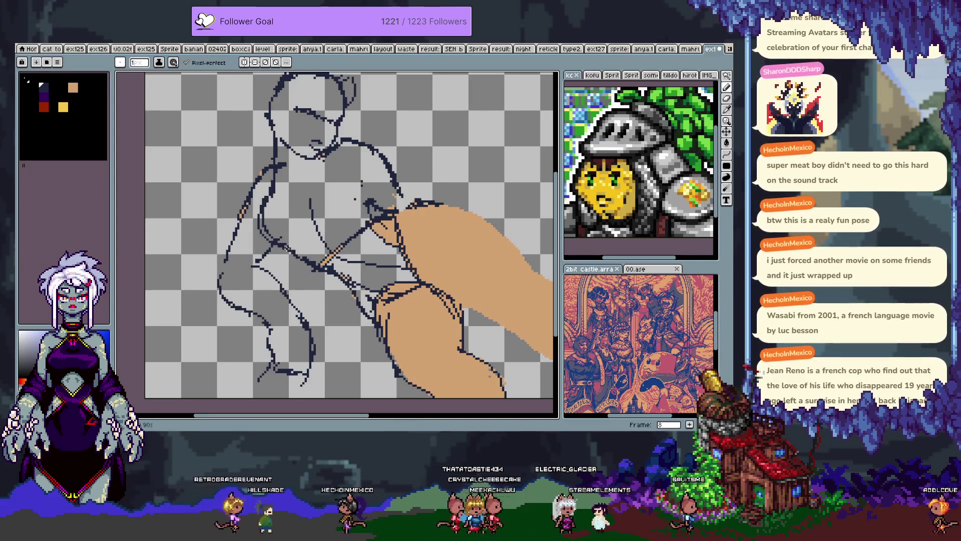
{"action": "key", "text": "g"}
{"action": "left_click", "coordinate": [270, 195]}
{"action": "key", "text": "ctrl+z"}
{"action": "key", "text": "b"}
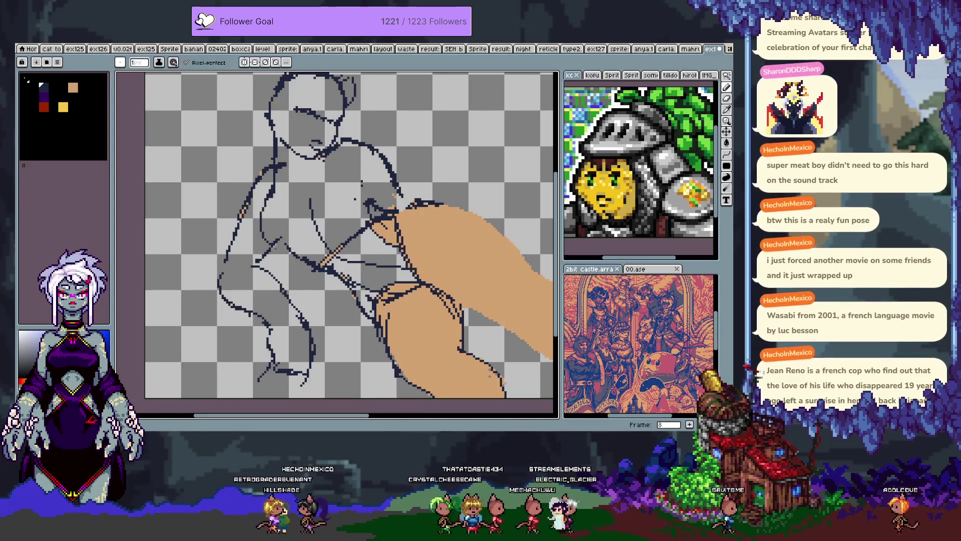
{"action": "key", "text": "ctrl+z"}
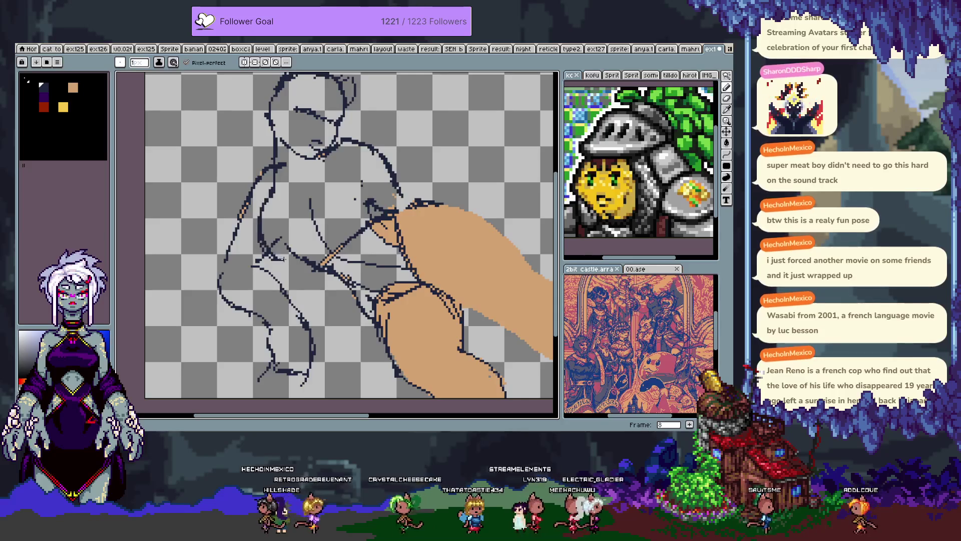
{"action": "key", "text": "e"}
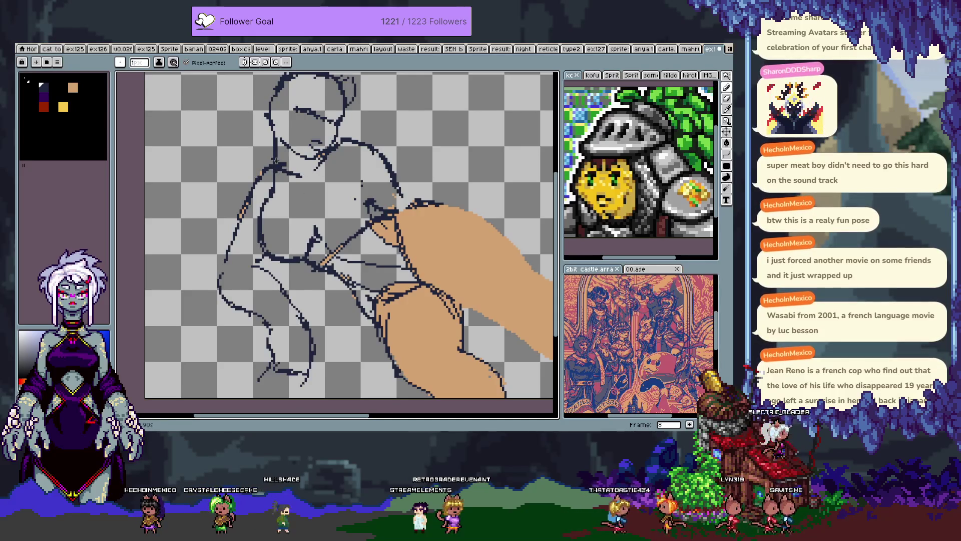
{"action": "key", "text": "e"}
{"action": "key", "text": "b"}
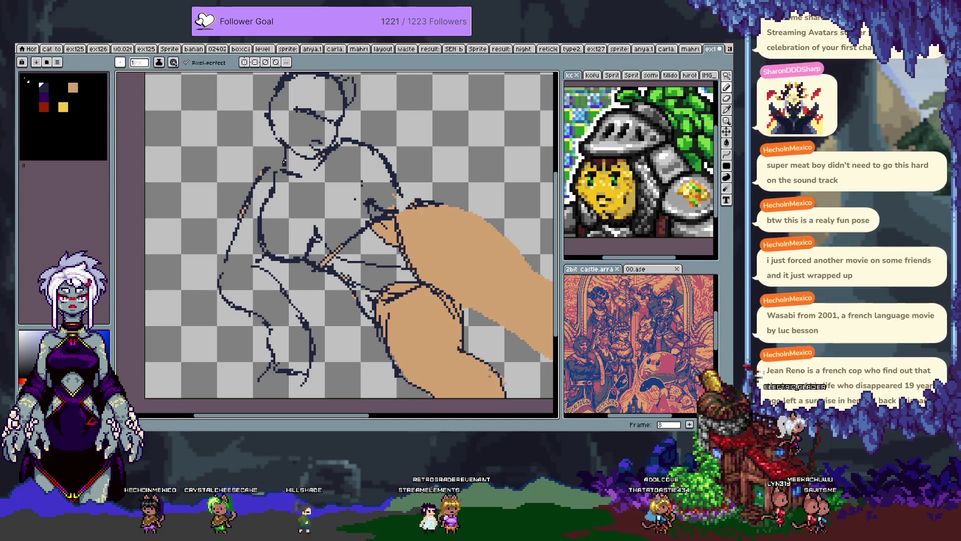
{"action": "key", "text": "v"}
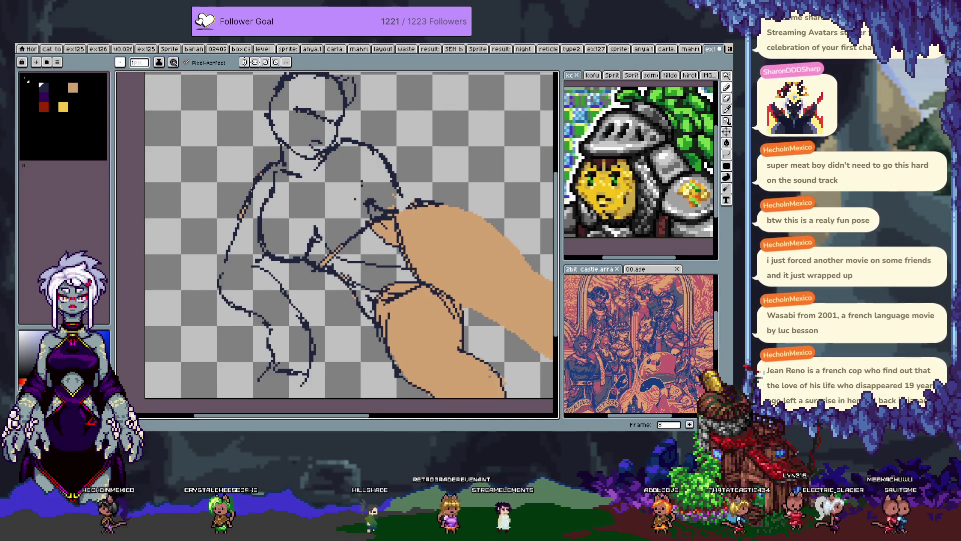
Step: Erase part of the figure's left contour line and redraw it with the 1px pencil
{"action": "key", "text": "e"}
{"action": "mouse_move", "coordinate": [252, 202]}
{"action": "left_mouse_down"}
{"action": "mouse_move", "coordinate": [244, 218]}
{"action": "mouse_move", "coordinate": [269, 172]}
{"action": "left_mouse_up"}
{"action": "key", "text": "b"}
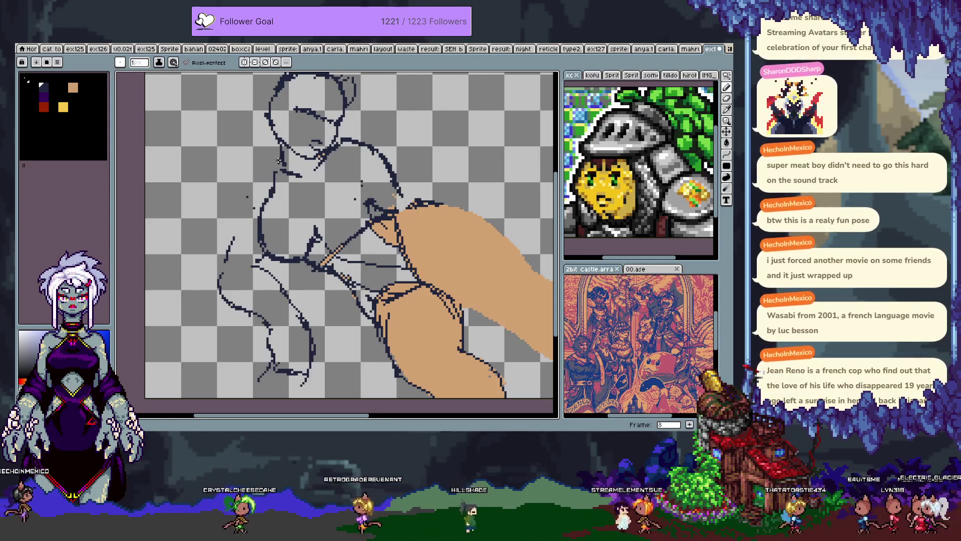
{"action": "mouse_move", "coordinate": [249, 195]}
{"action": "left_mouse_down"}
{"action": "mouse_move", "coordinate": [274, 168]}
{"action": "mouse_move", "coordinate": [245, 211]}
{"action": "left_mouse_up"}
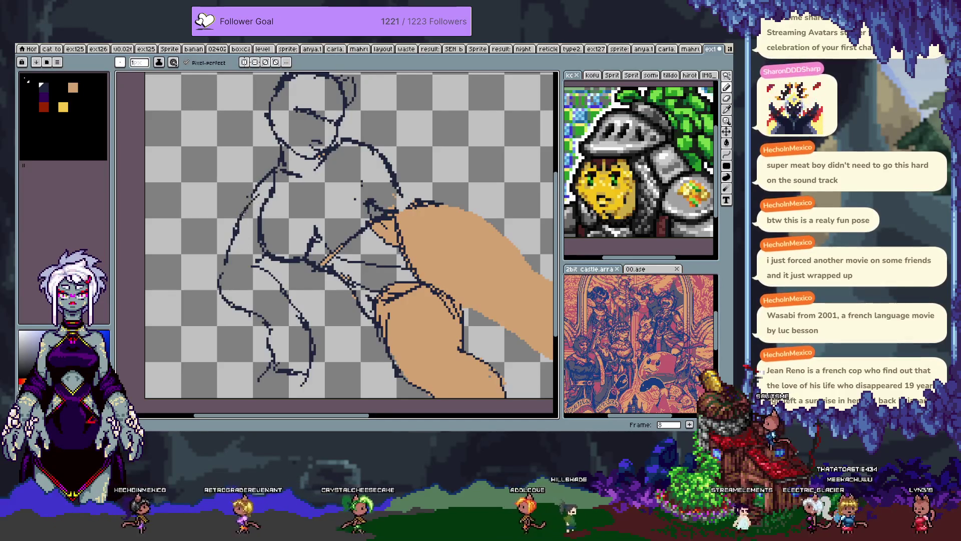
Step: Erase part of the shoulder line, draw a short line down from it, and add a torso contour
{"action": "key", "text": "e"}
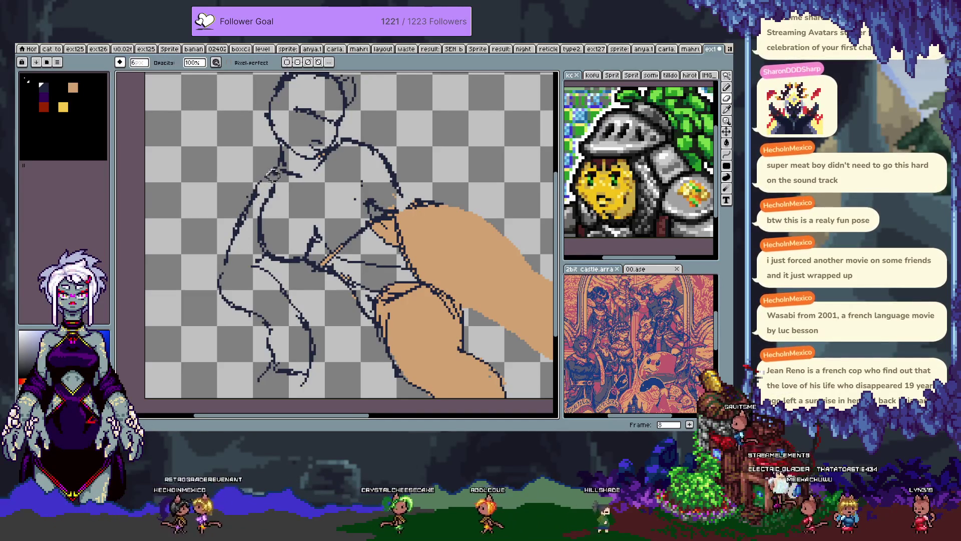
{"action": "key", "text": "b"}
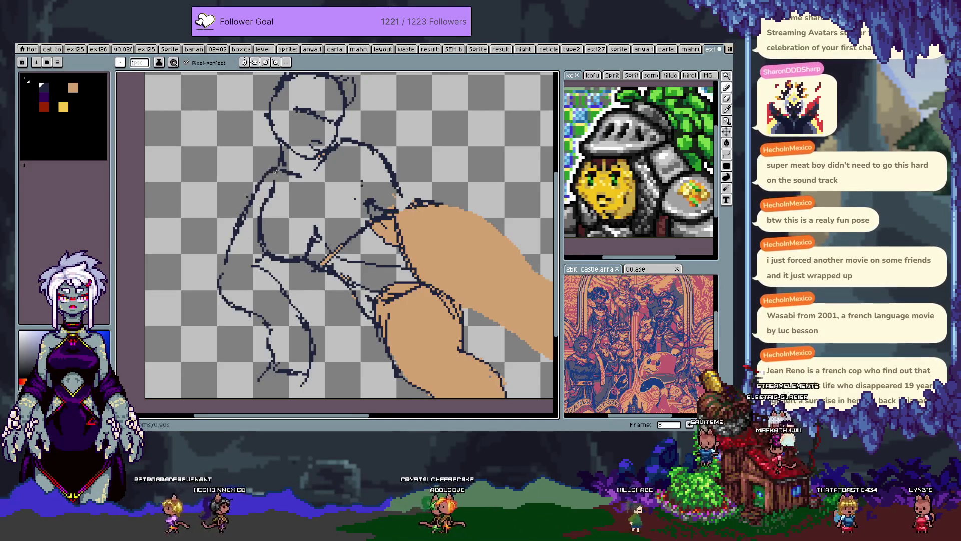
{"action": "key", "text": "e"}
{"action": "left_click_drag", "start_coordinate": [376, 151], "coordinate": [363, 142]}
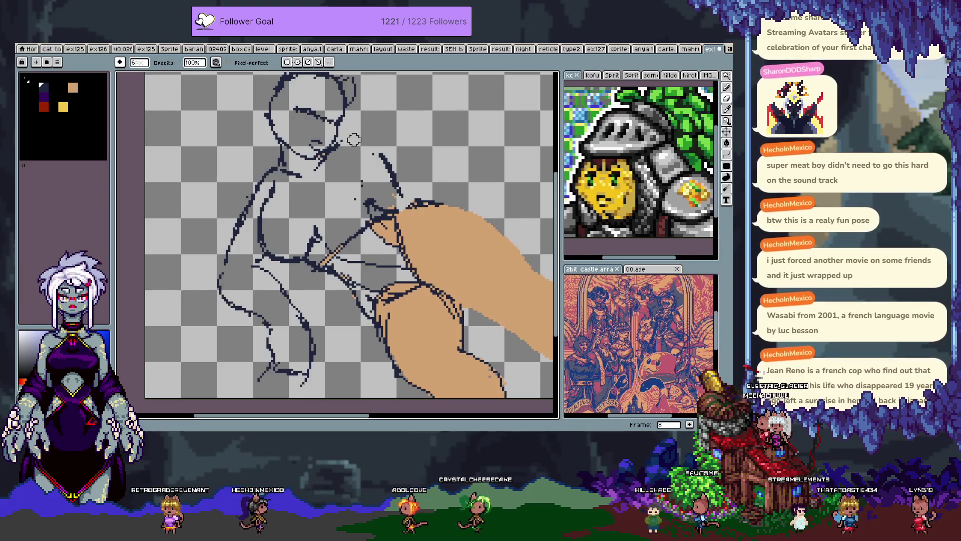
{"action": "key", "text": "b"}
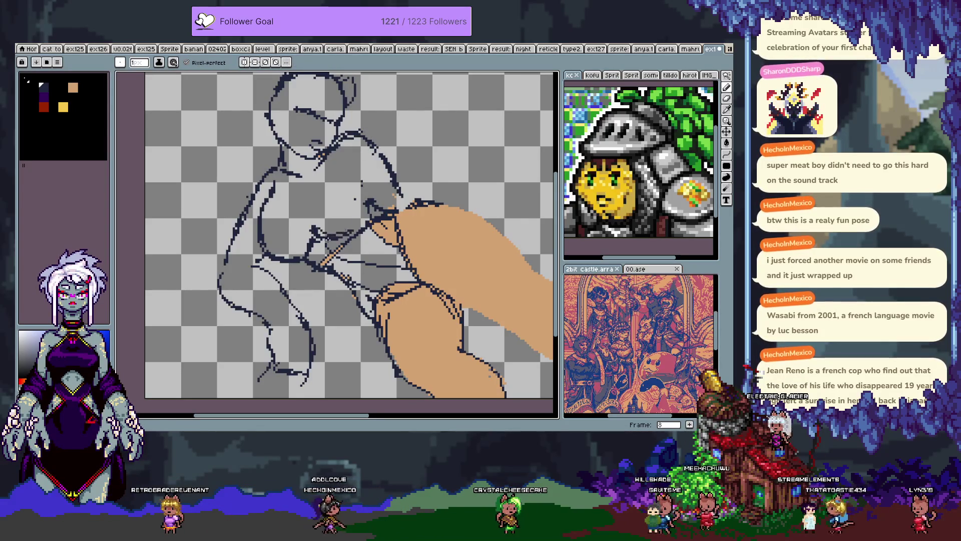
{"action": "left_click_drag", "start_coordinate": [321, 156], "coordinate": [349, 168]}
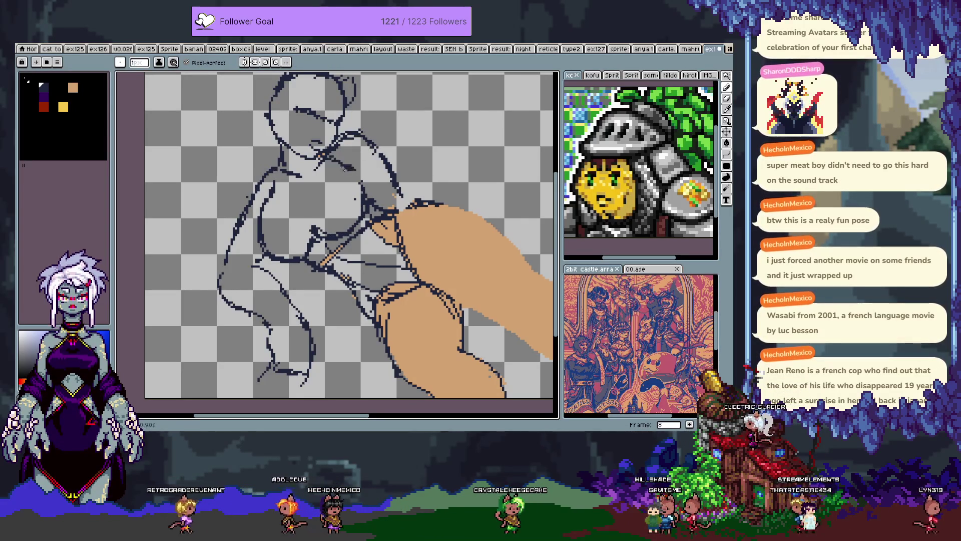
{"action": "key", "text": "e"}
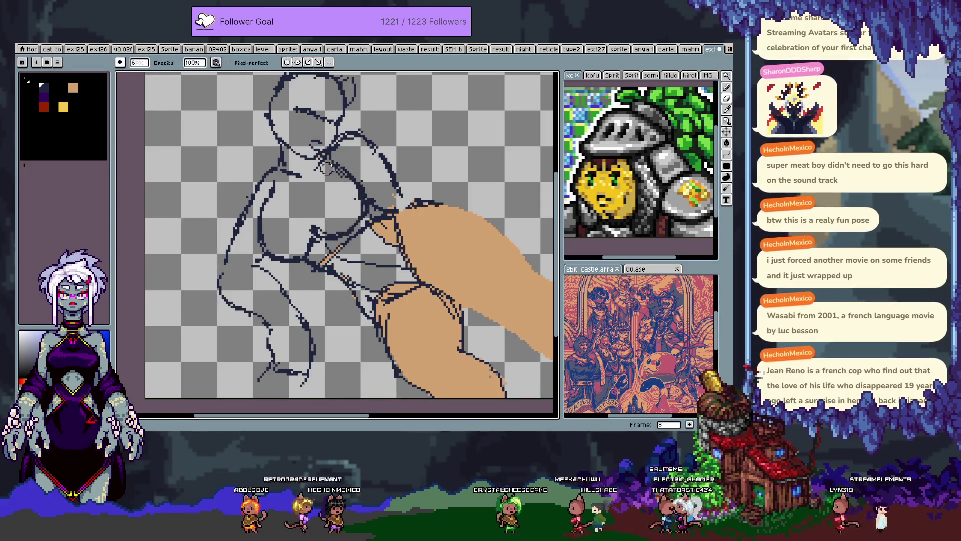
{"action": "key", "text": "b"}
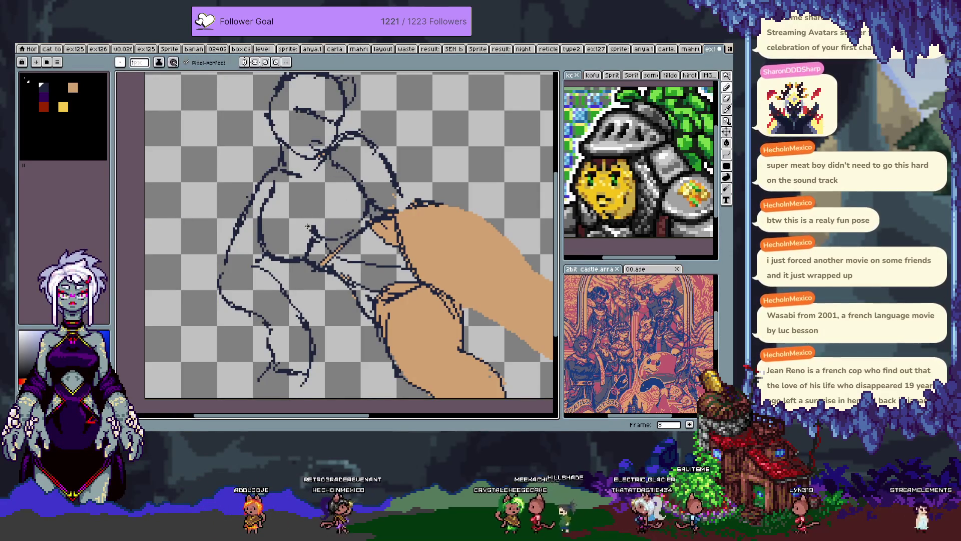
{"action": "left_click_drag", "start_coordinate": [302, 202], "coordinate": [325, 241]}
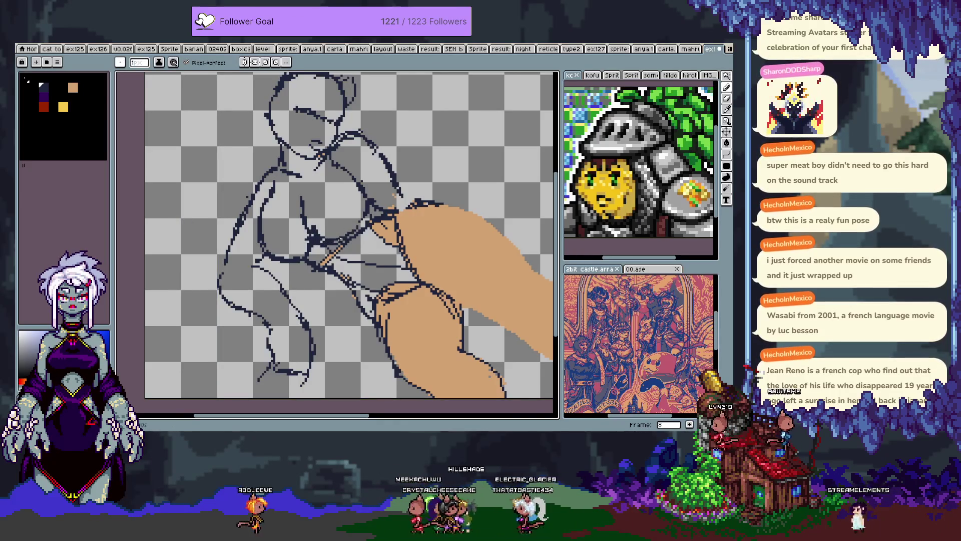
Step: Compare versions of the under-chest strokes and redraw short strokes beneath the chest
{"action": "key", "text": "e"}
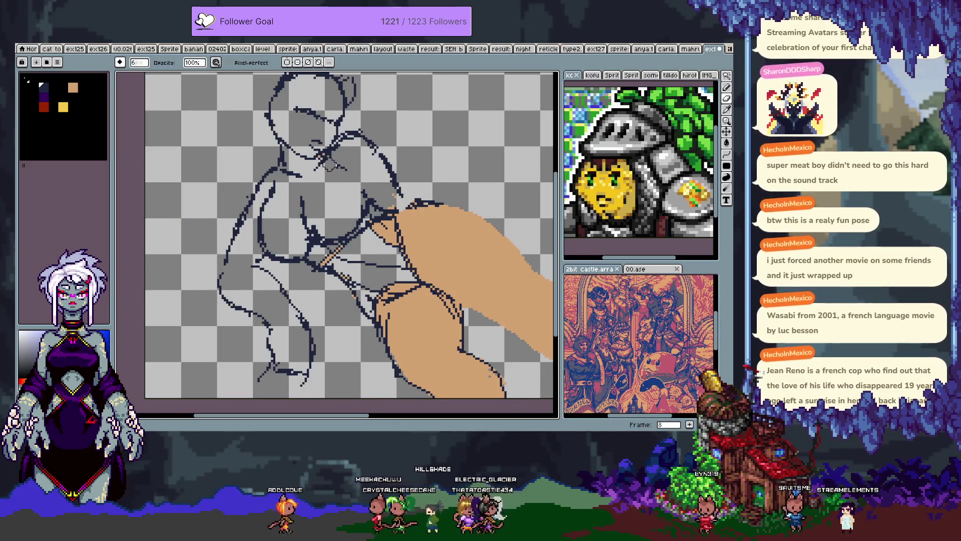
{"action": "key", "text": "b"}
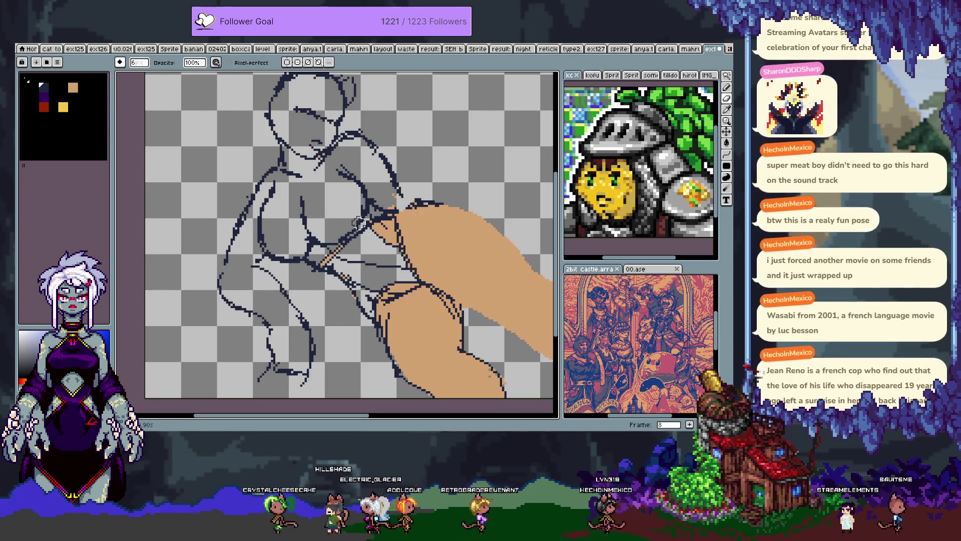
{"action": "key", "text": "v"}
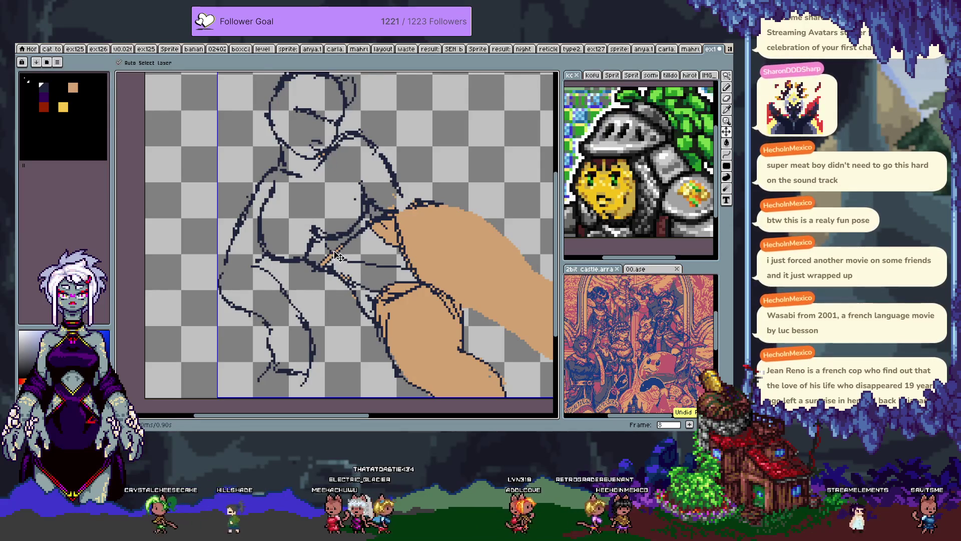
{"action": "key", "text": "ctrl+y"}
{"action": "key", "text": "b"}
{"action": "key", "text": "ctrl+z"}
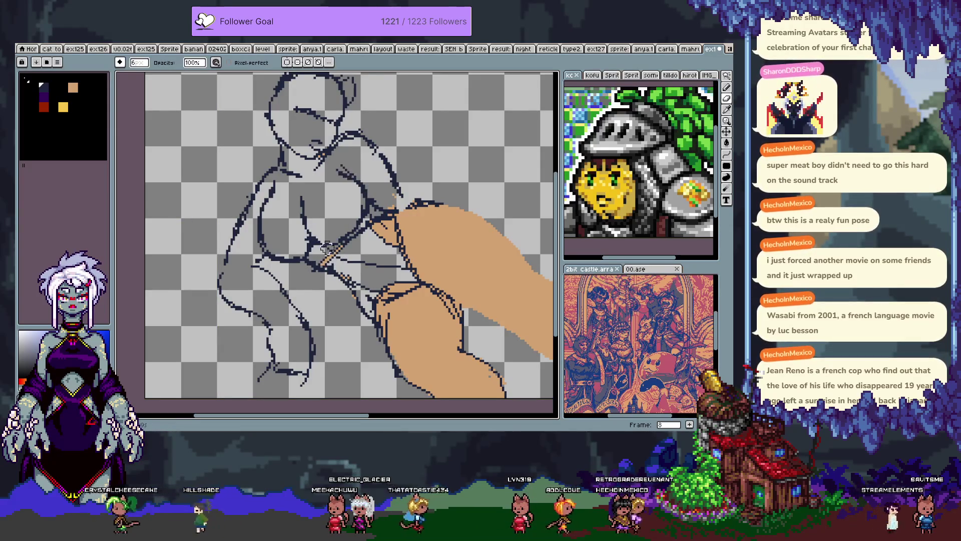
{"action": "key", "text": "b"}
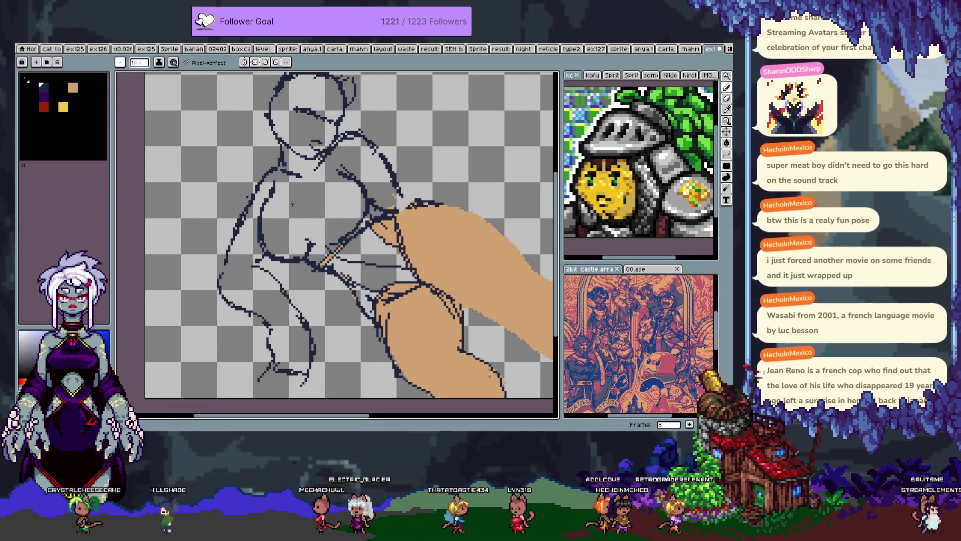
{"action": "left_click_drag", "start_coordinate": [310, 246], "coordinate": [320, 249]}
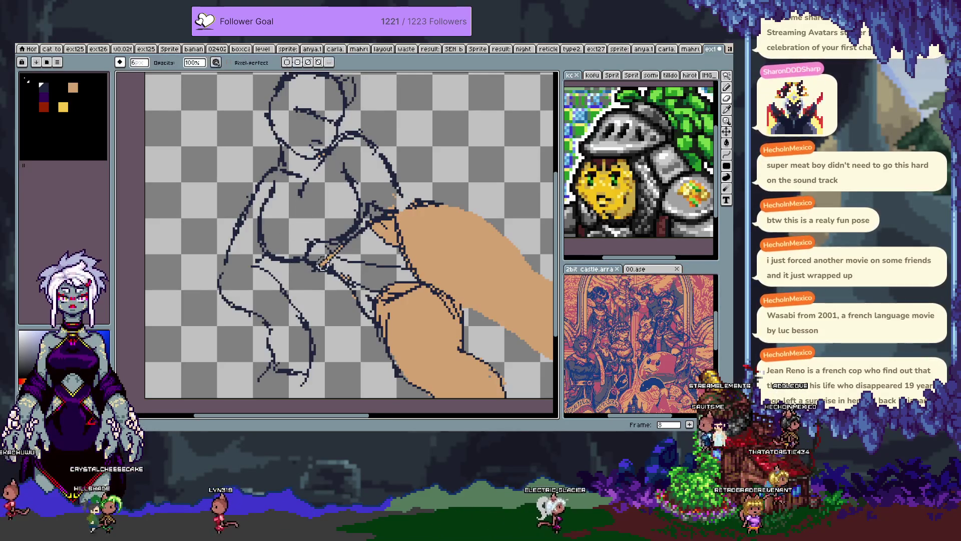
{"action": "key", "text": "ctrl+z"}
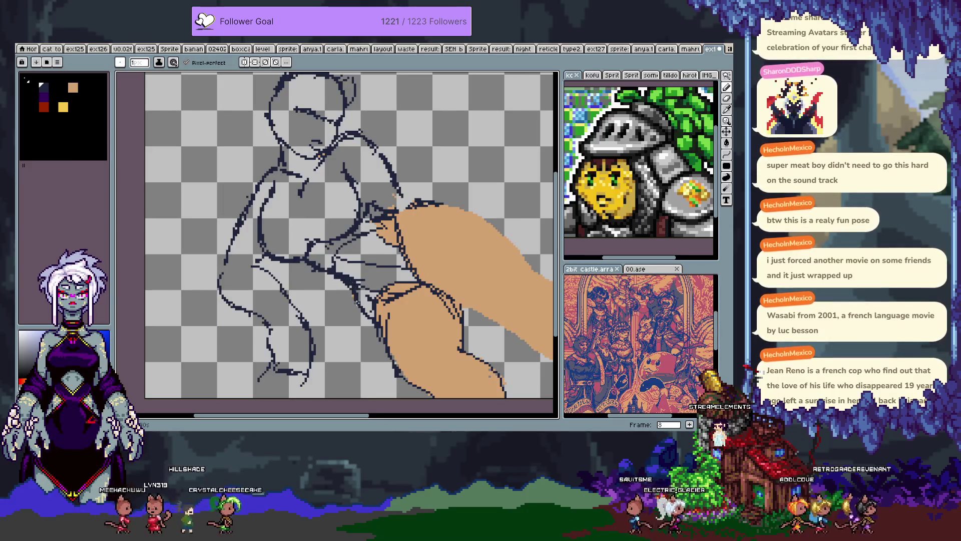
Step: Sketch two navy contour strokes over the tan arm shape
{"action": "key", "text": "e"}
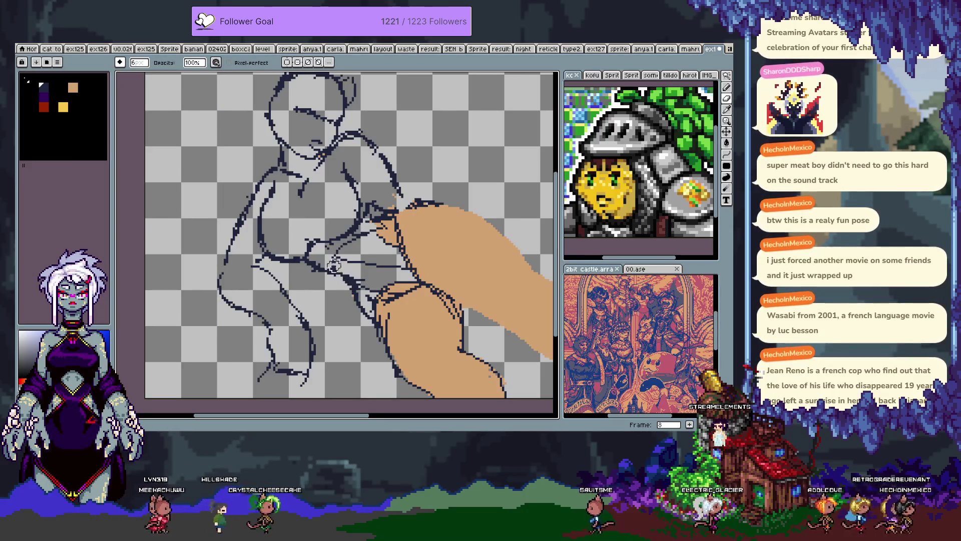
{"action": "key", "text": "b"}
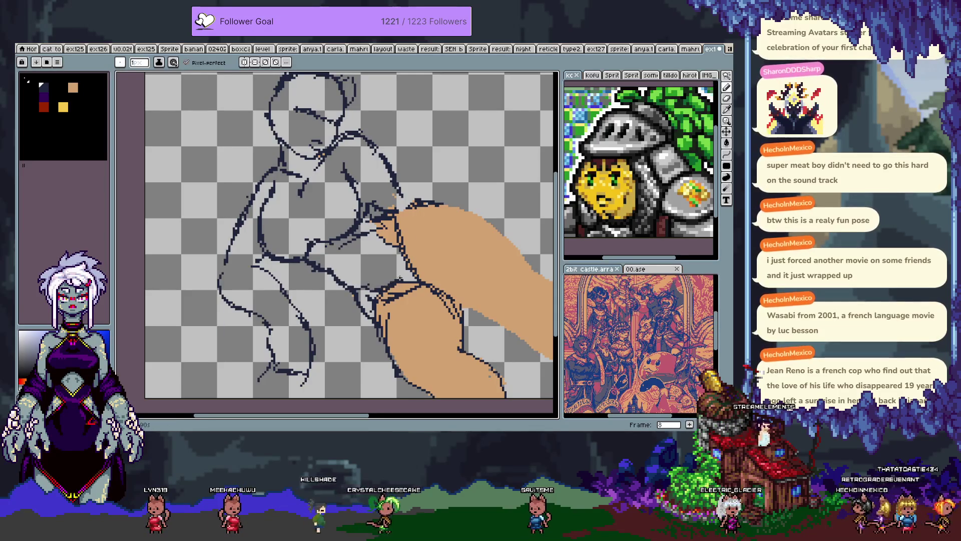
{"action": "key", "text": "e"}
{"action": "key", "text": "b"}
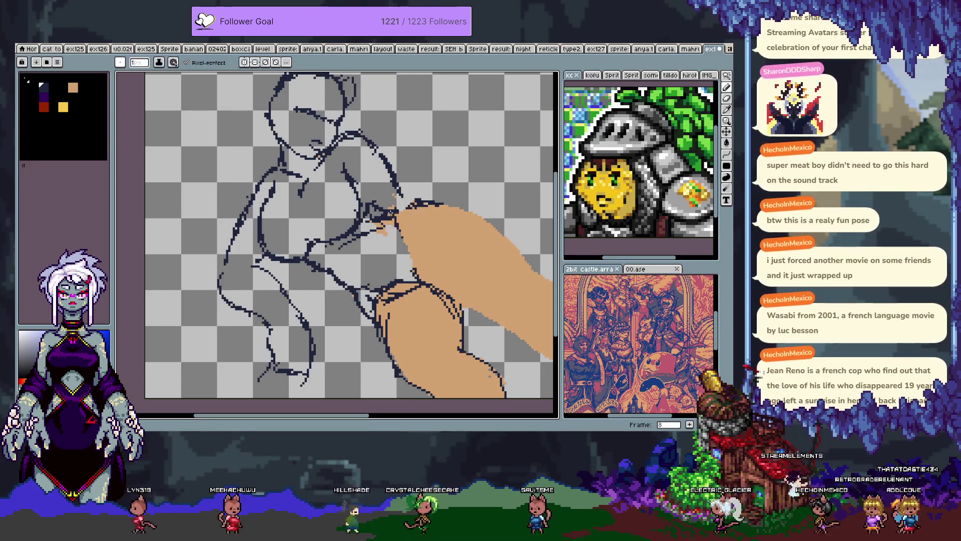
{"action": "mouse_move", "coordinate": [398, 185]}
{"action": "left_mouse_down"}
{"action": "mouse_move", "coordinate": [456, 191]}
{"action": "mouse_move", "coordinate": [445, 230]}
{"action": "mouse_move", "coordinate": [442, 216]}
{"action": "mouse_move", "coordinate": [488, 212]}
{"action": "left_mouse_up"}
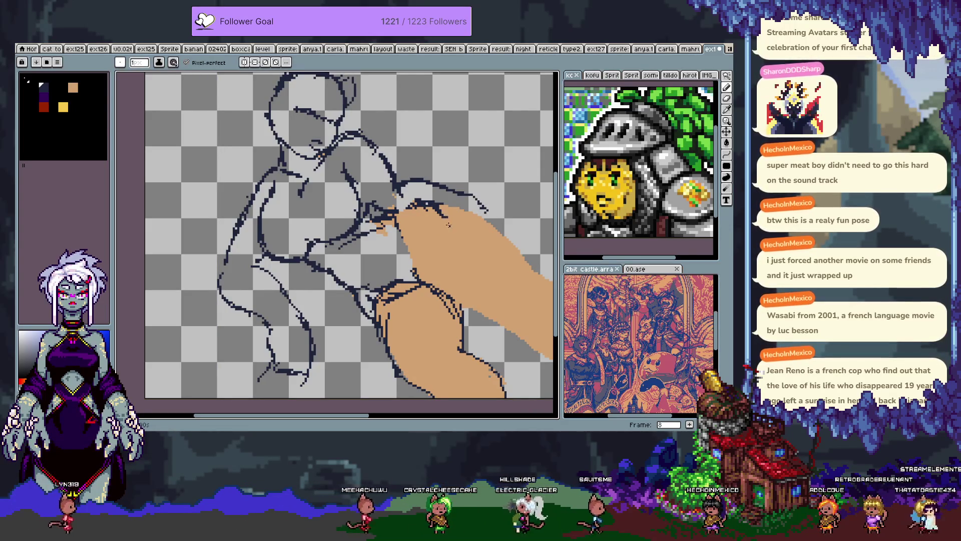
Step: Try two strokes down and across the tan arm shape, undoing both
{"action": "left_click_drag", "start_coordinate": [443, 216], "coordinate": [453, 239]}
{"action": "key", "text": "ctrl+z"}
{"action": "left_click_drag", "start_coordinate": [443, 213], "coordinate": [466, 228]}
{"action": "key", "text": "ctrl+z"}
{"action": "key", "text": "ctrl+z"}
{"action": "key", "text": "v"}
{"action": "key", "text": "b"}
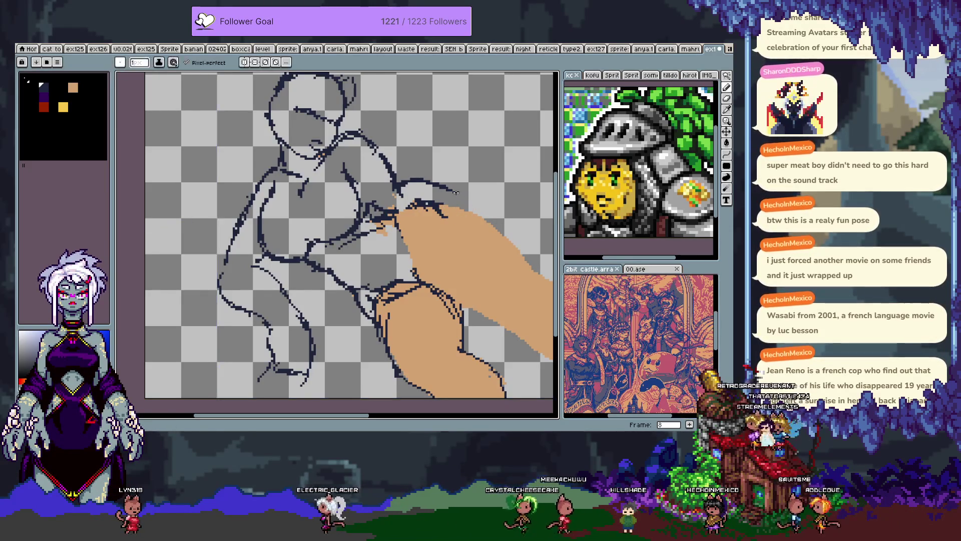
Step: Extend the top contour line over the tan shape and add a stroke near the knee
{"action": "mouse_move", "coordinate": [456, 193]}
{"action": "left_mouse_down"}
{"action": "mouse_move", "coordinate": [489, 220]}
{"action": "mouse_move", "coordinate": [488, 237]}
{"action": "left_mouse_up"}
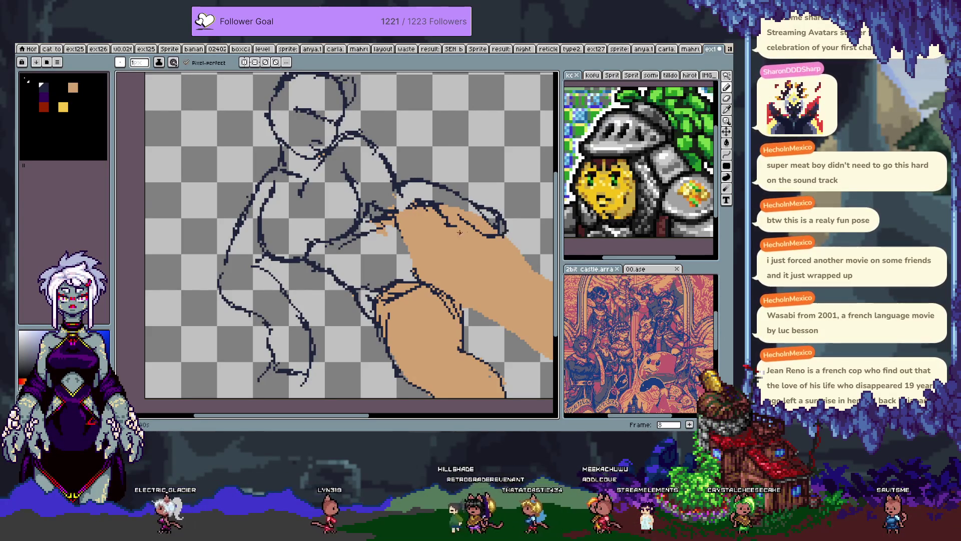
{"action": "key", "text": "ctrl+y"}
{"action": "key", "text": "e"}
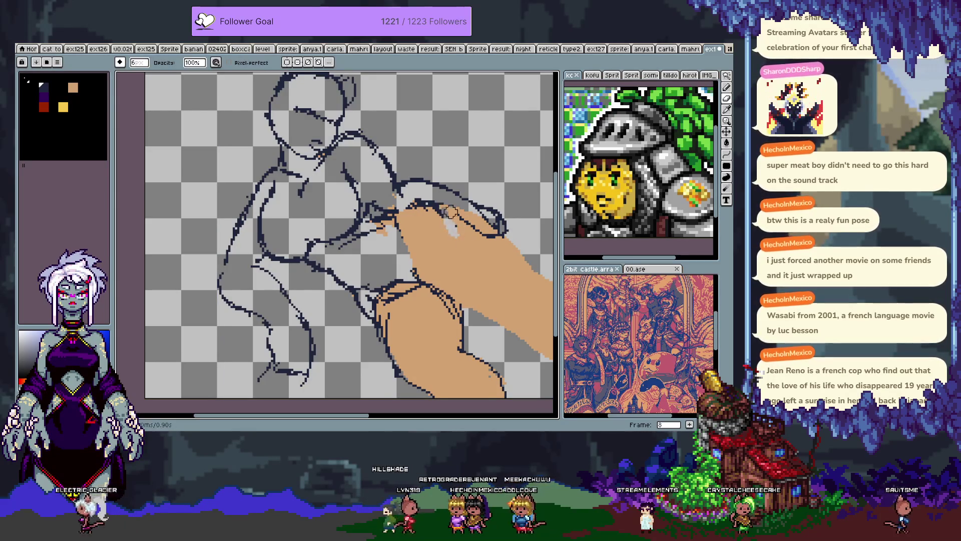
{"action": "key", "text": "b"}
{"action": "left_click_drag", "start_coordinate": [455, 213], "coordinate": [460, 238]}
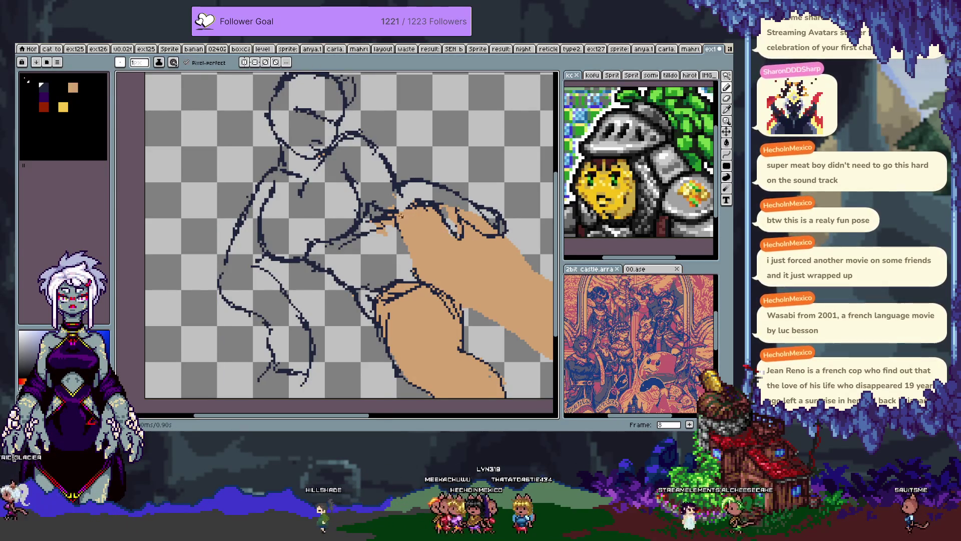
{"action": "key", "text": "space"}
{"action": "left_click_drag", "start_coordinate": [380, 205], "coordinate": [407, 222]}
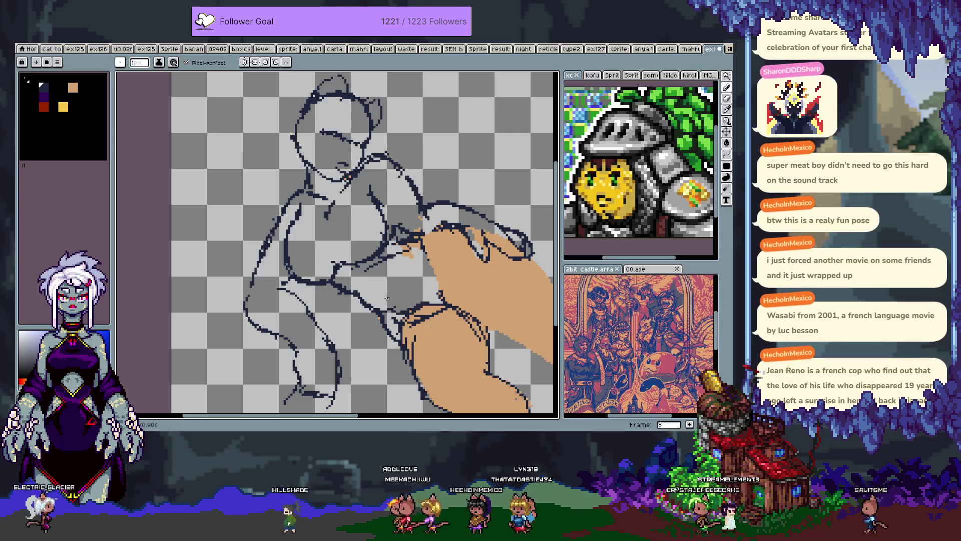
Step: Erase stray contour pixels where the arm crosses the chest, trimming the navy line above the hand
{"action": "left_click_drag", "start_coordinate": [377, 264], "coordinate": [363, 249]}
{"action": "key", "text": "e"}
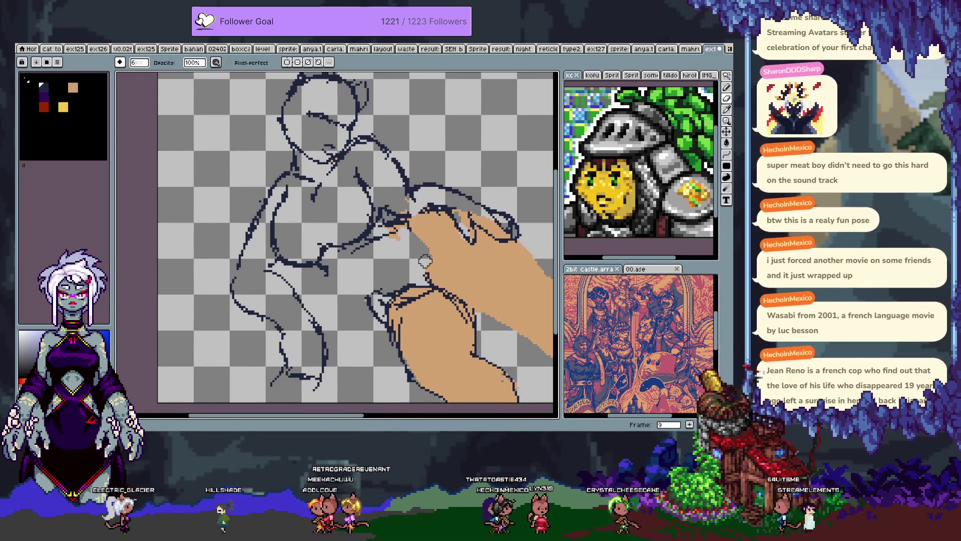
{"action": "key", "text": "b"}
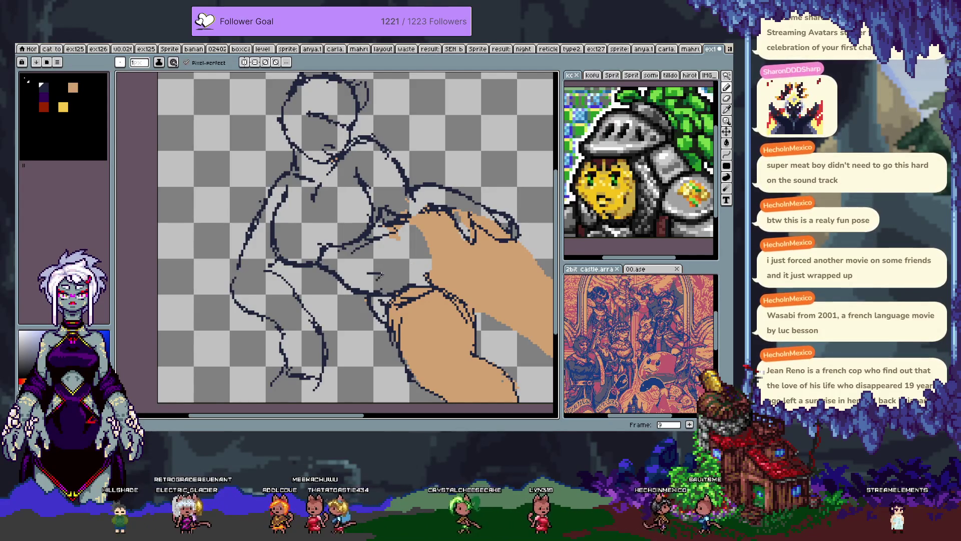
{"action": "key", "text": "ctrl+z"}
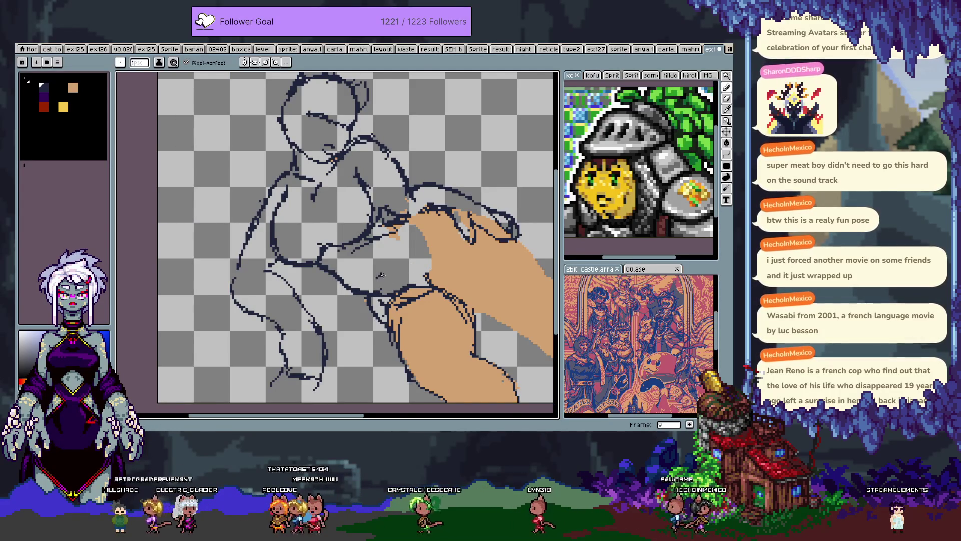
{"action": "key", "text": "e"}
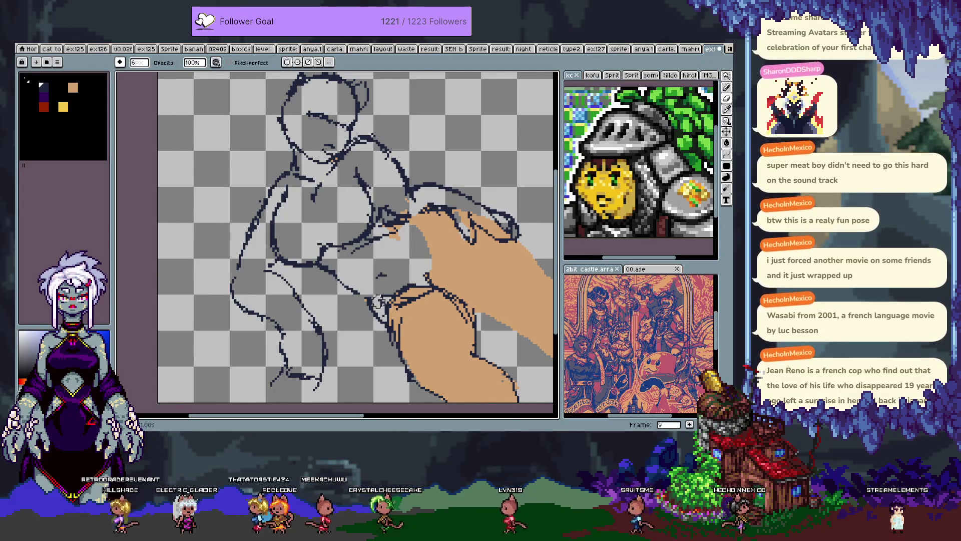
{"action": "key", "text": "b"}
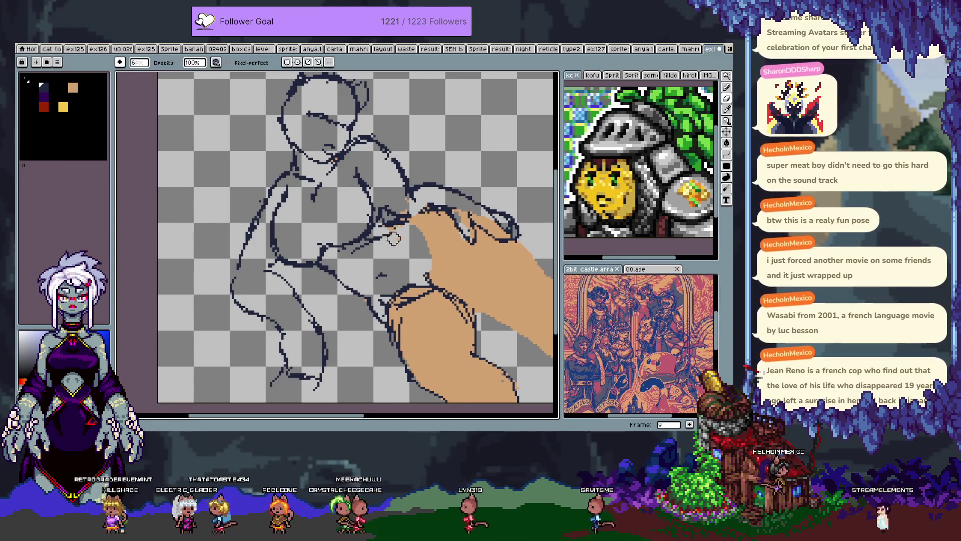
{"action": "key", "text": "e"}
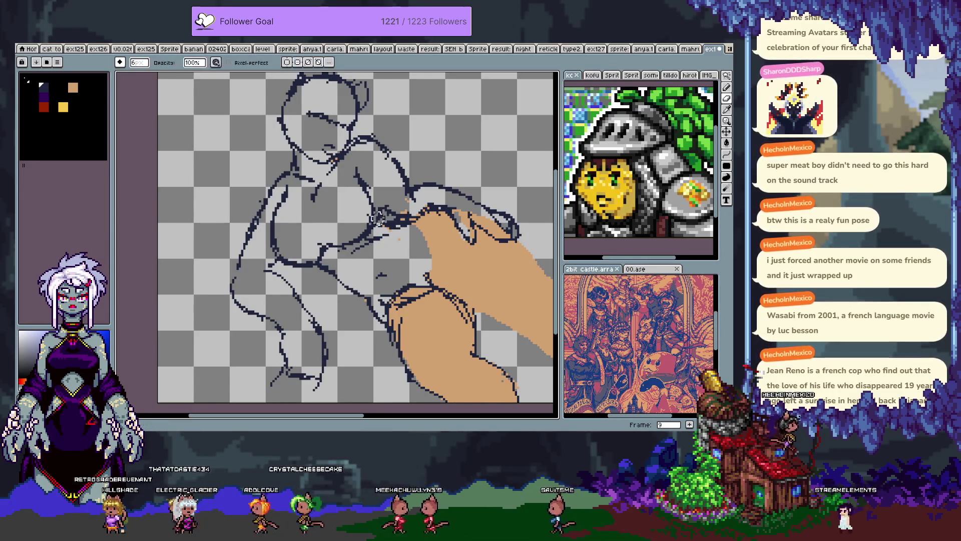
{"action": "key", "text": "b"}
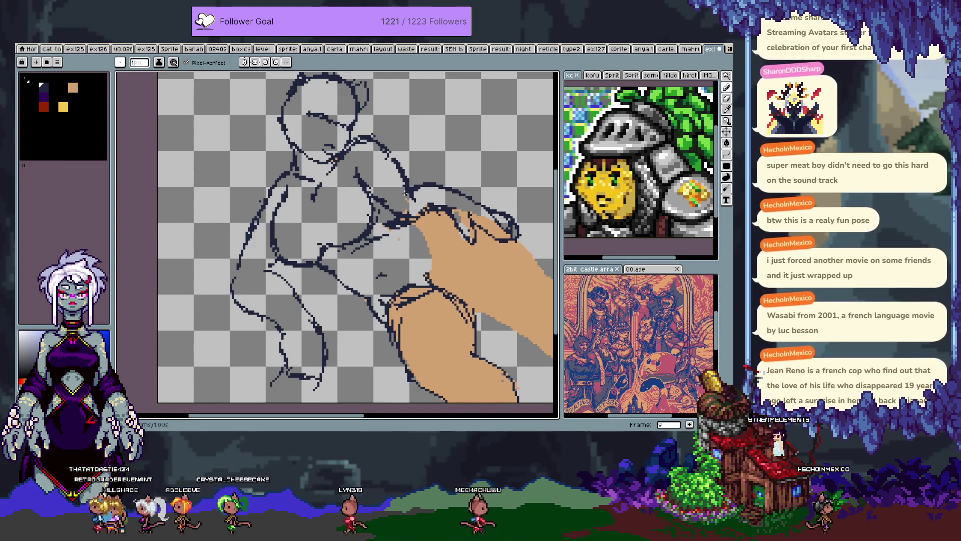
{"action": "key", "text": "e"}
{"action": "key", "text": "b"}
{"action": "key", "text": "e"}
{"action": "key", "text": "b"}
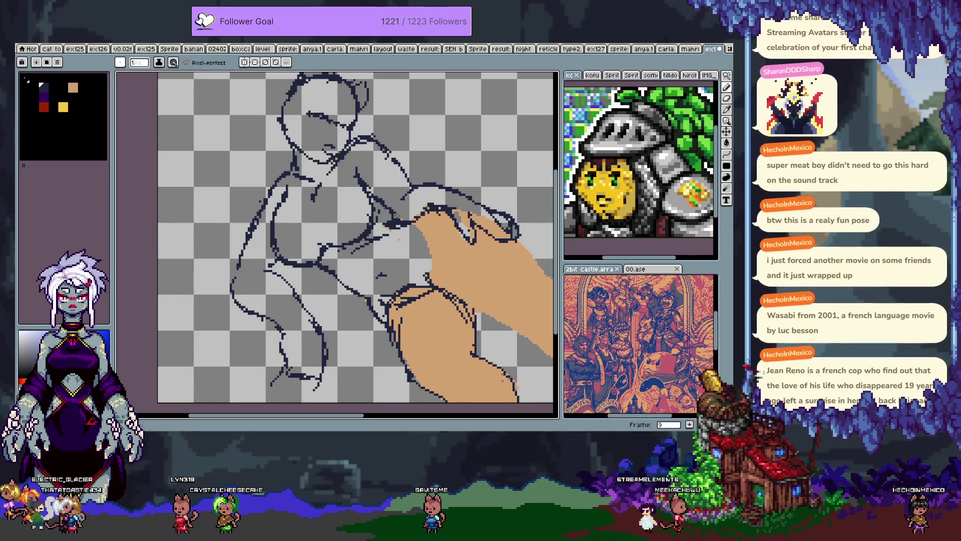
{"action": "scroll", "coordinate": [388, 216], "scroll_direction": "up", "scroll_amount": 1}
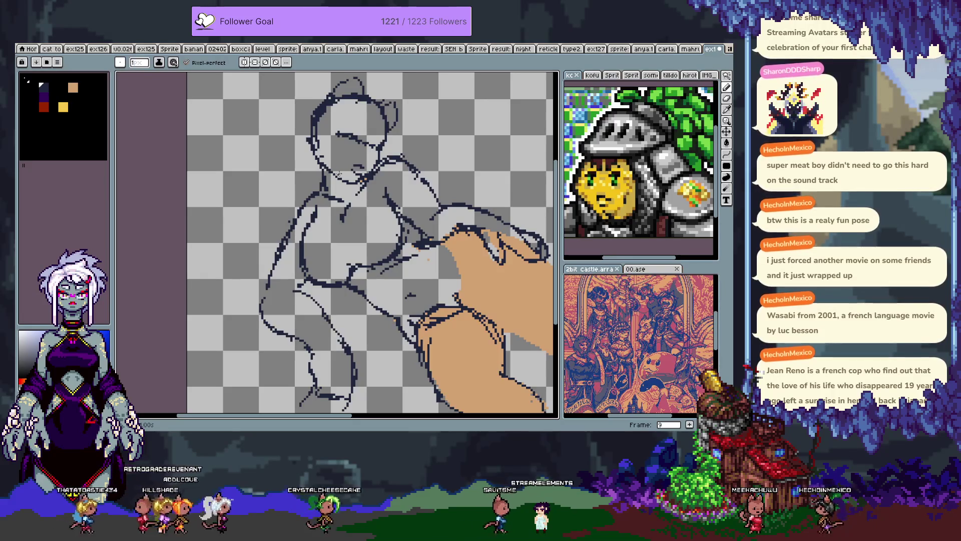
Step: Select the small face area and move it to a new spot on the head
{"action": "key", "text": "e"}
{"action": "key", "text": "b"}
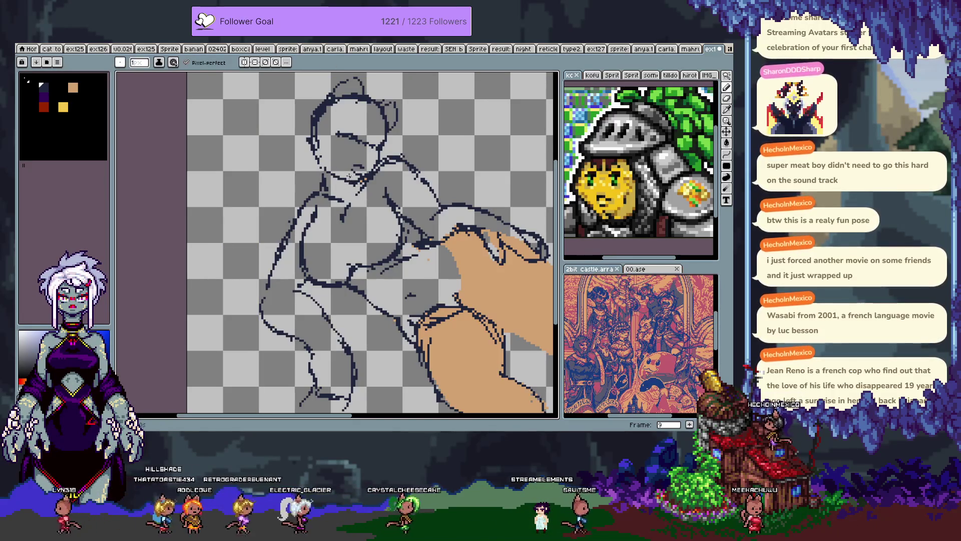
{"action": "key", "text": "m"}
{"action": "left_click_drag", "start_coordinate": [342, 146], "coordinate": [371, 177]}
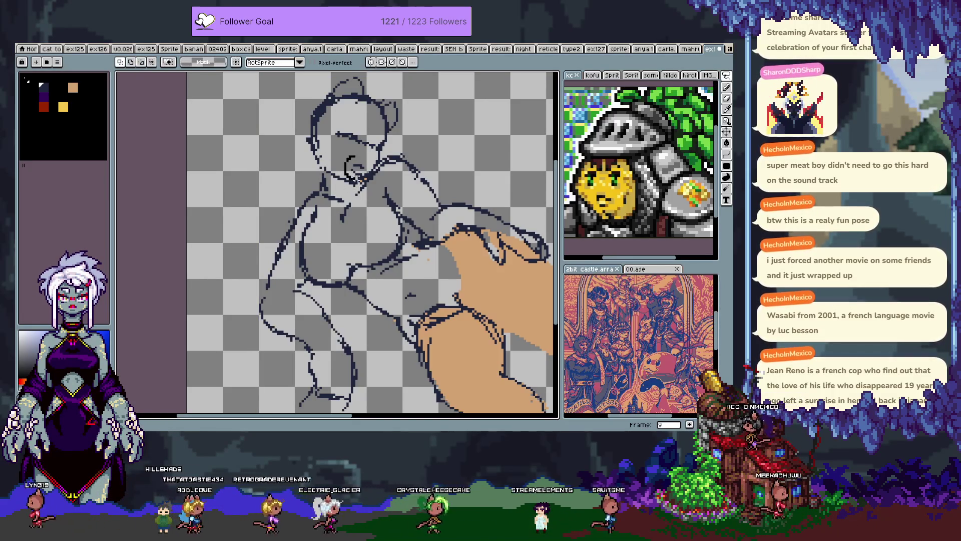
{"action": "left_click", "coordinate": [368, 165]}
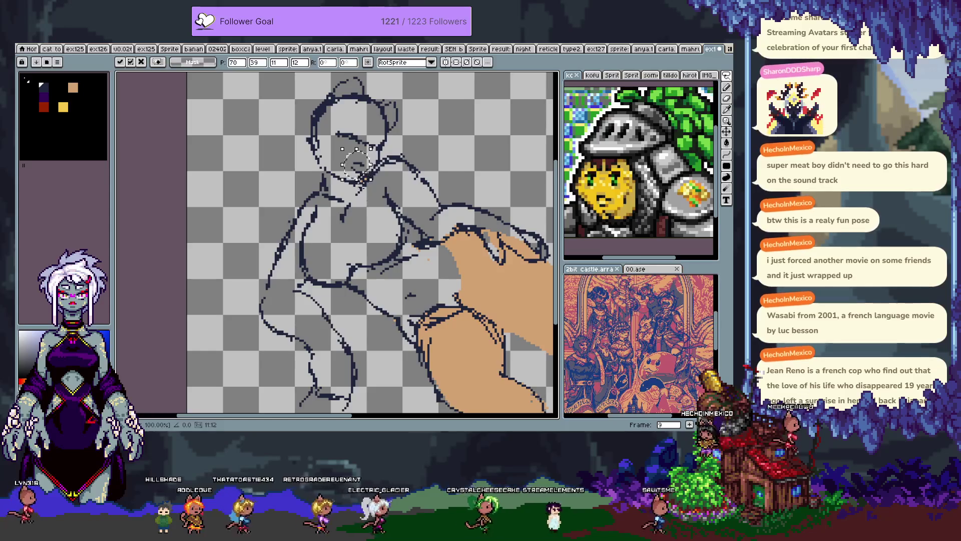
{"action": "key", "text": "b"}
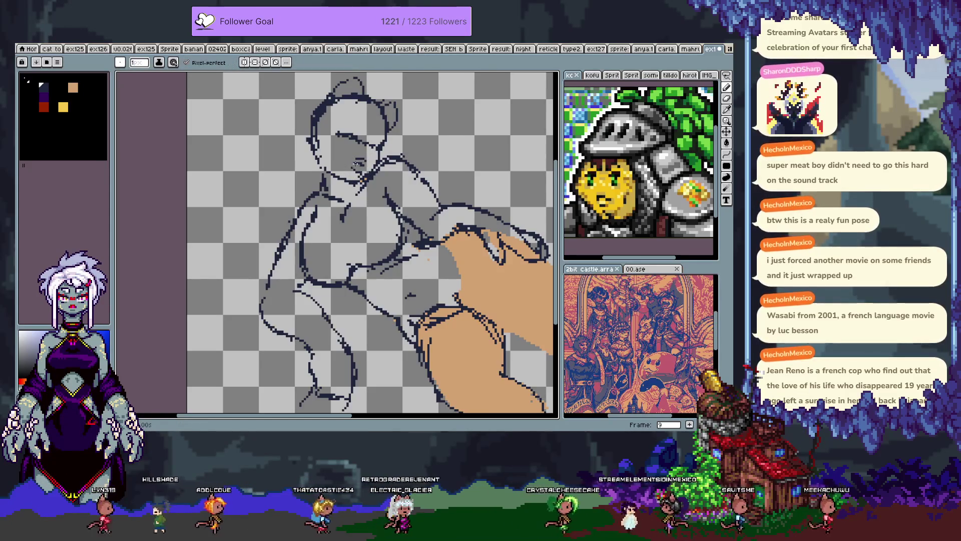
Step: Draw and undo a test line, then reselect the face and commit it slightly lower and right
{"action": "key", "text": "e"}
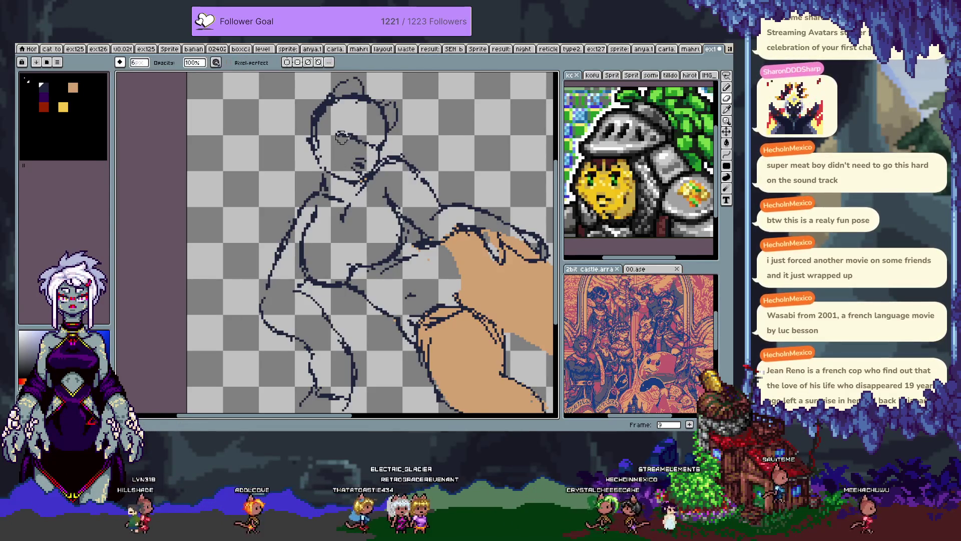
{"action": "key", "text": "b"}
{"action": "left_click_drag", "start_coordinate": [337, 119], "coordinate": [361, 118]}
{"action": "key", "text": "ctrl+z"}
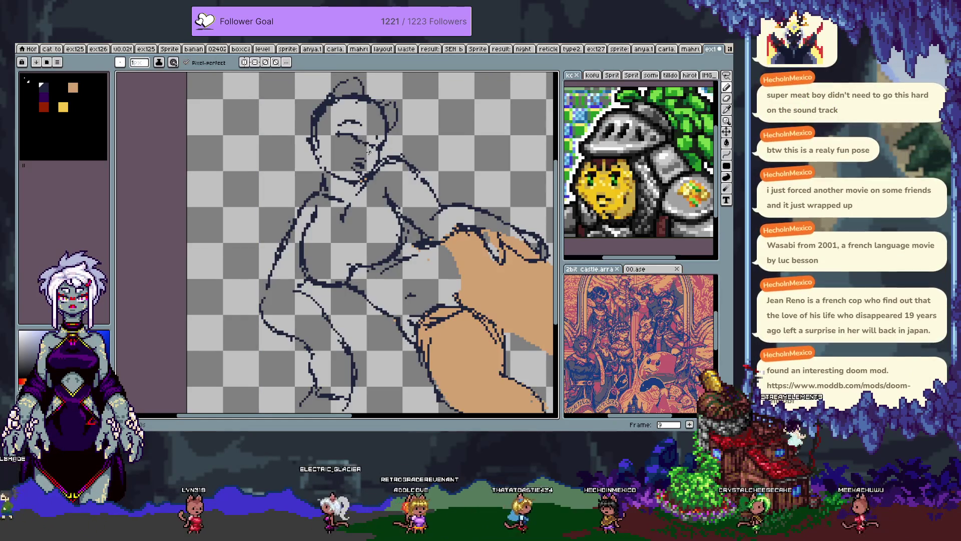
{"action": "key", "text": "ctrl+z"}
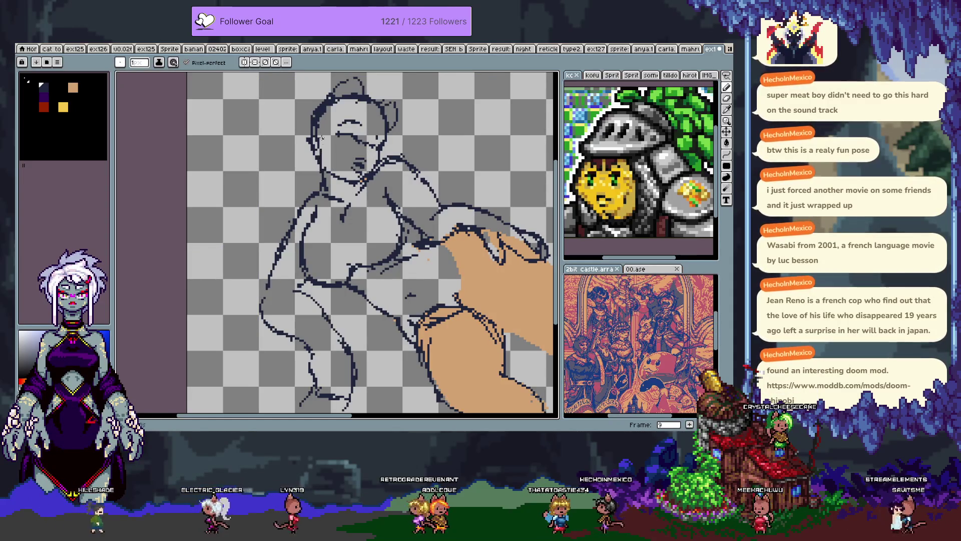
{"action": "key", "text": "m"}
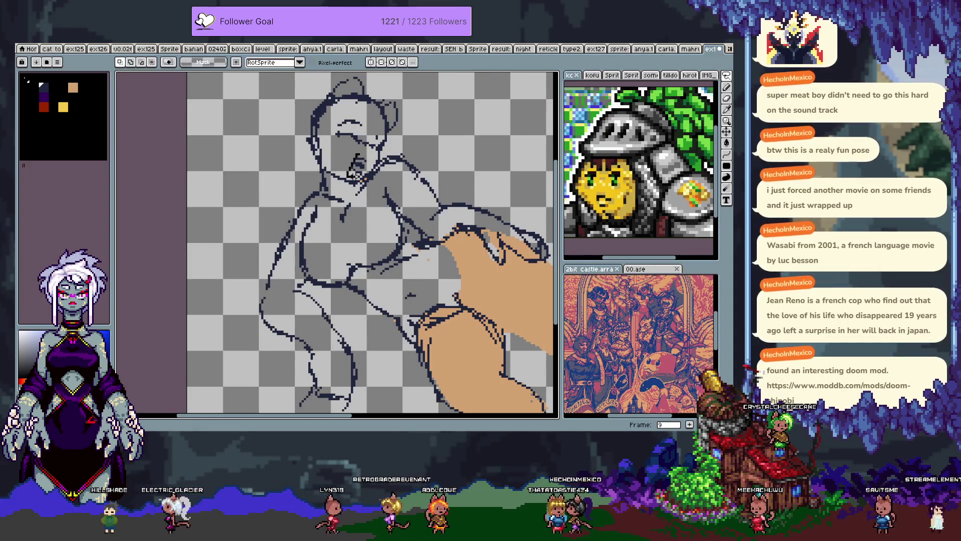
{"action": "mouse_move", "coordinate": [345, 149]}
{"action": "left_mouse_down"}
{"action": "mouse_move", "coordinate": [374, 178]}
{"action": "mouse_move", "coordinate": [368, 172]}
{"action": "left_mouse_up"}
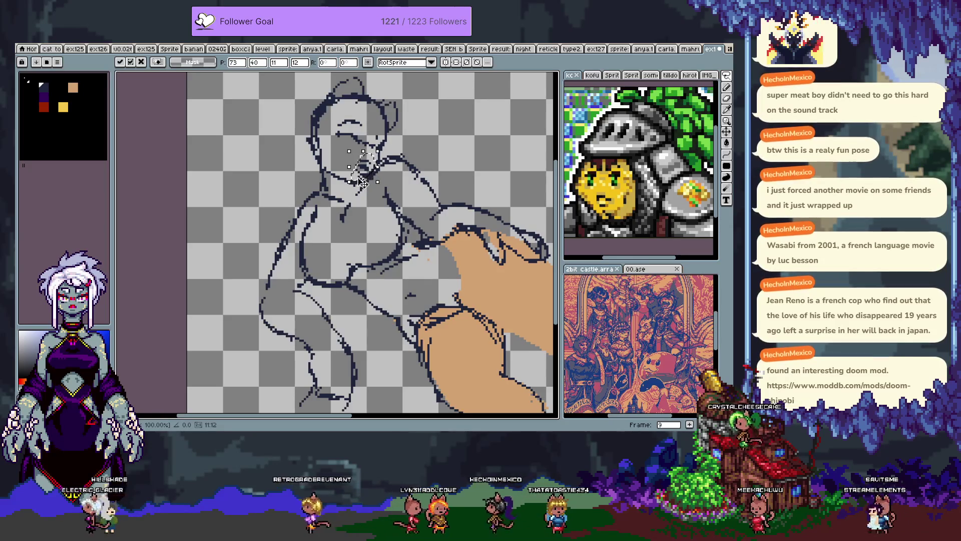
{"action": "key", "text": "Return"}
{"action": "scroll", "coordinate": [367, 169], "scroll_direction": "up", "scroll_amount": 2}
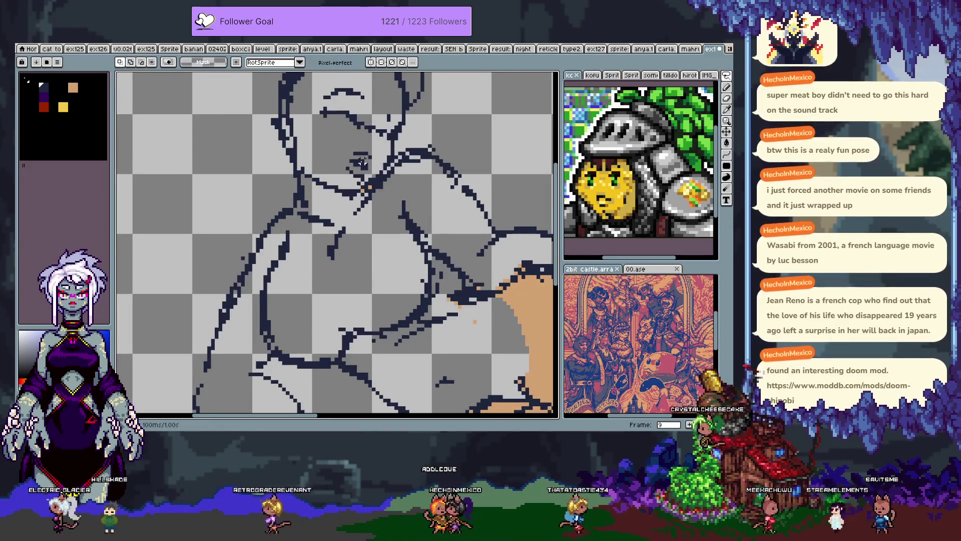
Step: Drop the selection, return to the pencil, and reposition the view over the figure
{"action": "key", "text": "b"}
{"action": "key", "text": "ctrl+d"}
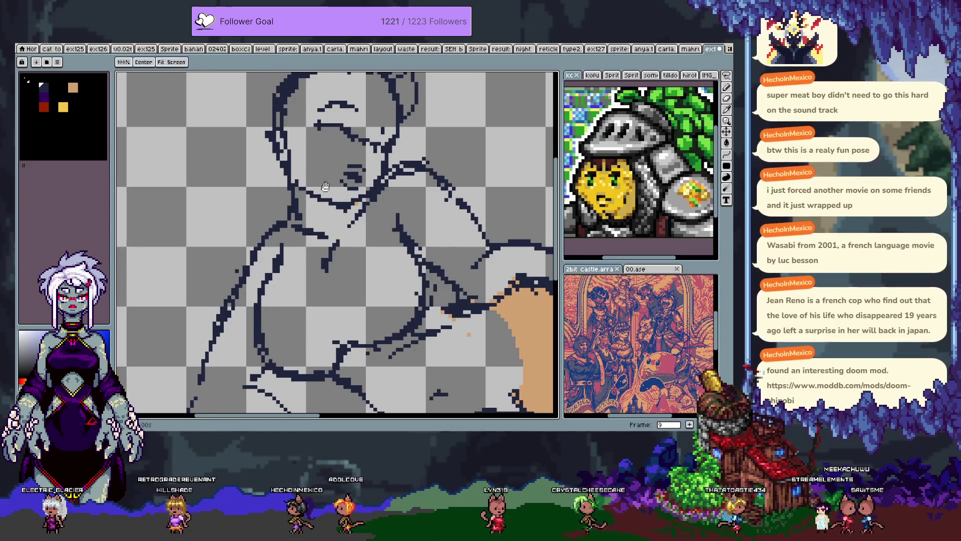
{"action": "left_click_drag", "start_coordinate": [330, 176], "coordinate": [348, 174]}
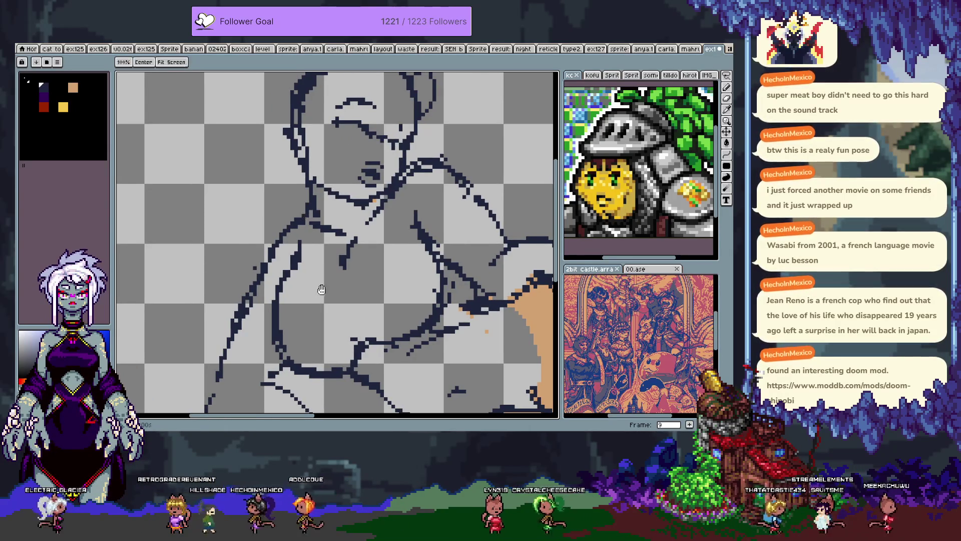
{"action": "scroll", "coordinate": [325, 270], "scroll_direction": "down", "scroll_amount": 3}
{"action": "scroll", "coordinate": [335, 244], "scroll_direction": "up", "scroll_amount": 1}
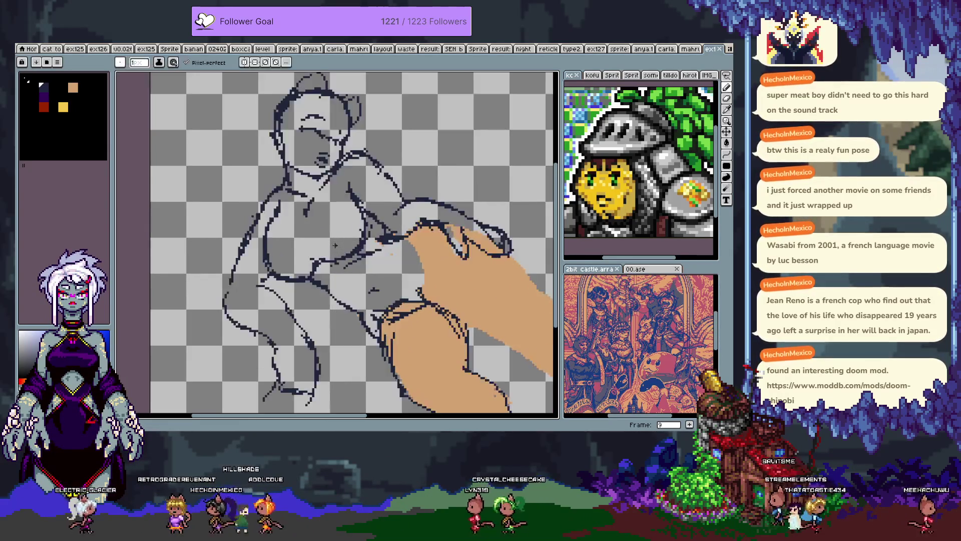
{"action": "key", "text": "v"}
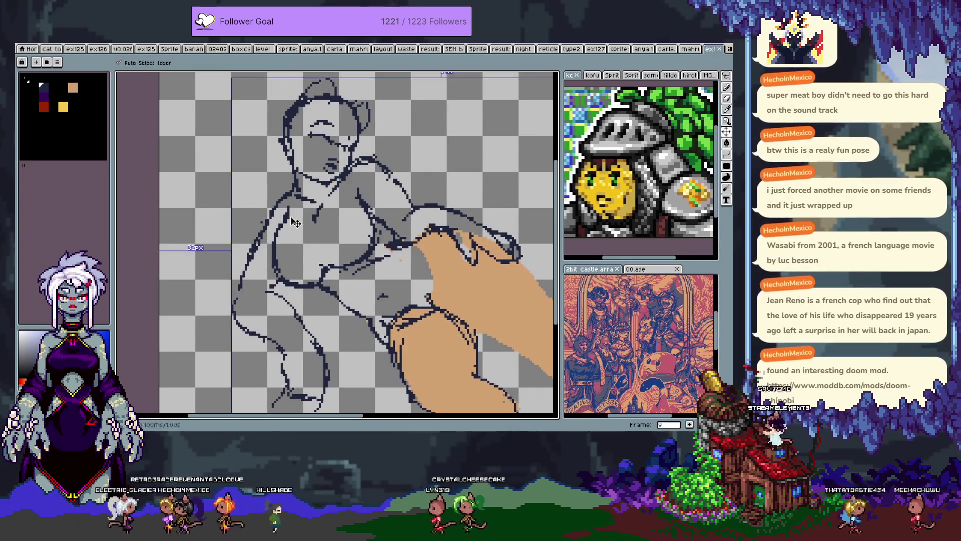
Step: Switch to Layer 2 and pencil a purple contour line down the figure's left torso
{"action": "key", "text": "i"}
{"action": "key", "text": "Tab"}
{"action": "key", "text": "b"}
{"action": "key", "text": "Up"}
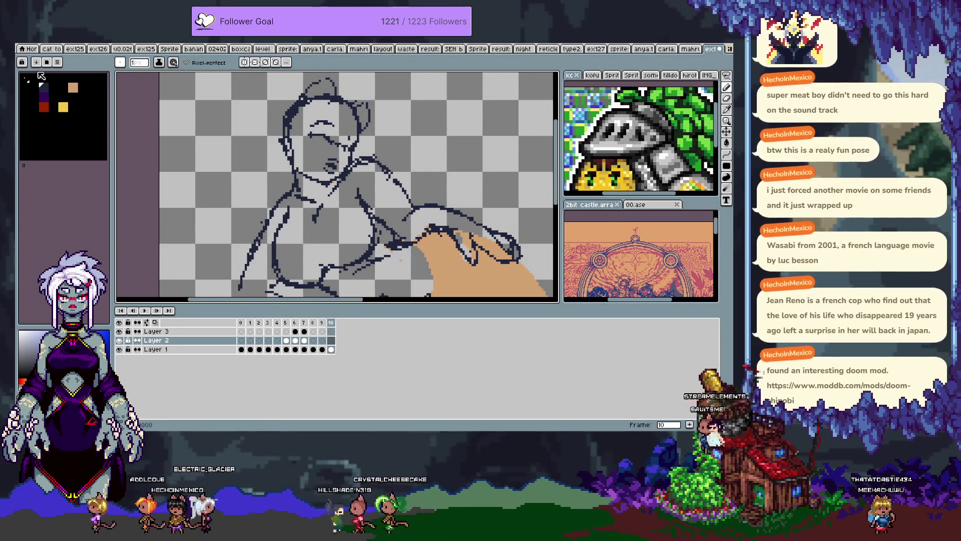
{"action": "key", "text": "Tab"}
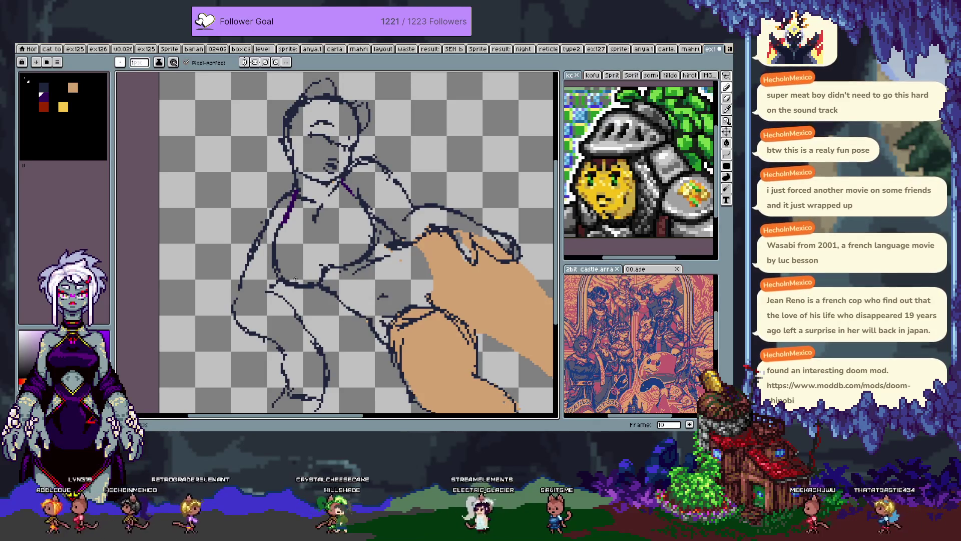
{"action": "left_click_drag", "start_coordinate": [281, 213], "coordinate": [273, 245]}
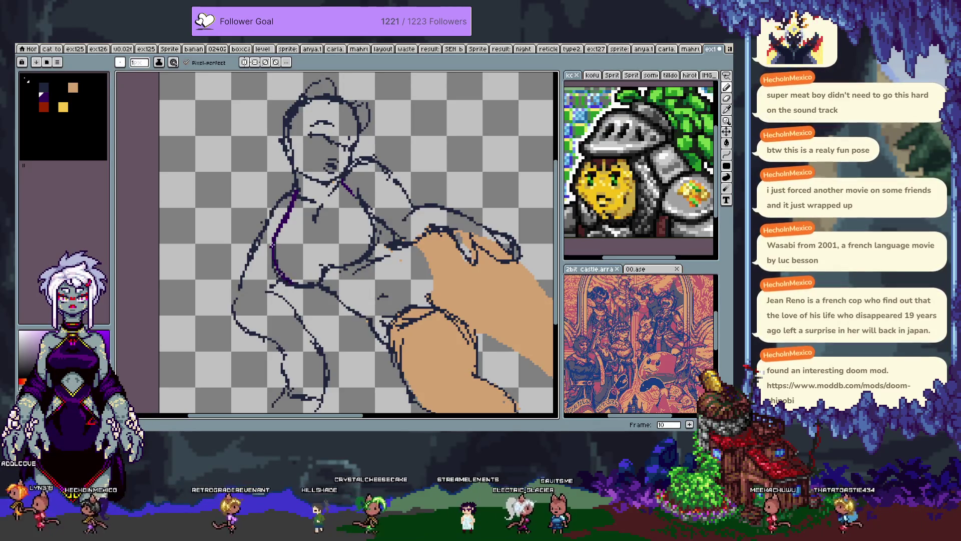
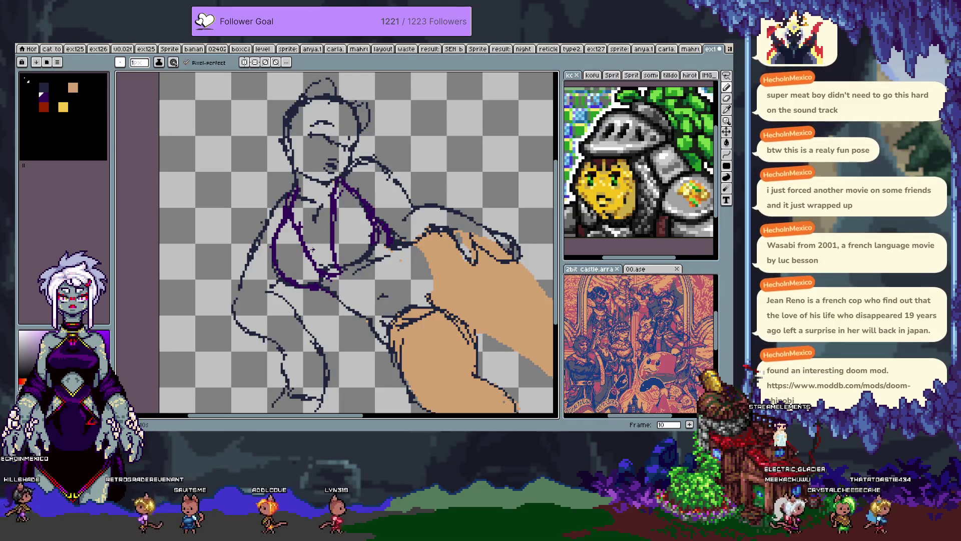
Step: Zoom into the face on frame 11, sample the navy line colour and ready the 1px pencil
{"action": "scroll", "coordinate": [337, 216], "scroll_direction": "up", "scroll_amount": 3}
{"action": "key", "text": "i"}
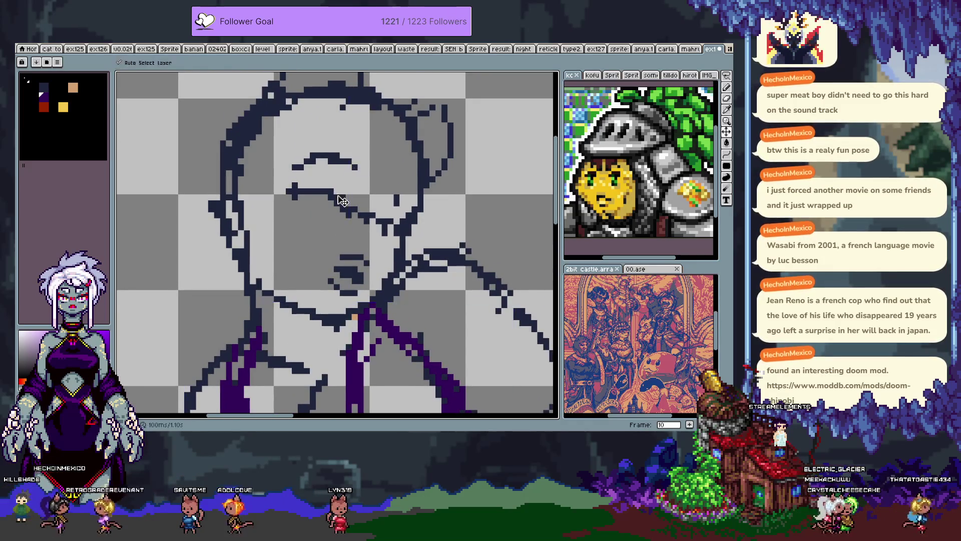
{"action": "key", "text": "b"}
{"action": "key", "text": "Tab"}
{"action": "key", "text": "Tab"}
{"action": "key", "text": "Tab"}
{"action": "key", "text": "Right"}
{"action": "key", "text": "Tab"}
{"action": "left_click_drag", "start_coordinate": [380, 227], "coordinate": [376, 230]}
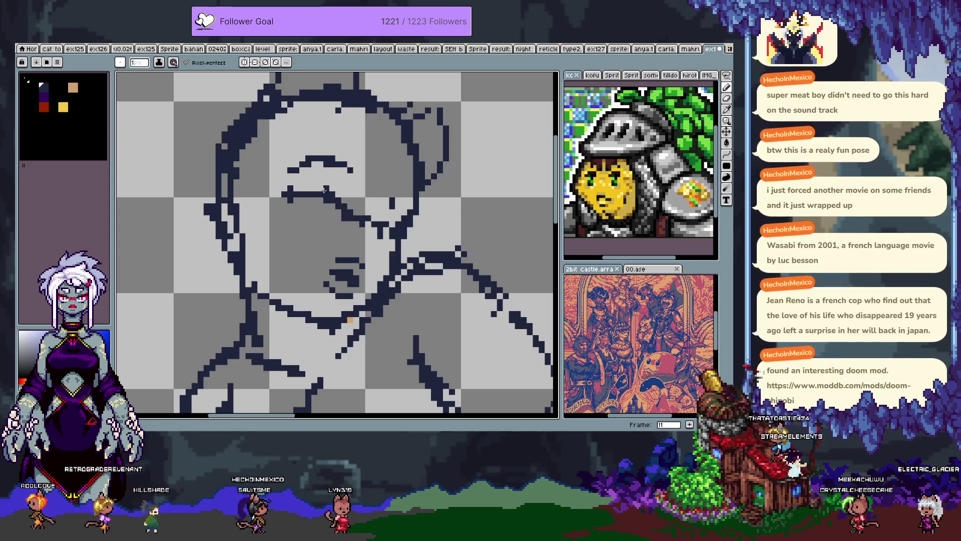
{"action": "key", "text": "v"}
{"action": "key", "text": "e"}
{"action": "key", "text": "b"}
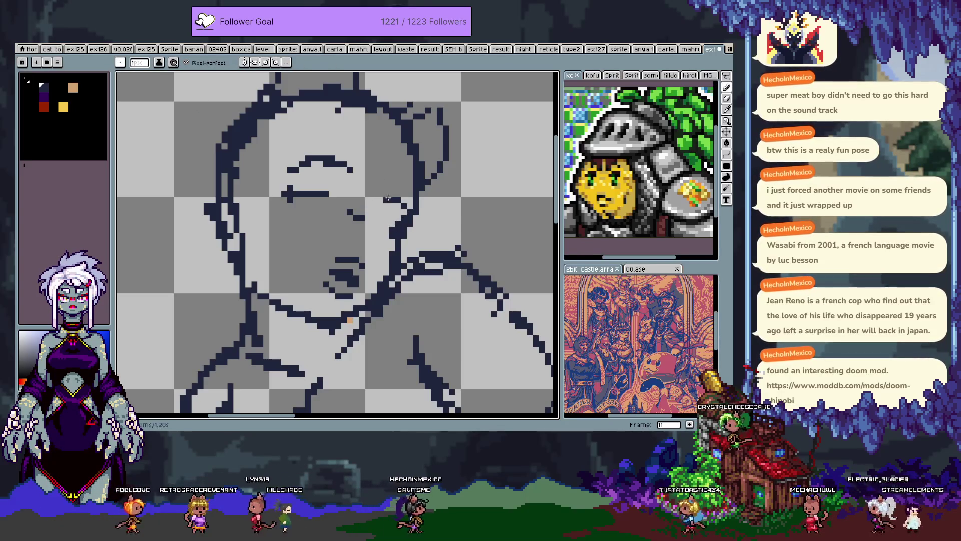
Step: Redraw the eye stroke, the mouth and a new lower eye line in navy
{"action": "left_click_drag", "start_coordinate": [278, 185], "coordinate": [296, 193]}
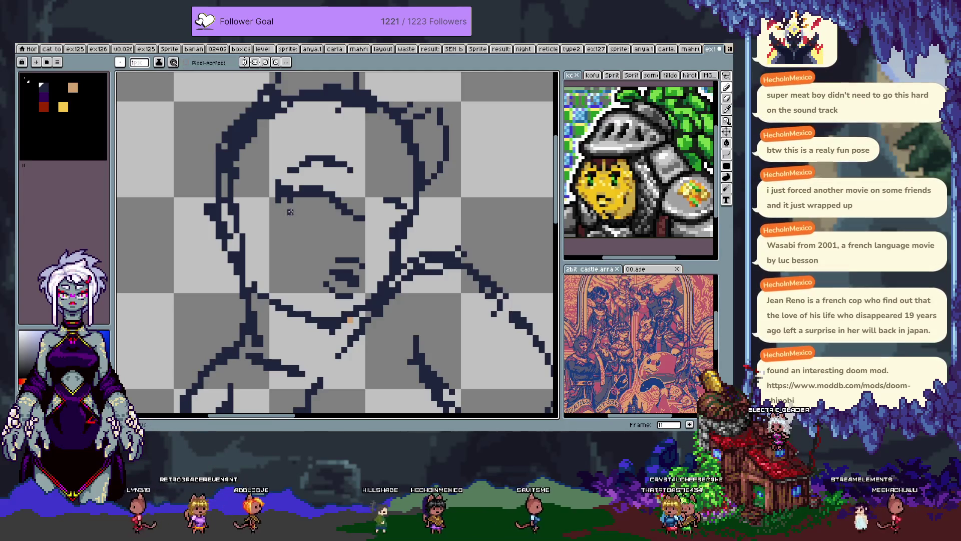
{"action": "left_click_drag", "start_coordinate": [302, 190], "coordinate": [330, 206]}
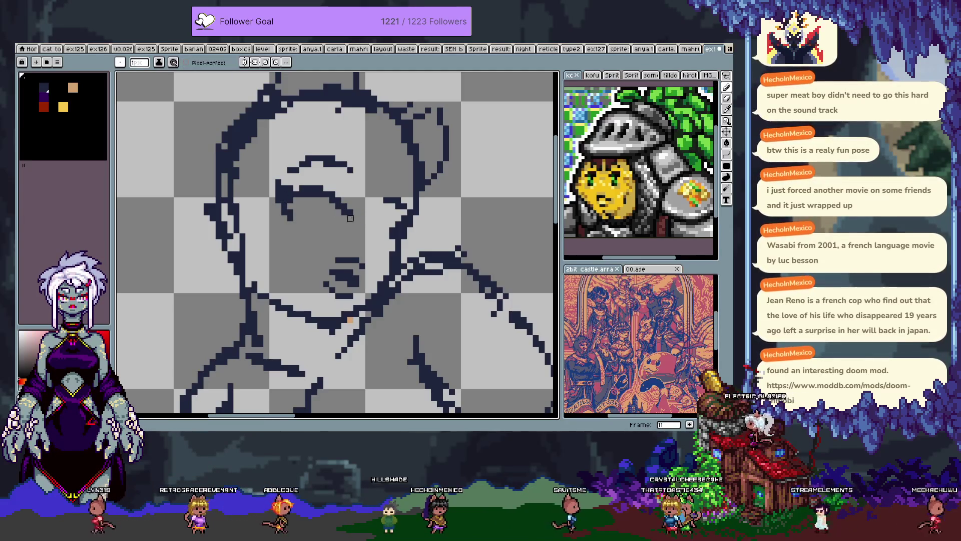
{"action": "left_click_drag", "start_coordinate": [325, 271], "coordinate": [338, 290]}
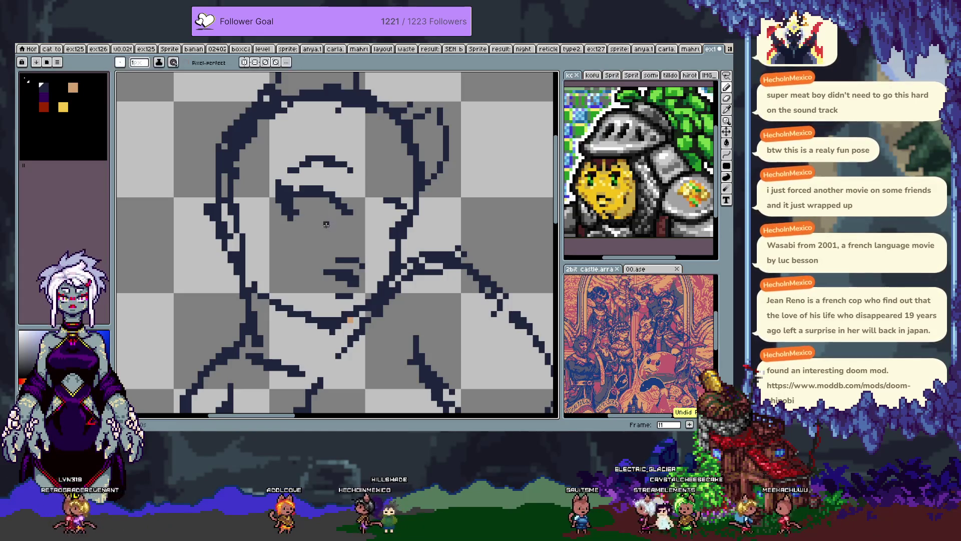
{"action": "left_click_drag", "start_coordinate": [320, 230], "coordinate": [344, 231]}
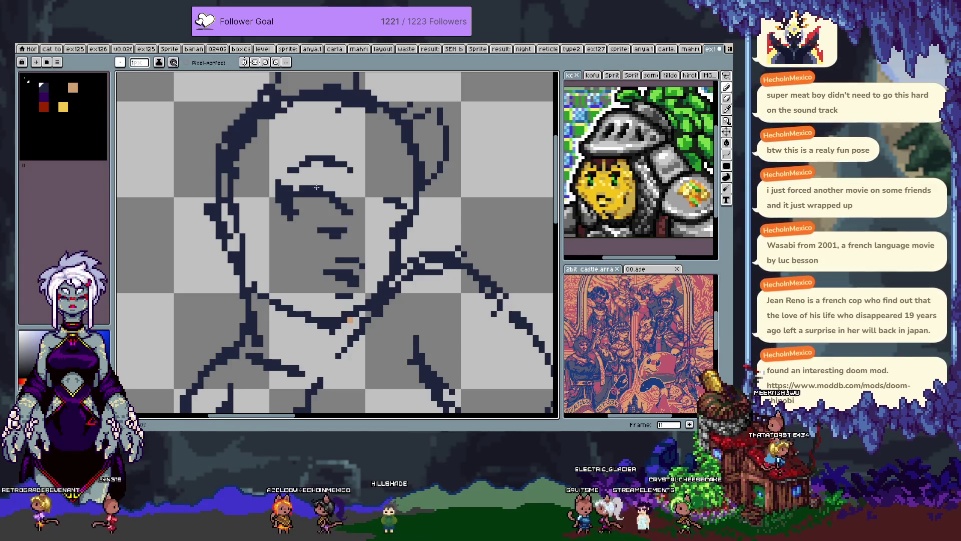
{"action": "key", "text": "ctrl+z"}
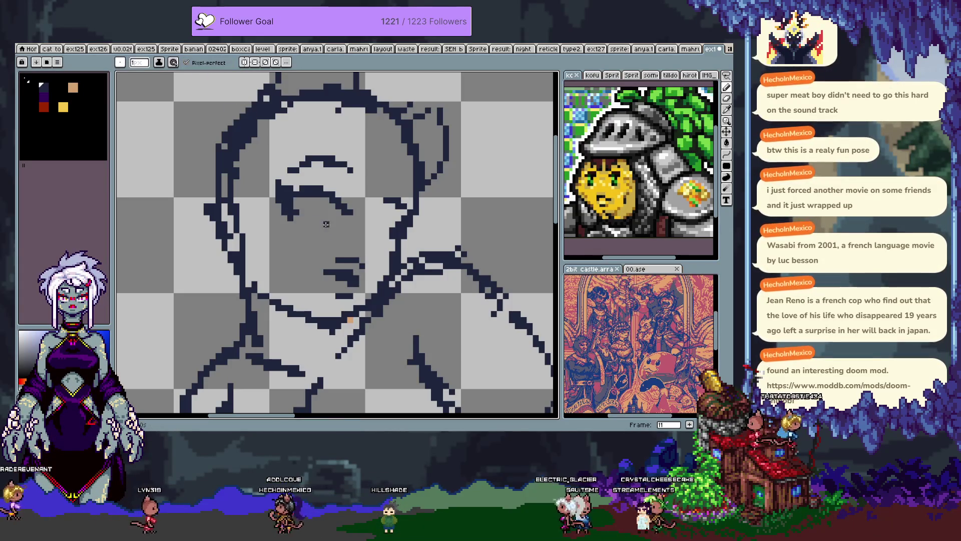
{"action": "key", "text": "ctrl+z"}
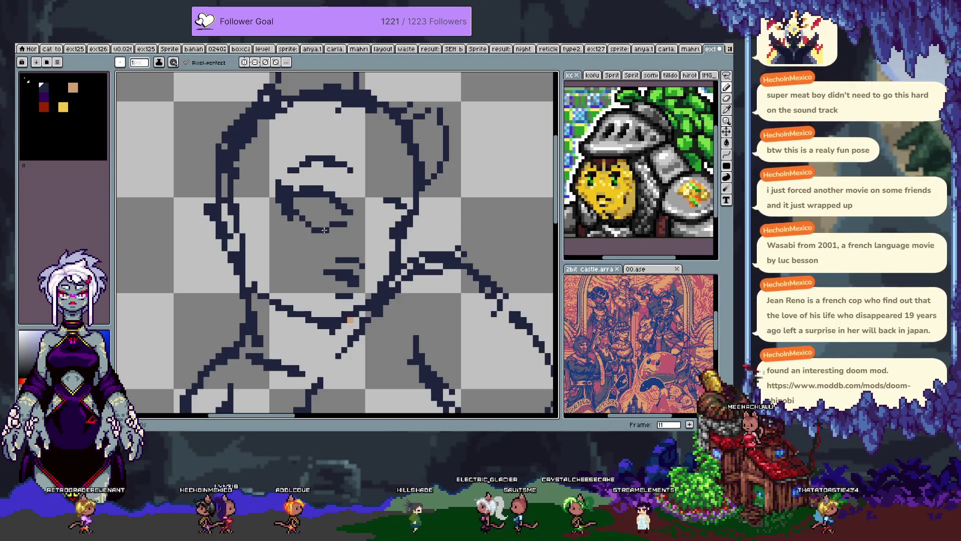
{"action": "left_click_drag", "start_coordinate": [302, 224], "coordinate": [353, 229]}
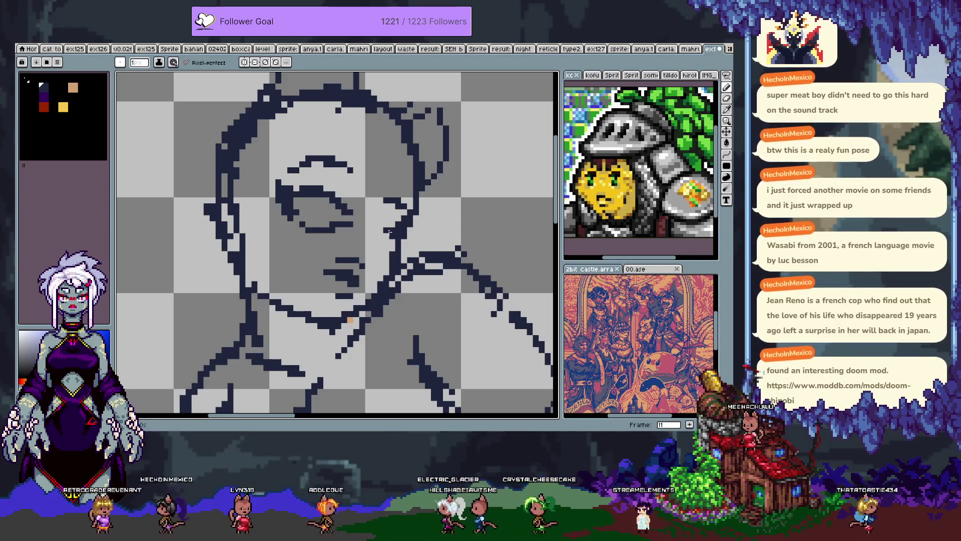
Step: Undo the latest eye strokes to return to an earlier version of the eye
{"action": "key", "text": "ctrl+z"}
{"action": "key", "text": "v"}
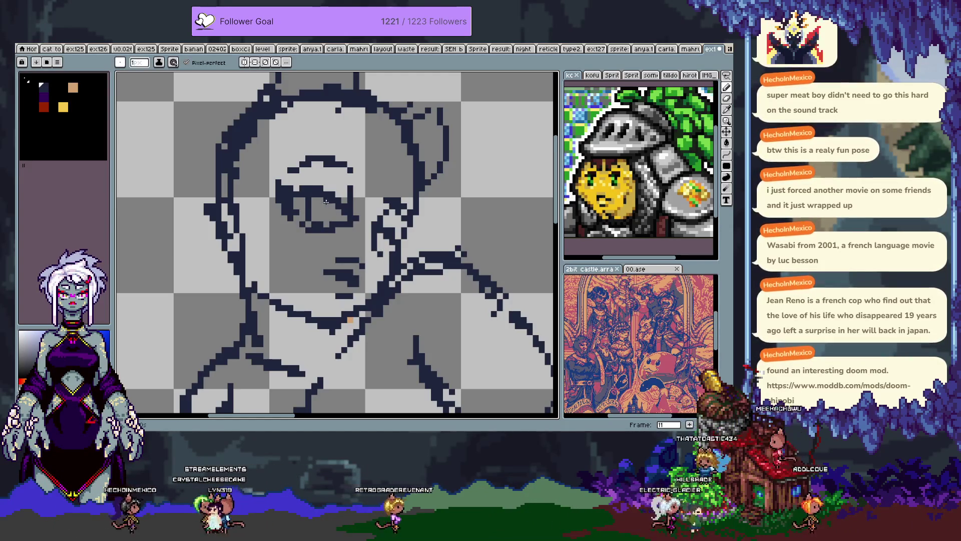
{"action": "key", "text": "ctrl+z"}
{"action": "key", "text": "b"}
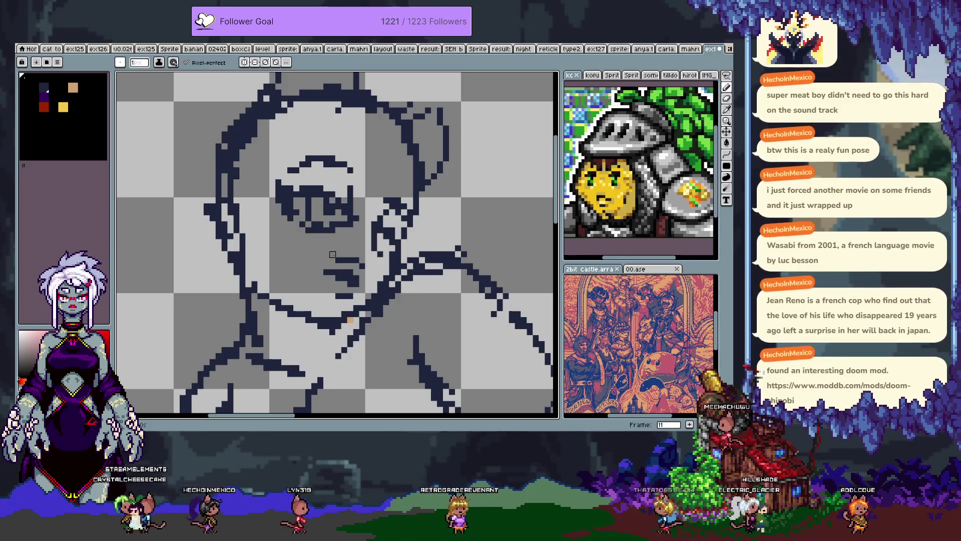
{"action": "key", "text": "ctrl+z"}
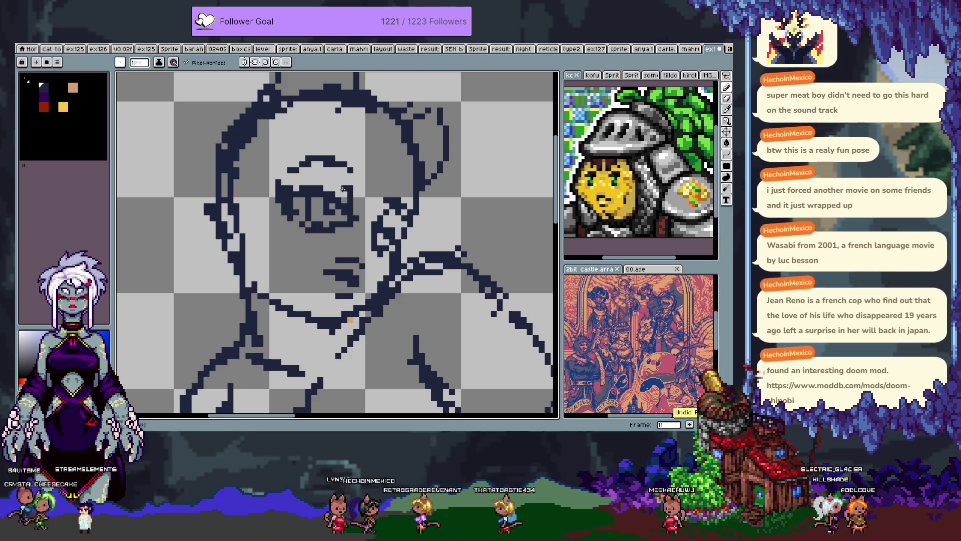
Step: Lasso-select the eye and shift it into a better spot on the face
{"action": "key", "text": "q"}
{"action": "mouse_move", "coordinate": [284, 139]}
{"action": "left_mouse_down"}
{"action": "mouse_move", "coordinate": [279, 228]}
{"action": "mouse_move", "coordinate": [368, 188]}
{"action": "mouse_move", "coordinate": [367, 136]}
{"action": "left_mouse_up"}
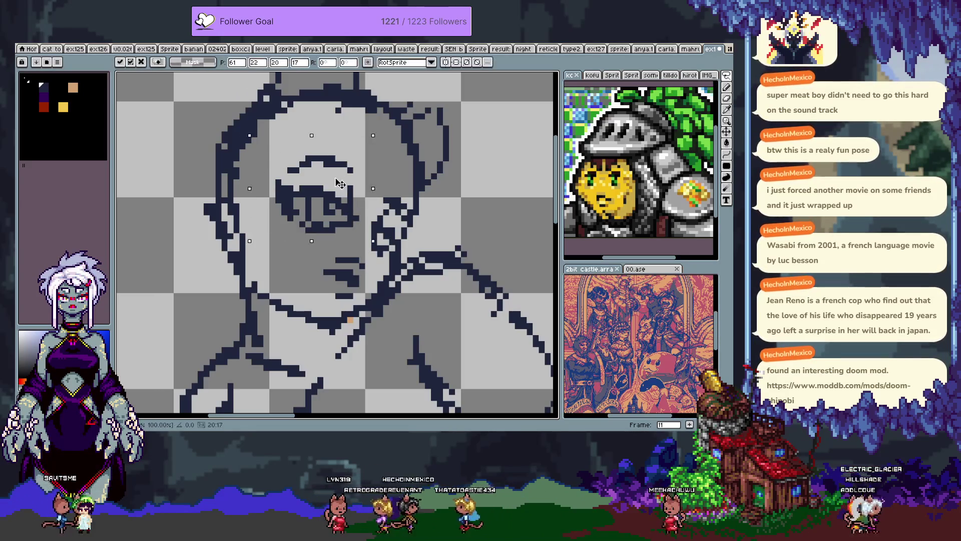
{"action": "left_click_drag", "start_coordinate": [333, 185], "coordinate": [331, 210]}
{"action": "key", "text": "Return"}
{"action": "key", "text": "b"}
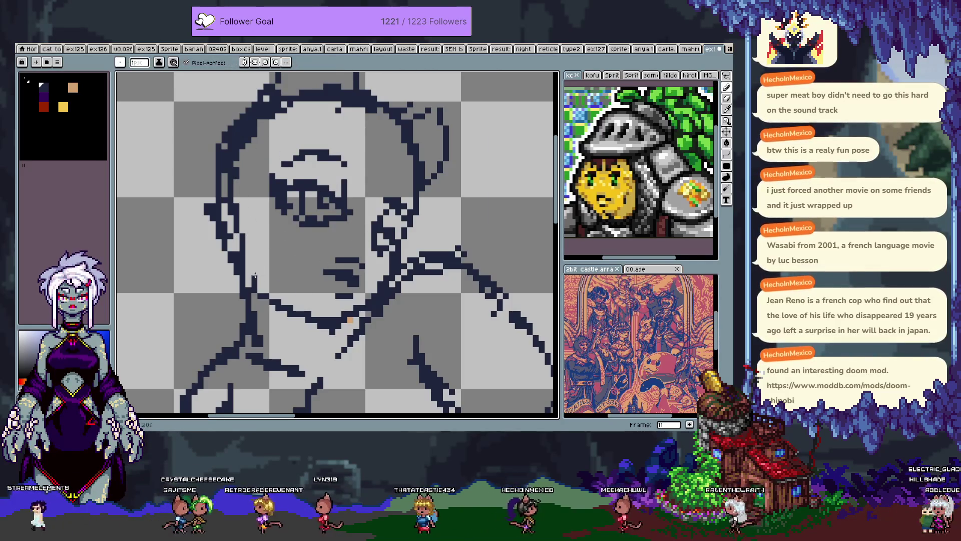
{"action": "key", "text": "e"}
{"action": "key", "text": "b"}
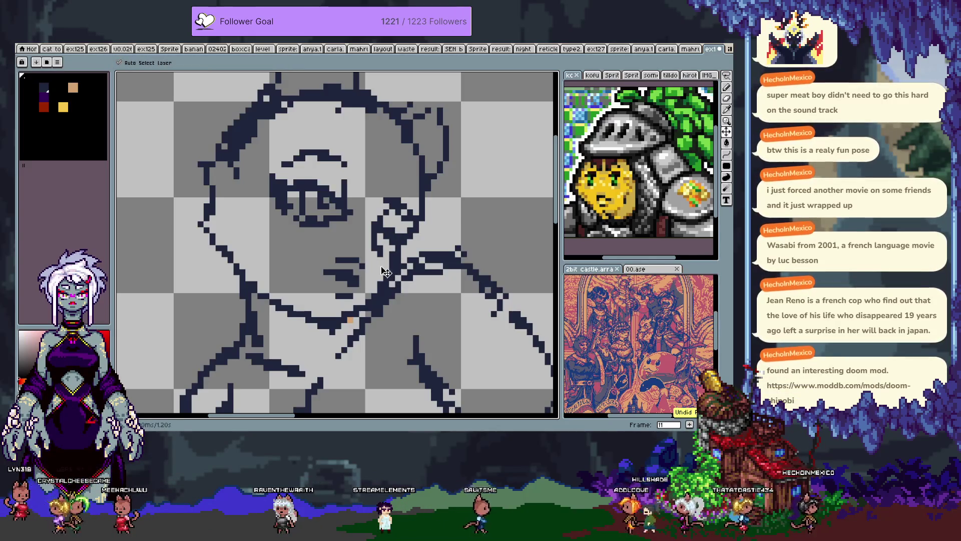
Step: Bring back the curved top hair outline by undoing and redoing the stroke
{"action": "key", "text": "b"}
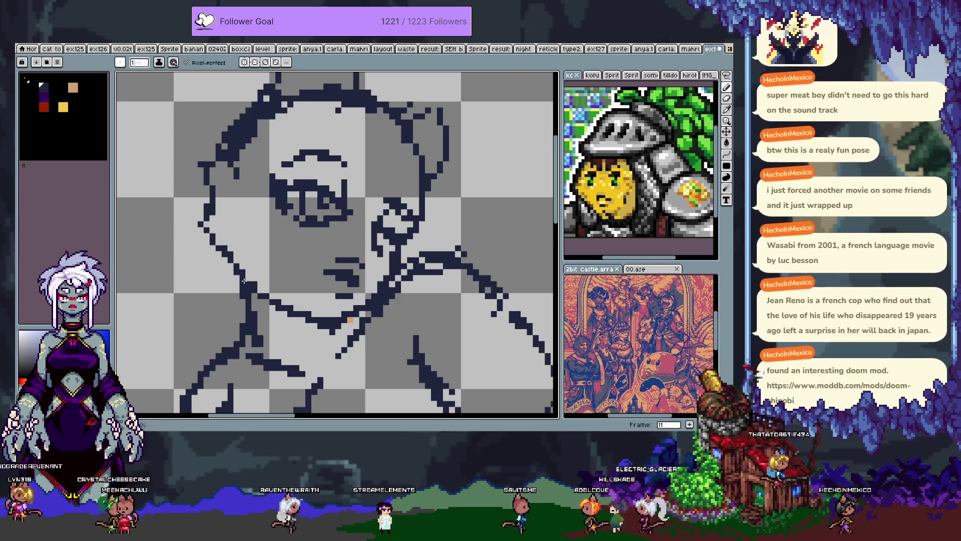
{"action": "key", "text": "h"}
{"action": "key", "text": "b"}
{"action": "scroll", "coordinate": [336, 161], "scroll_direction": "down", "scroll_amount": 2}
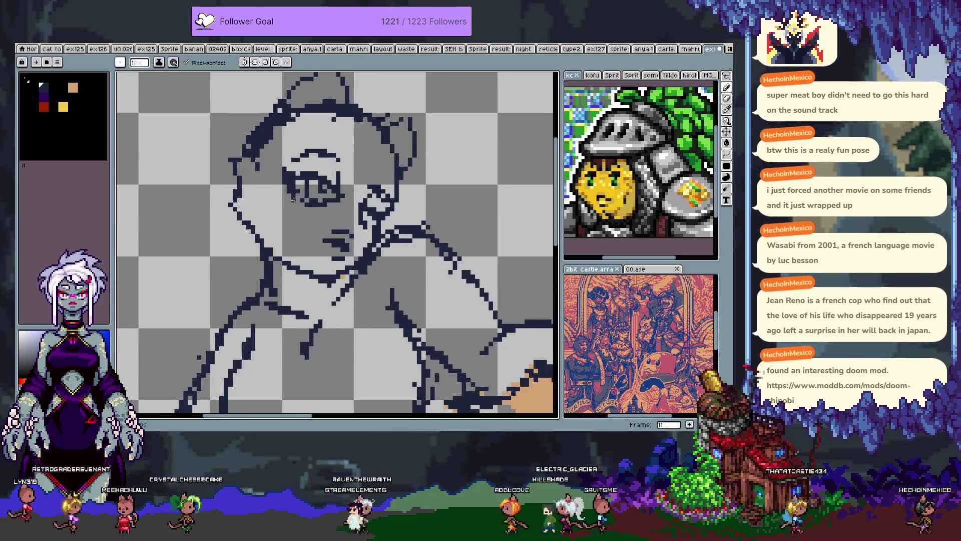
{"action": "key", "text": "ctrl+z"}
{"action": "scroll", "coordinate": [261, 161], "scroll_direction": "up", "scroll_amount": 3}
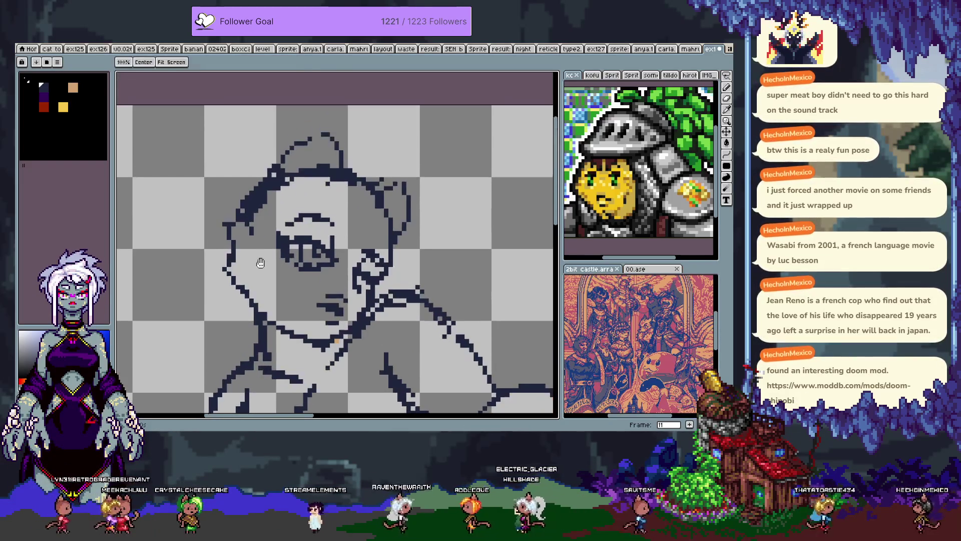
{"action": "key", "text": "ctrl+z"}
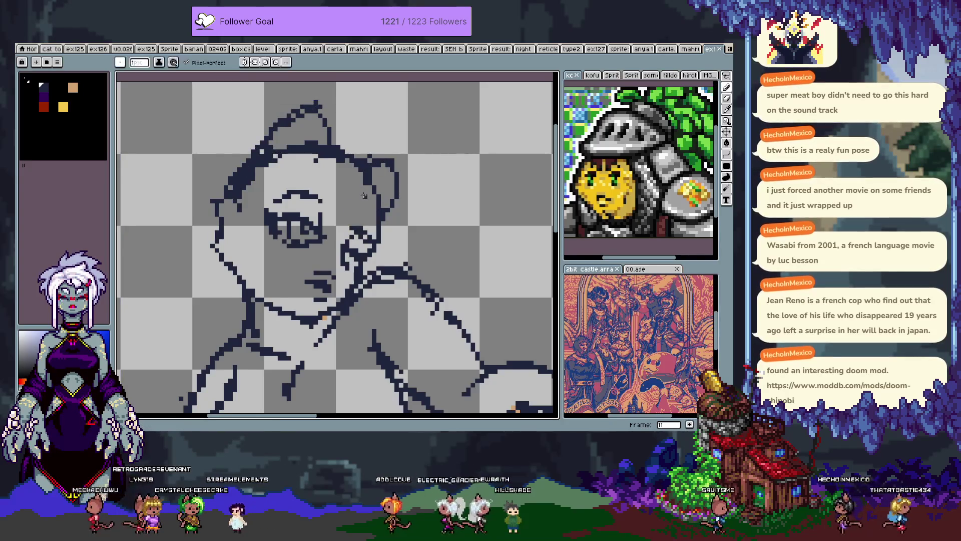
Step: Zoom out to show the whole upper body and add frame 12 with Alt+N
{"action": "scroll", "coordinate": [360, 192], "scroll_direction": "down", "scroll_amount": 2}
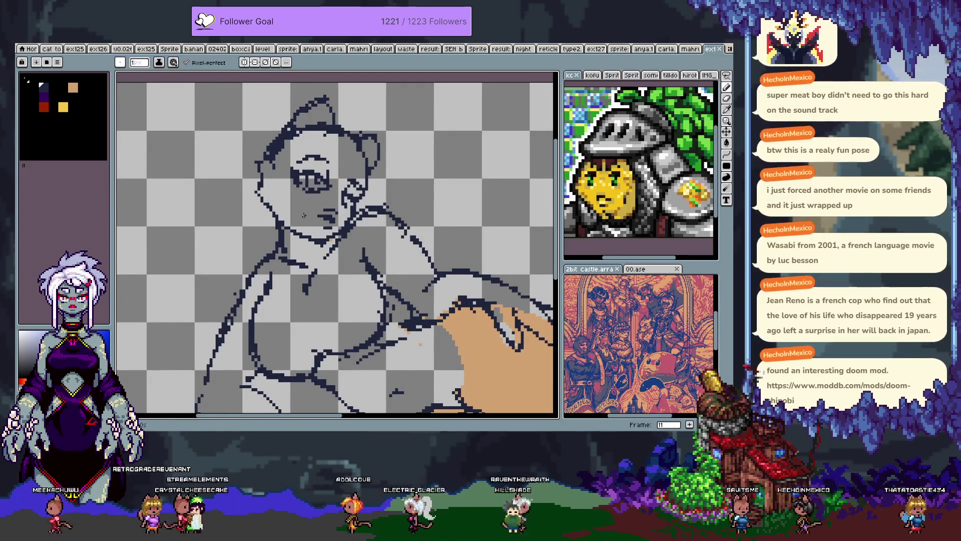
{"action": "scroll", "coordinate": [320, 205], "scroll_direction": "down", "scroll_amount": 3}
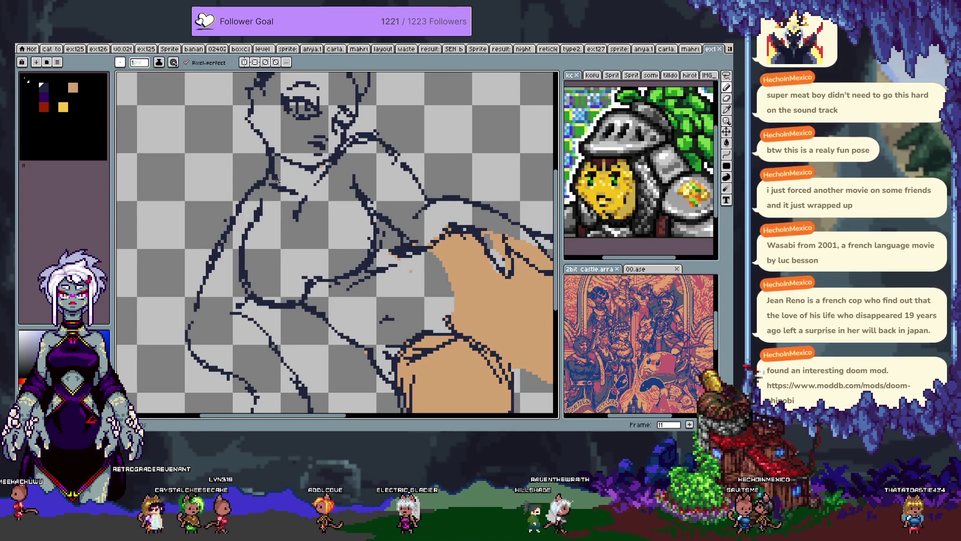
{"action": "key", "text": "alt+n"}
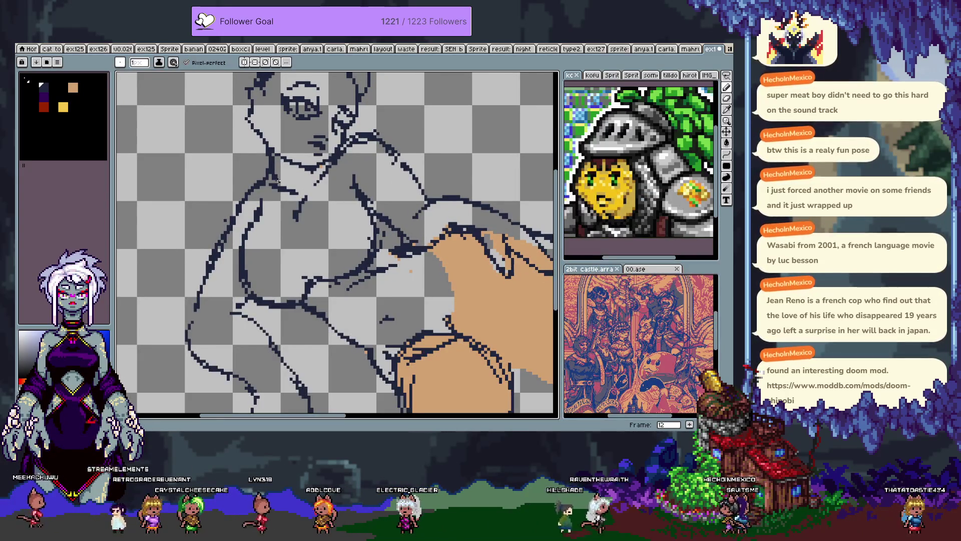
{"action": "scroll", "coordinate": [311, 215], "scroll_direction": "up", "scroll_amount": 1}
Step: Copy the dark purple swatch into the next slot and brighten it to magenta 990f87
{"action": "left_click", "coordinate": [45, 97]}
{"action": "key", "text": "f"}
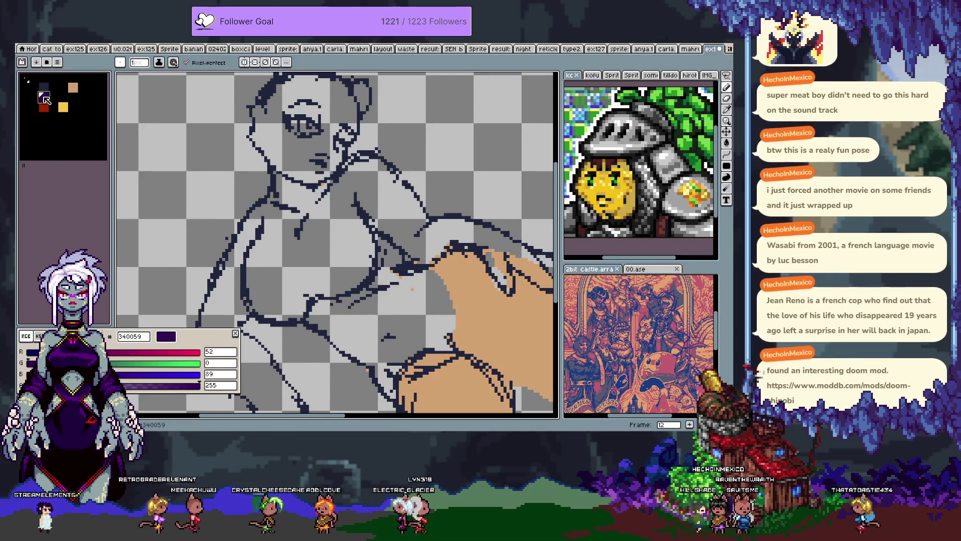
{"action": "left_click_drag", "start_coordinate": [54, 100], "coordinate": [60, 103]}
{"action": "left_click_drag", "start_coordinate": [61, 352], "coordinate": [99, 352]}
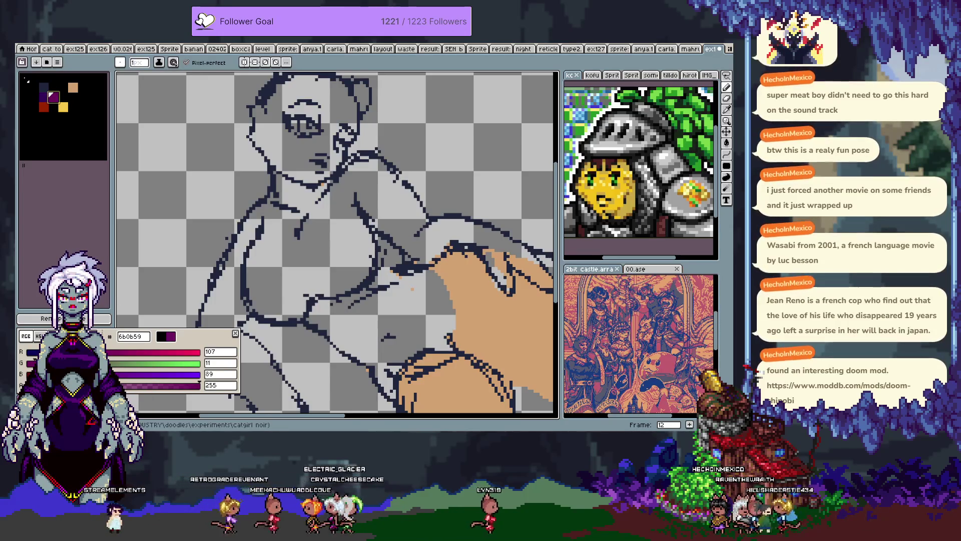
{"action": "left_click", "coordinate": [40, 336]}
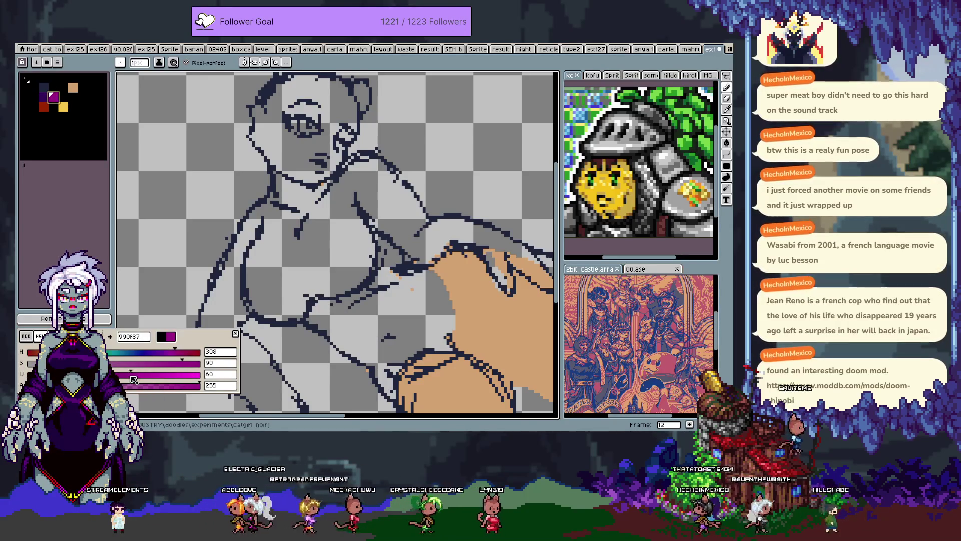
{"action": "left_click_drag", "start_coordinate": [185, 370], "coordinate": [131, 374]}
{"action": "left_click", "coordinate": [269, 244]}
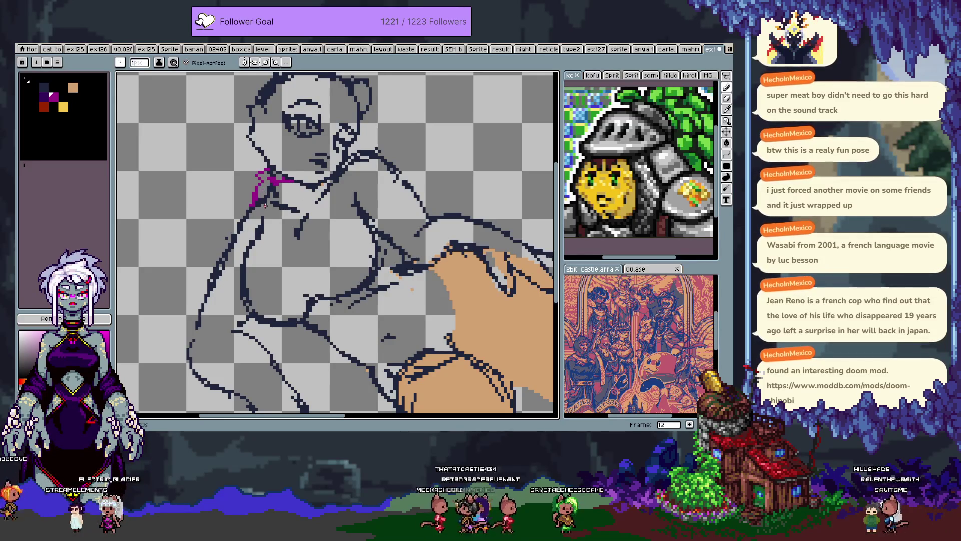
Step: Draw magenta lines down the neck and along the shoulder
{"action": "key", "text": "ctrl+z"}
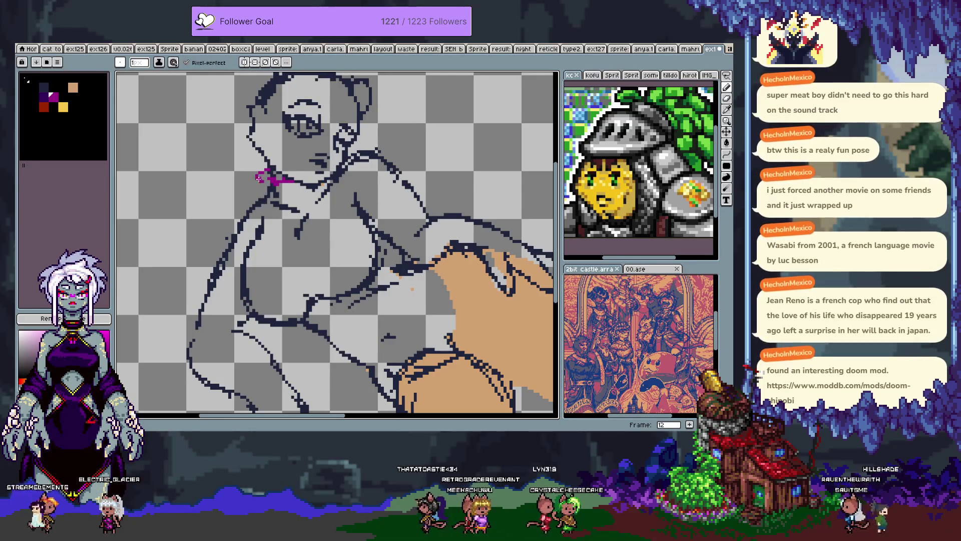
{"action": "mouse_move", "coordinate": [261, 186]}
{"action": "left_mouse_down"}
{"action": "mouse_move", "coordinate": [216, 239]}
{"action": "mouse_move", "coordinate": [197, 299]}
{"action": "left_mouse_up"}
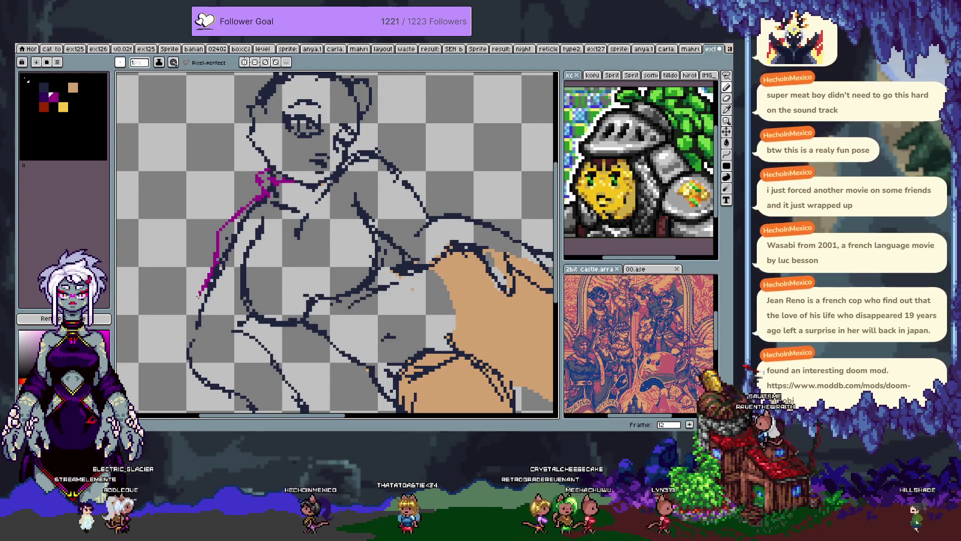
{"action": "mouse_move", "coordinate": [364, 146]}
{"action": "left_mouse_down"}
{"action": "mouse_move", "coordinate": [347, 154]}
{"action": "mouse_move", "coordinate": [386, 141]}
{"action": "mouse_move", "coordinate": [445, 208]}
{"action": "left_mouse_up"}
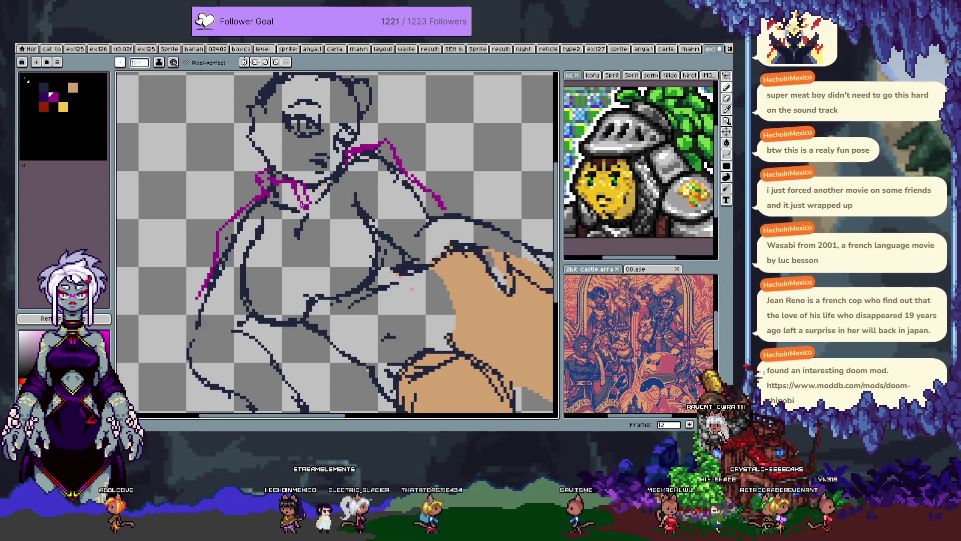
{"action": "mouse_move", "coordinate": [280, 225]}
{"action": "left_mouse_down"}
{"action": "mouse_move", "coordinate": [313, 207]}
{"action": "mouse_move", "coordinate": [368, 212]}
{"action": "left_mouse_up"}
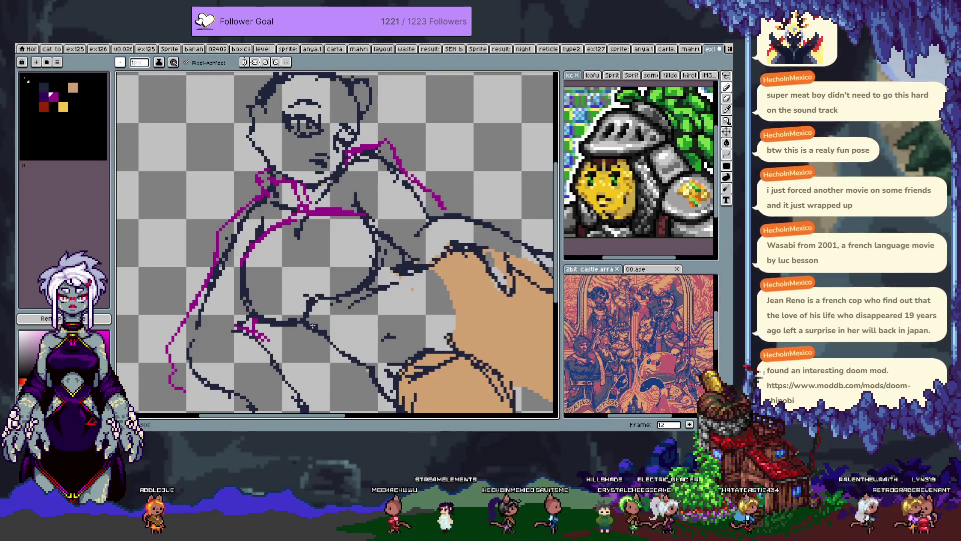
Step: Remove a stray hook stroke and add magenta arcs along the side and lower arm
{"action": "scroll", "coordinate": [312, 327], "scroll_direction": "down", "scroll_amount": 3}
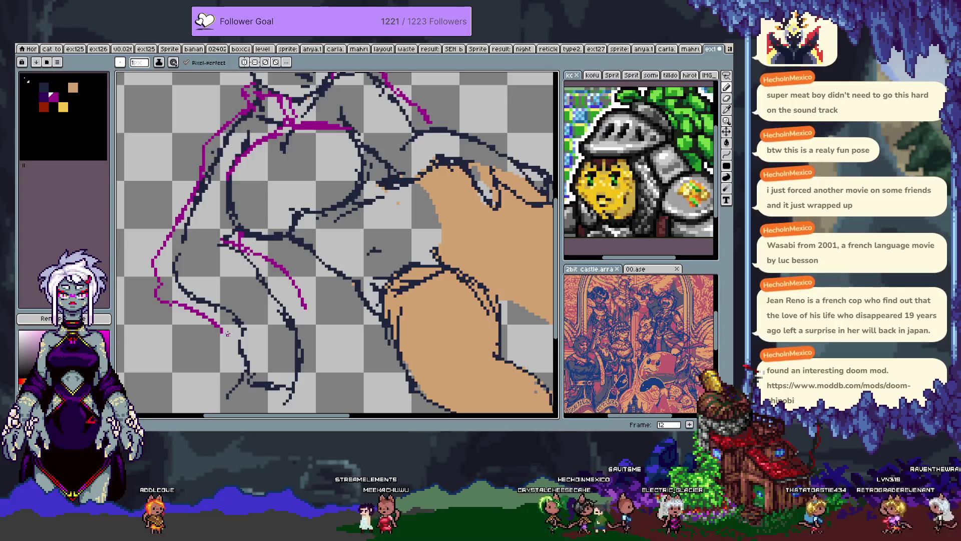
{"action": "key", "text": "ctrl+z"}
{"action": "key", "text": "e"}
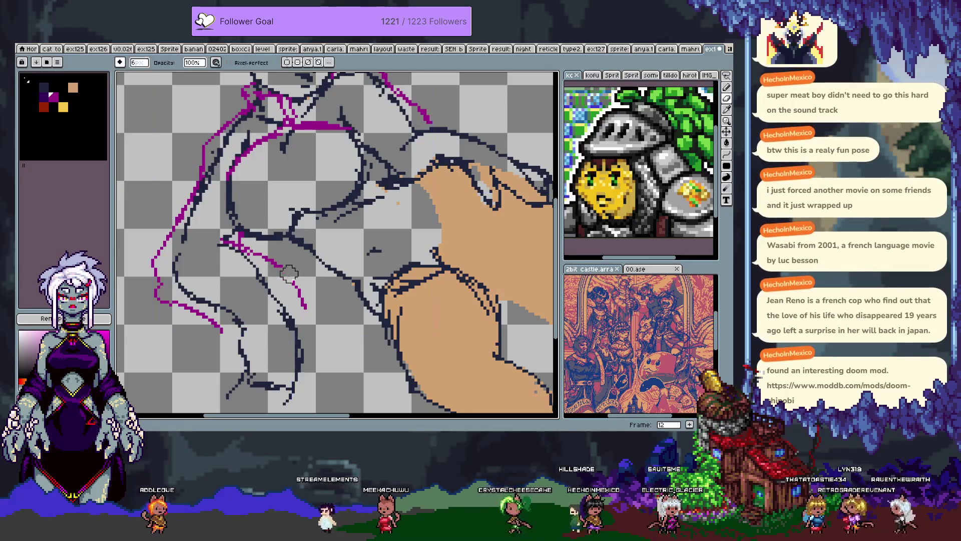
{"action": "key", "text": "b"}
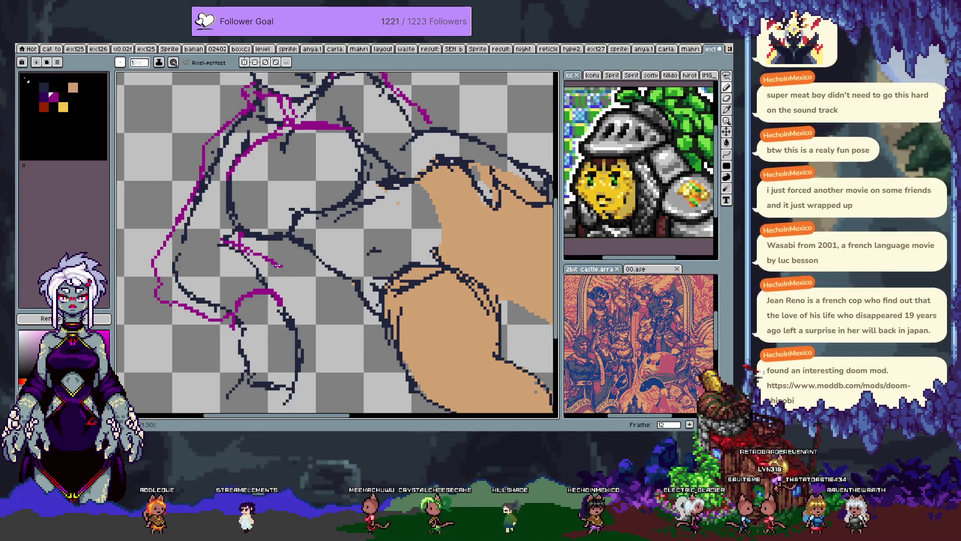
{"action": "left_click_drag", "start_coordinate": [278, 266], "coordinate": [290, 289]}
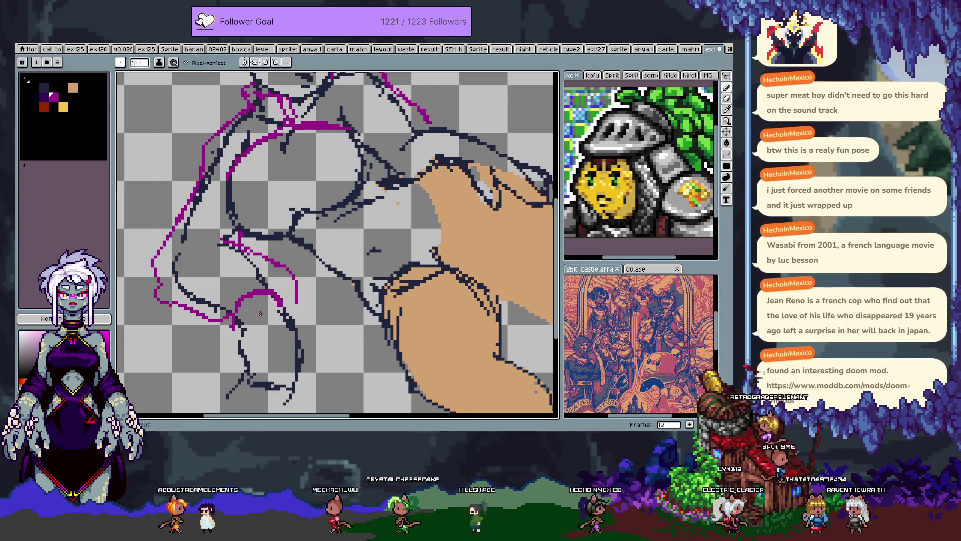
{"action": "left_click_drag", "start_coordinate": [233, 338], "coordinate": [299, 331]}
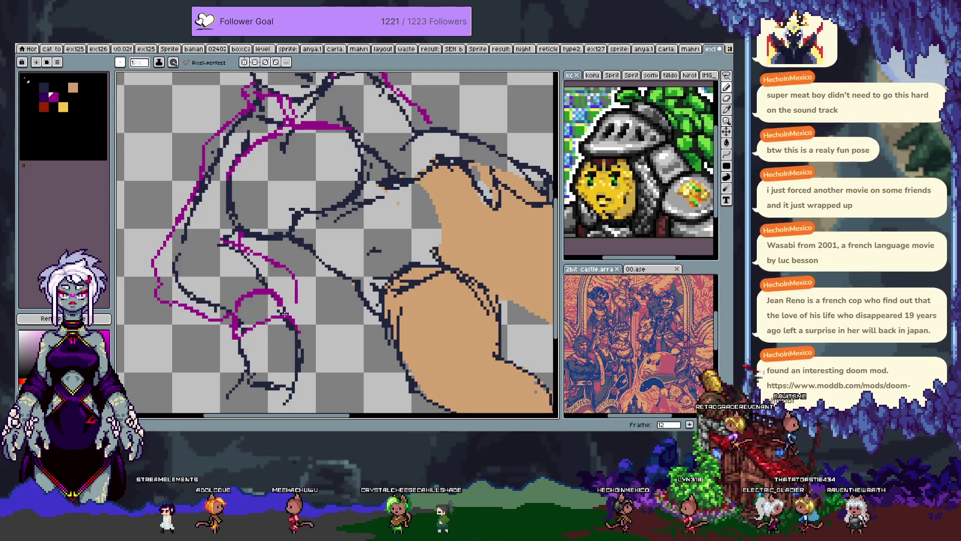
{"action": "left_click_drag", "start_coordinate": [280, 289], "coordinate": [304, 333]}
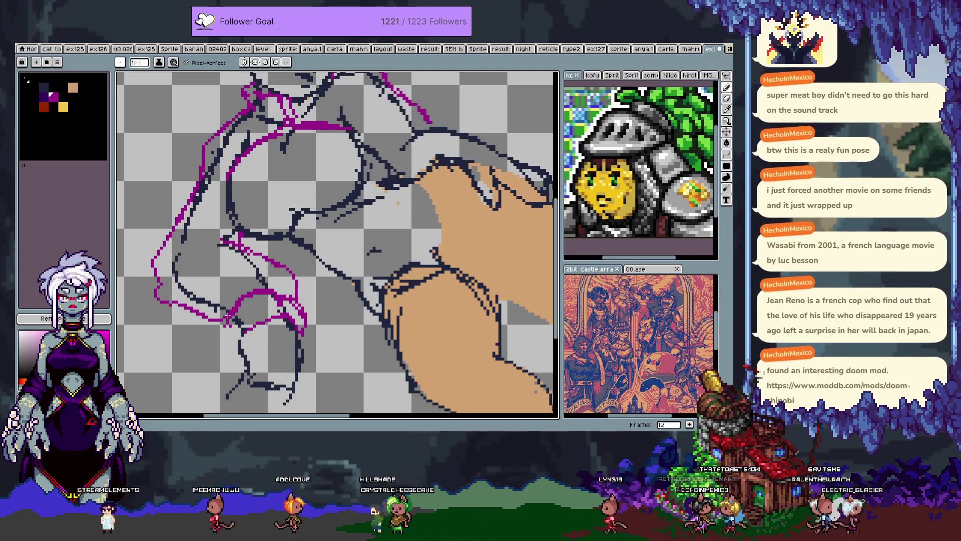
Step: Add magenta arcs over the shoulder and chest, then recolour the magenta linework navy
{"action": "left_click_drag", "start_coordinate": [289, 278], "coordinate": [279, 318]}
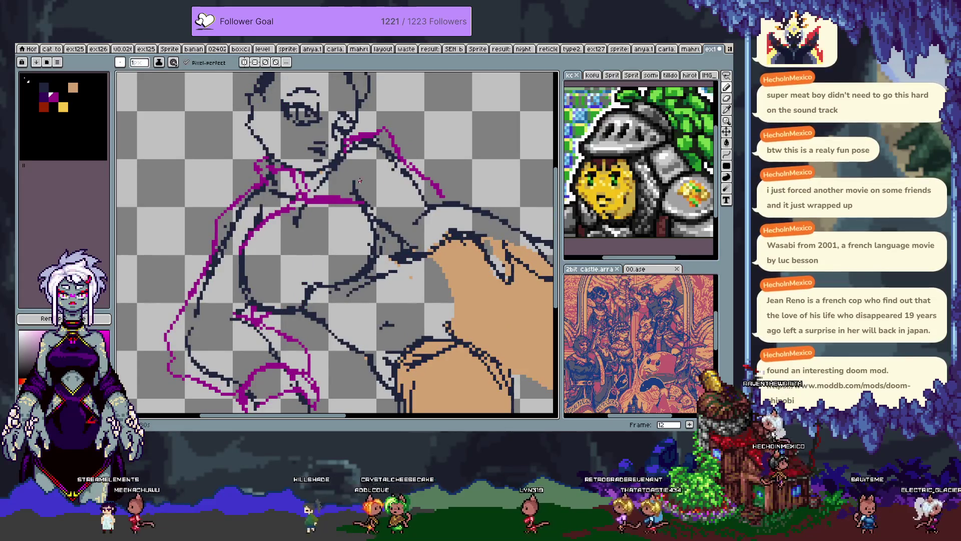
{"action": "left_click_drag", "start_coordinate": [484, 207], "coordinate": [446, 234]}
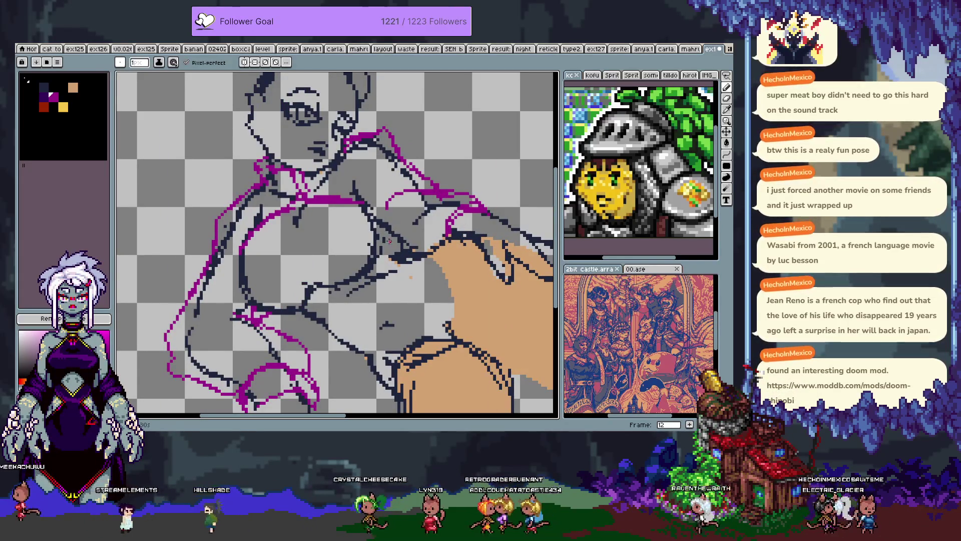
{"action": "mouse_move", "coordinate": [364, 203]}
{"action": "left_mouse_down"}
{"action": "mouse_move", "coordinate": [388, 244]}
{"action": "mouse_move", "coordinate": [439, 283]}
{"action": "left_mouse_up"}
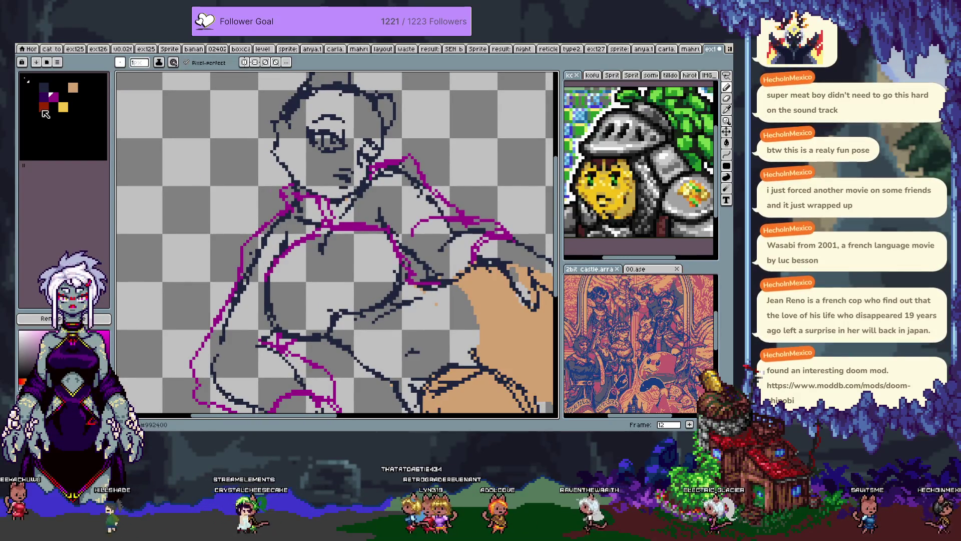
{"action": "left_click", "coordinate": [85, 247]}
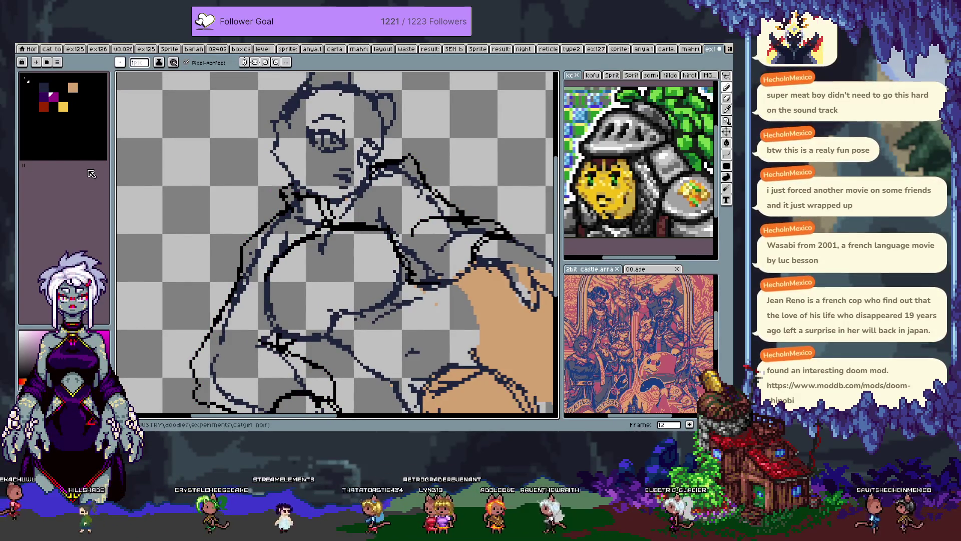
Step: Undo the navy recolour to restore the magenta lines and pick magenta again
{"action": "key", "text": "ctrl+z"}
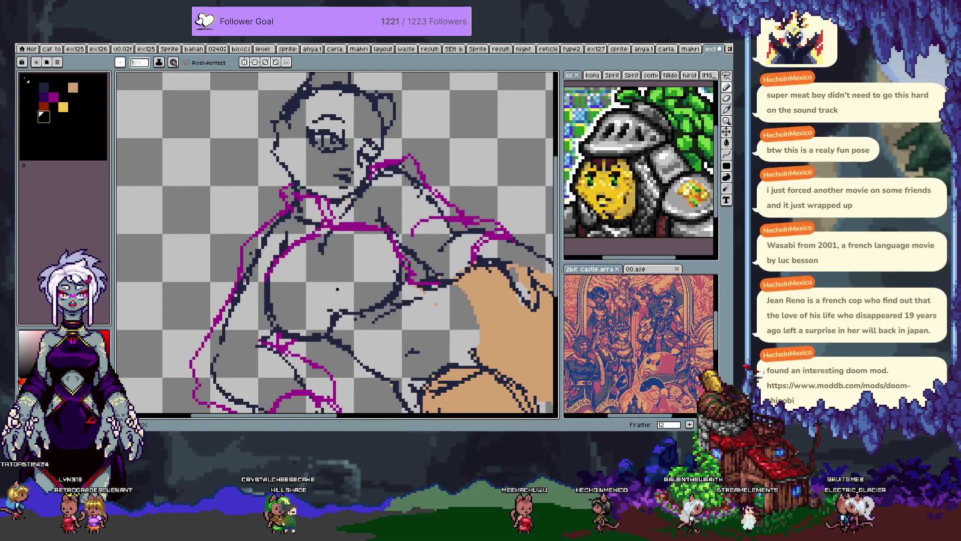
{"action": "scroll", "coordinate": [331, 187], "scroll_direction": "down", "scroll_amount": 2}
{"action": "left_click", "coordinate": [331, 185], "text": "alt"}
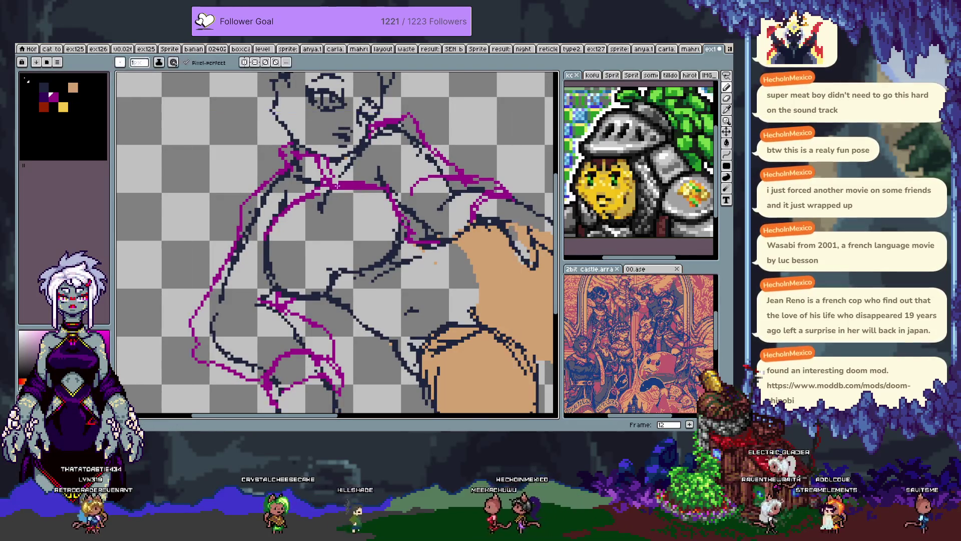
{"action": "key", "text": "e"}
{"action": "key", "text": "b"}
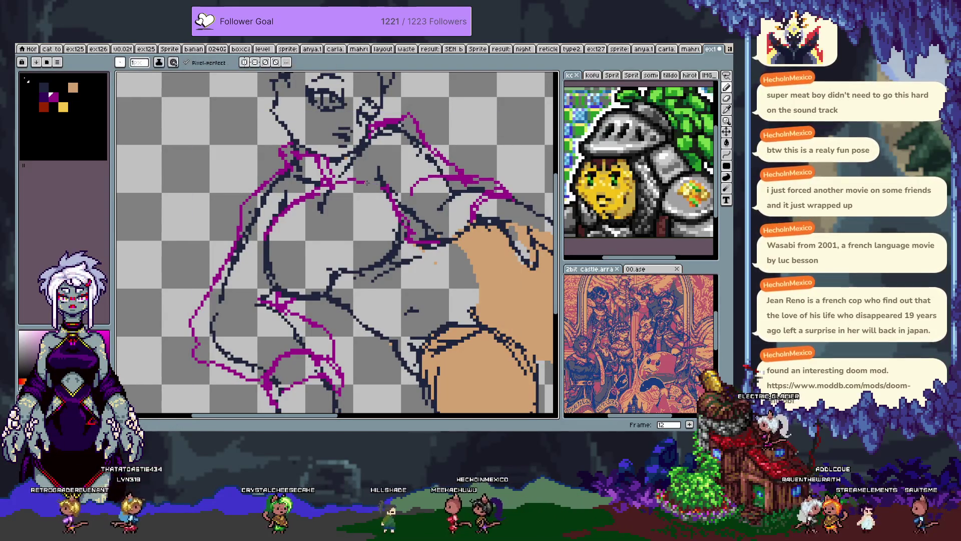
{"action": "key", "text": "e"}
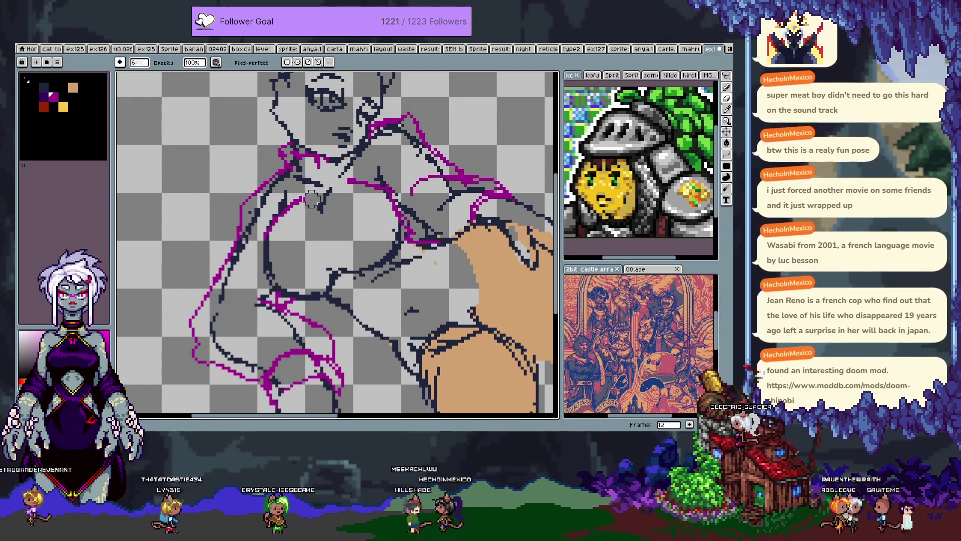
{"action": "key", "text": "b"}
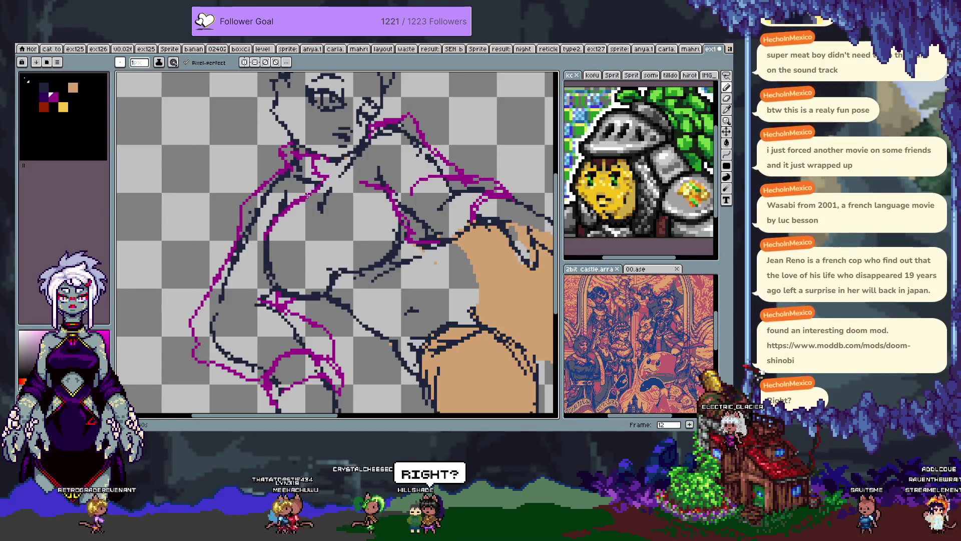
{"action": "key", "text": "e"}
{"action": "key", "text": "b"}
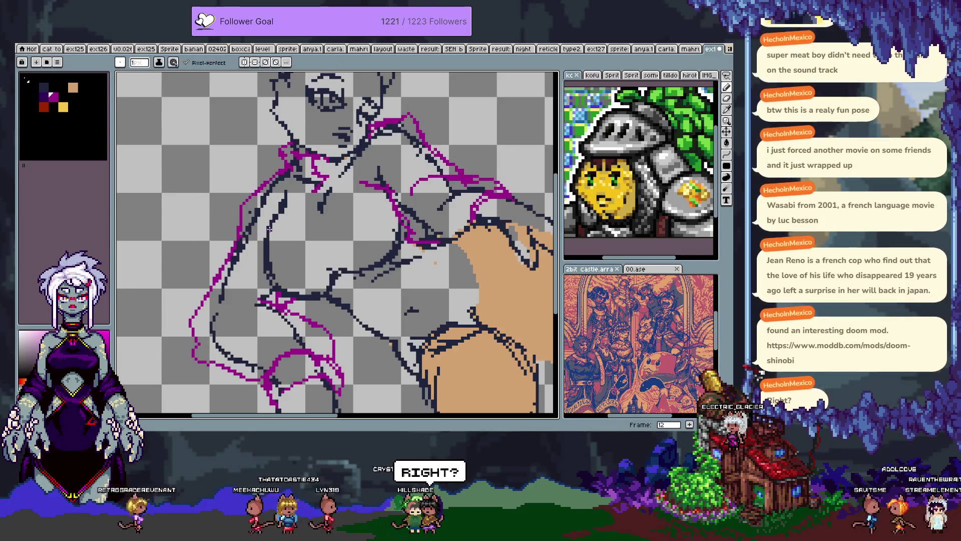
Step: Add magenta strokes across the torso, collarbone and chest, undoing one torso line
{"action": "left_click_drag", "start_coordinate": [305, 198], "coordinate": [315, 200]}
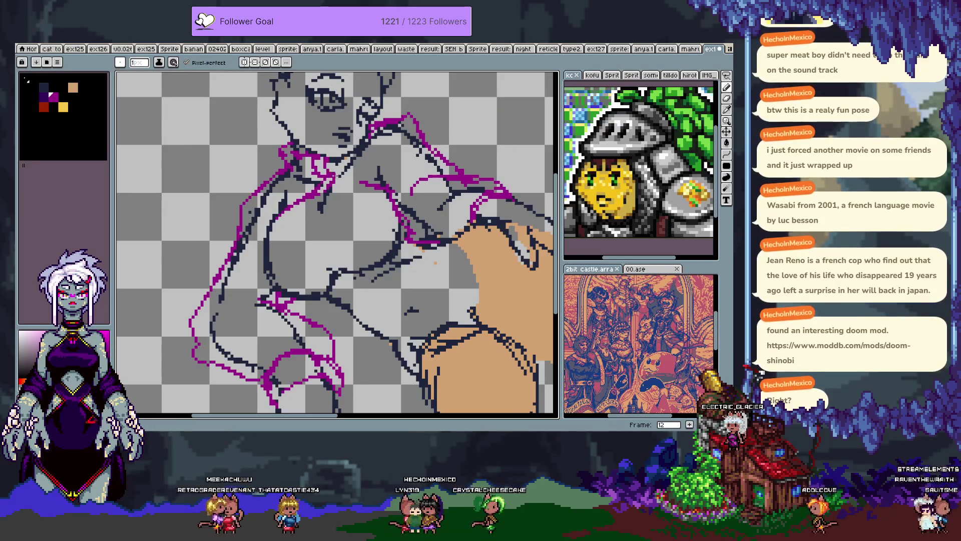
{"action": "mouse_move", "coordinate": [393, 184]}
{"action": "left_mouse_down"}
{"action": "mouse_move", "coordinate": [277, 207]}
{"action": "mouse_move", "coordinate": [267, 230]}
{"action": "left_mouse_up"}
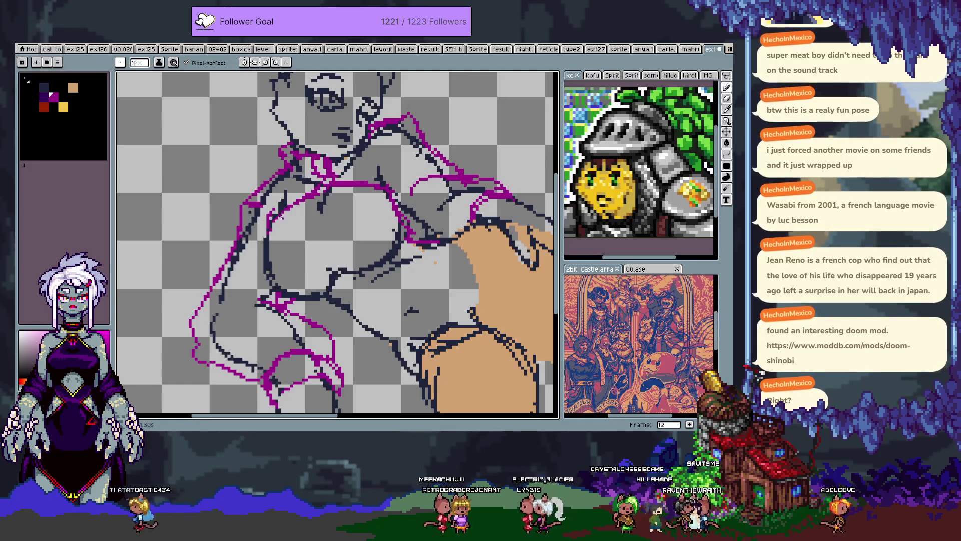
{"action": "key", "text": "ctrl+z"}
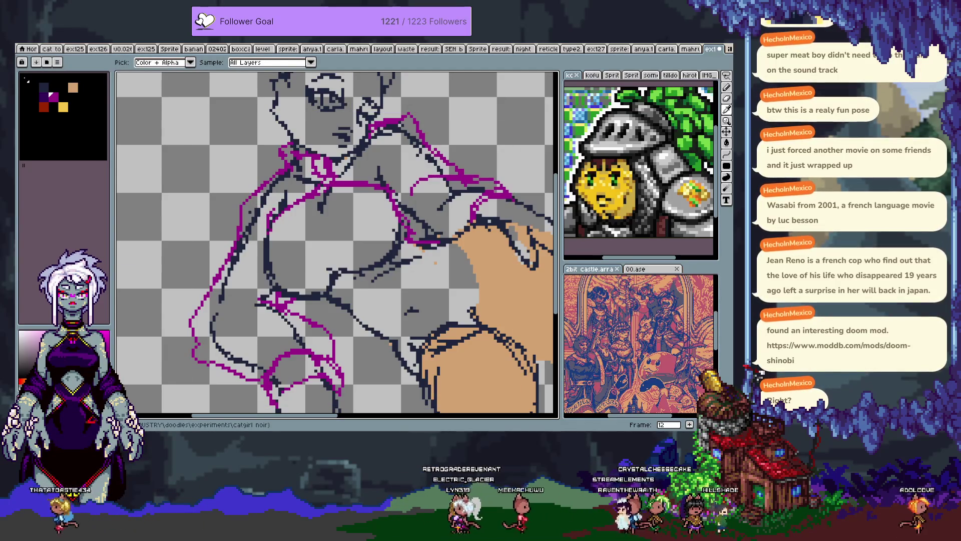
{"action": "key", "text": "b"}
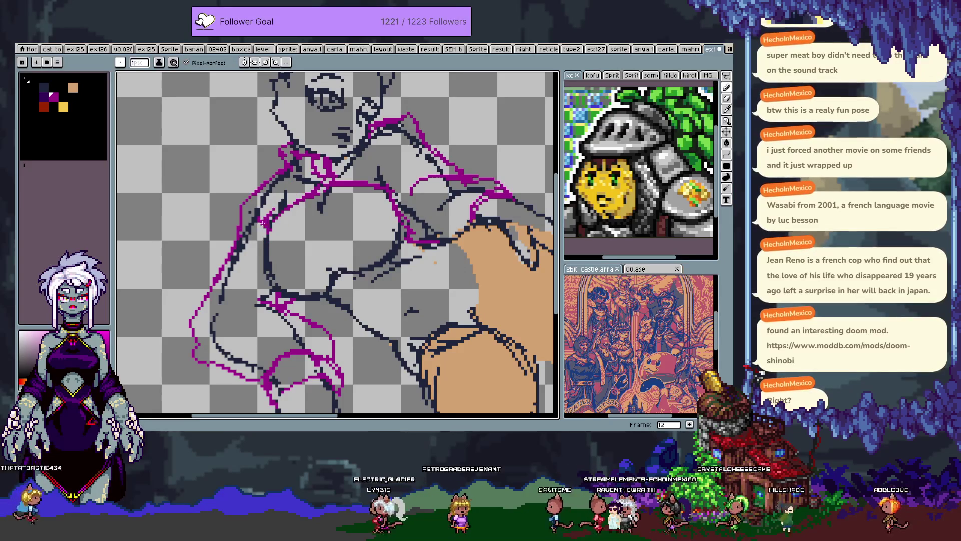
{"action": "left_click_drag", "start_coordinate": [383, 183], "coordinate": [393, 155]}
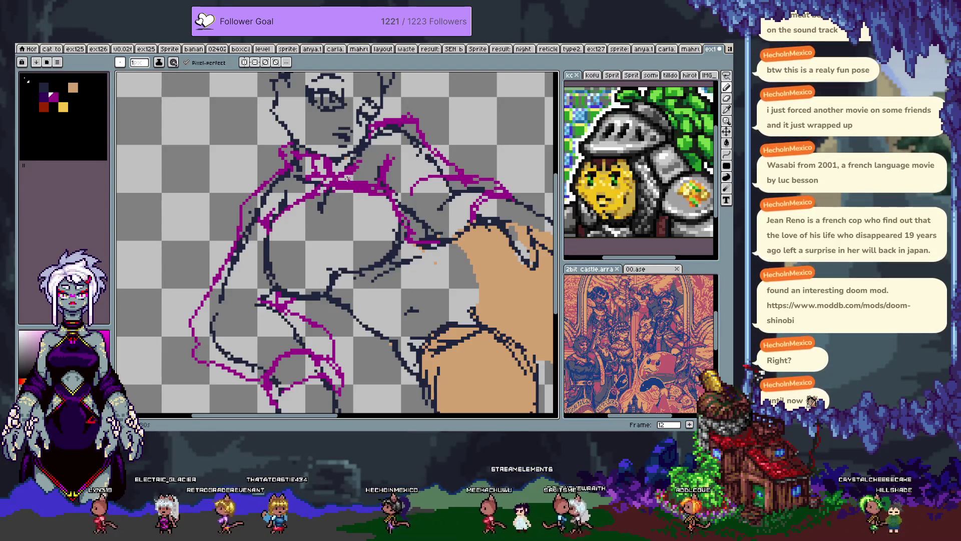
{"action": "key", "text": "b"}
{"action": "key", "text": "e"}
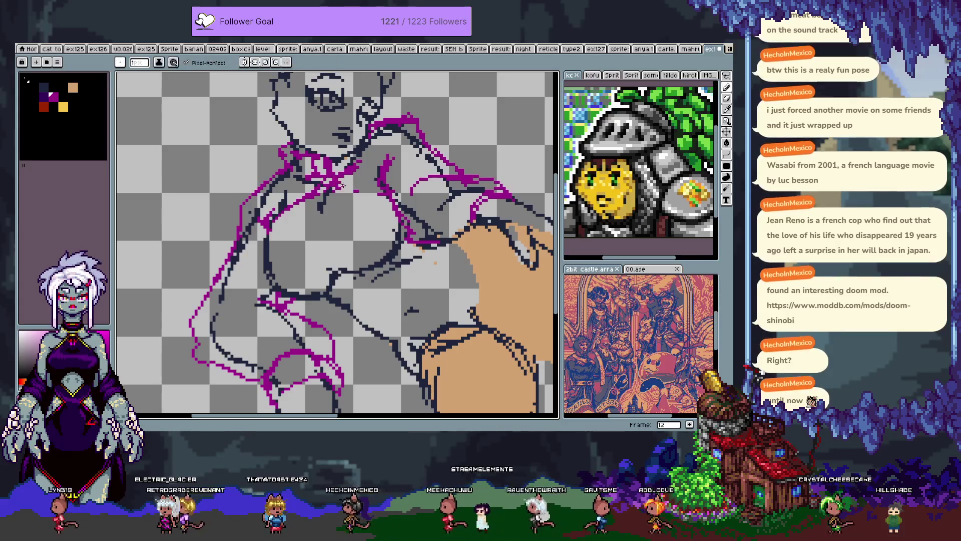
{"action": "left_click_drag", "start_coordinate": [374, 191], "coordinate": [385, 192]}
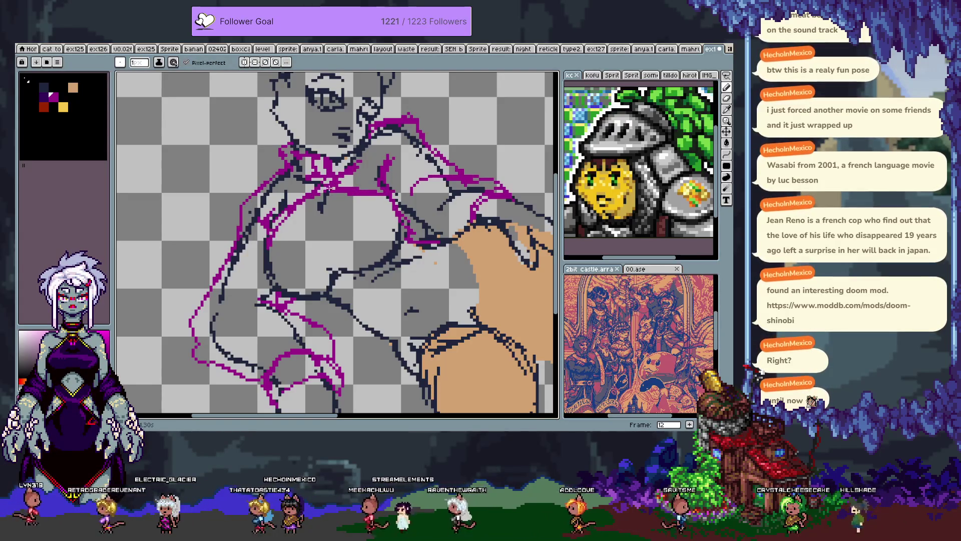
{"action": "key", "text": "e"}
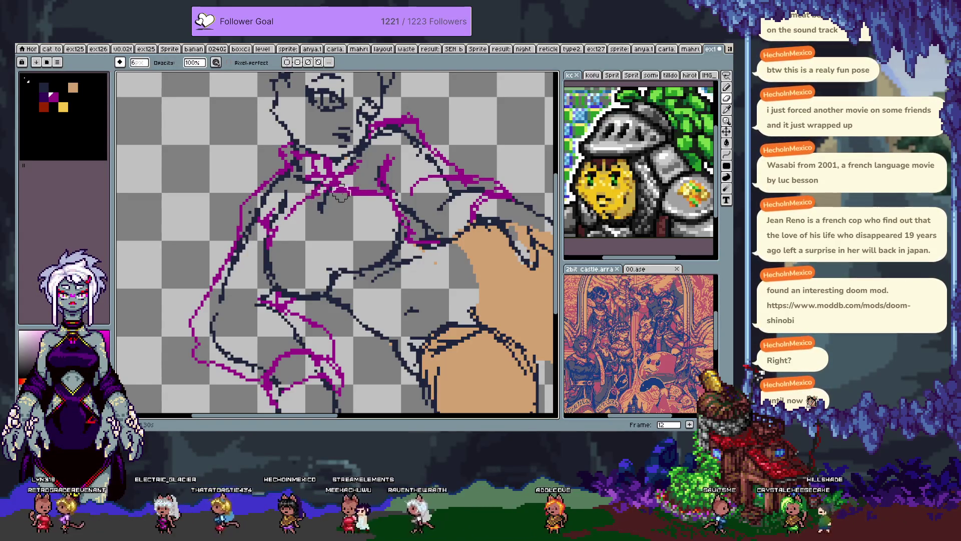
{"action": "key", "text": "b"}
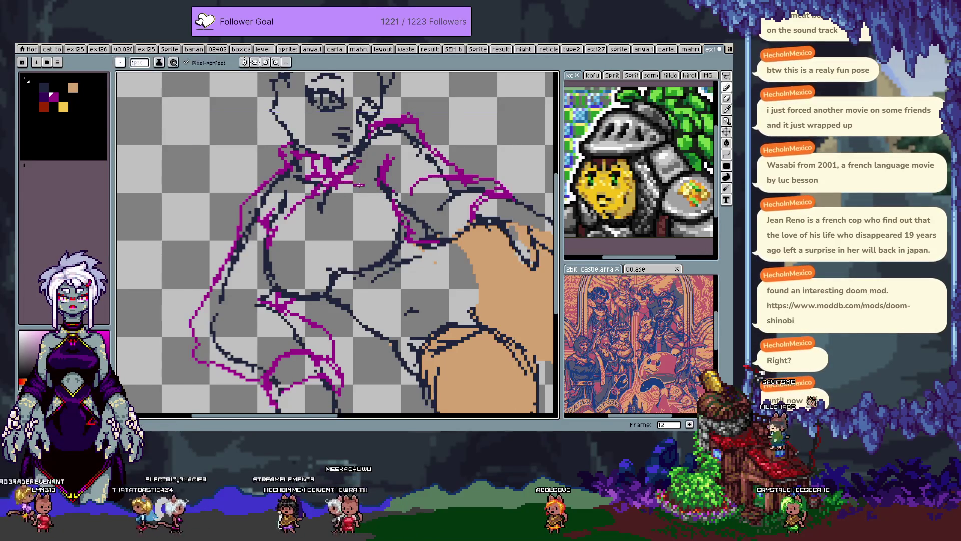
{"action": "key", "text": "ctrl"}
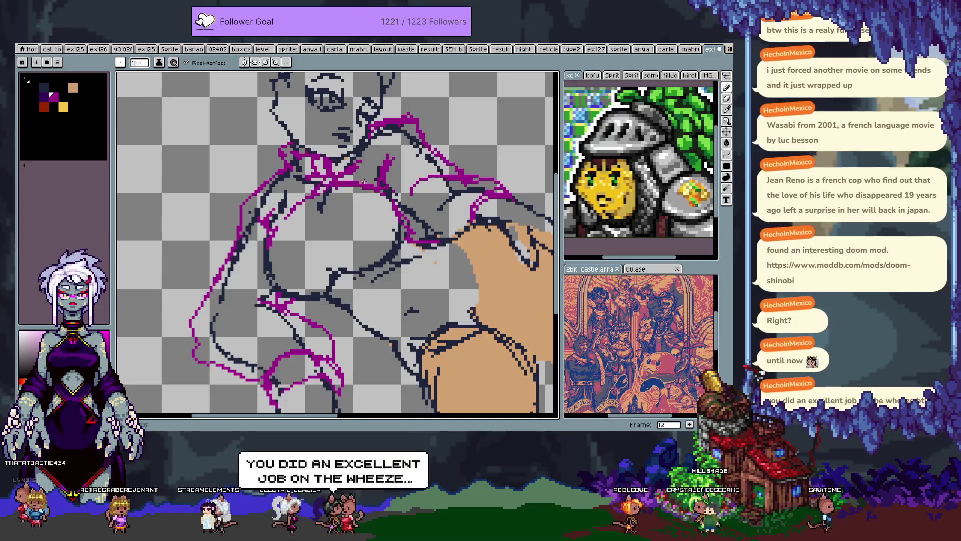
Step: Draw a magenta stroke down the torso's left side, then make dark navy the drawing colour
{"action": "key", "text": "e"}
{"action": "key", "text": "b"}
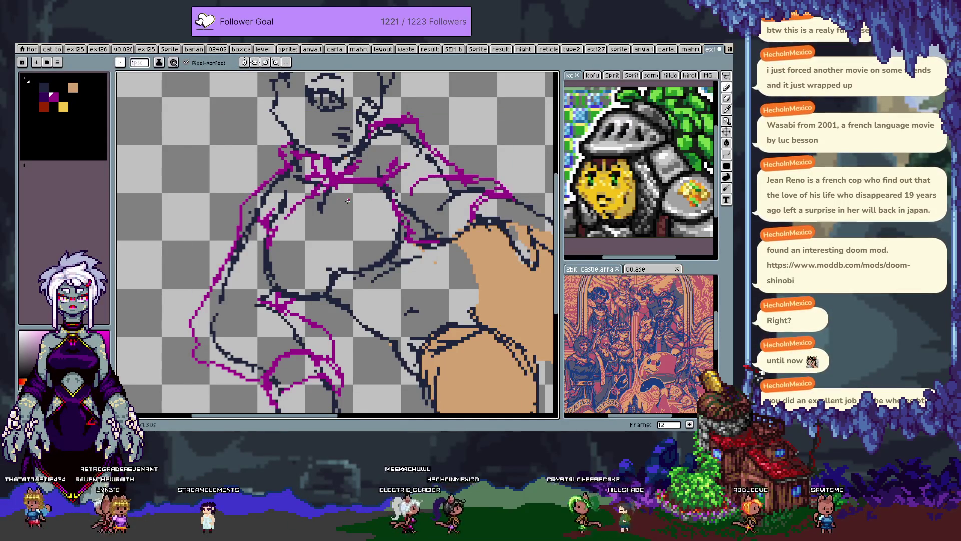
{"action": "key", "text": "e"}
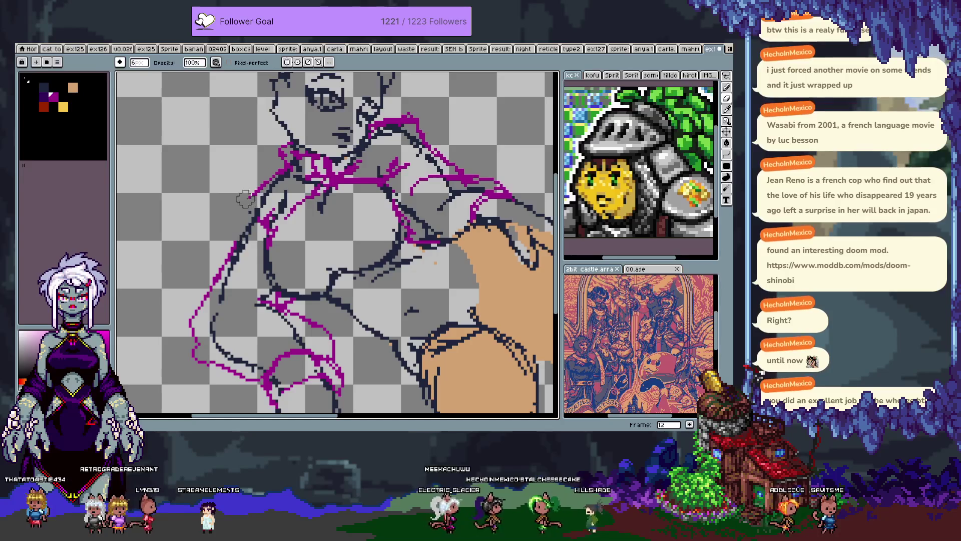
{"action": "key", "text": "b"}
{"action": "left_click_drag", "start_coordinate": [253, 190], "coordinate": [246, 214]}
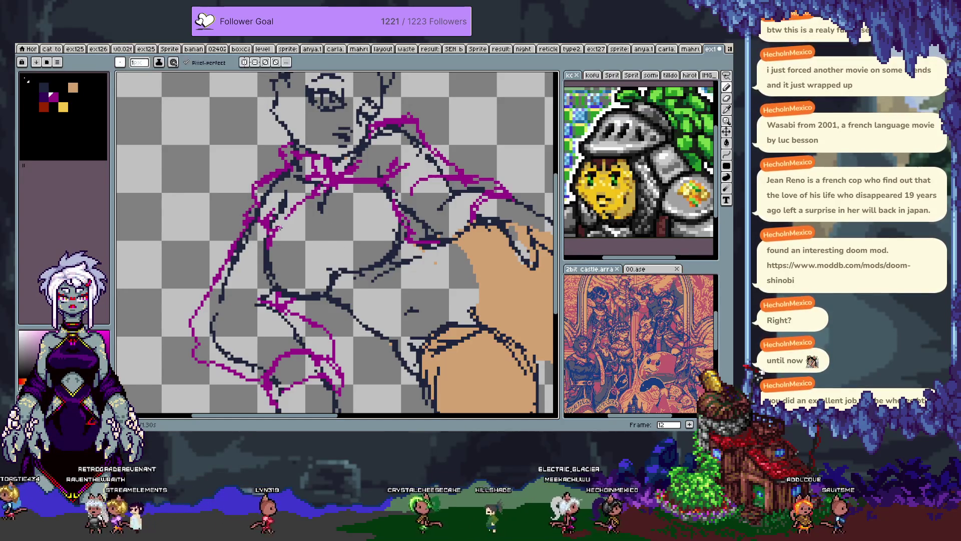
{"action": "key", "text": "e"}
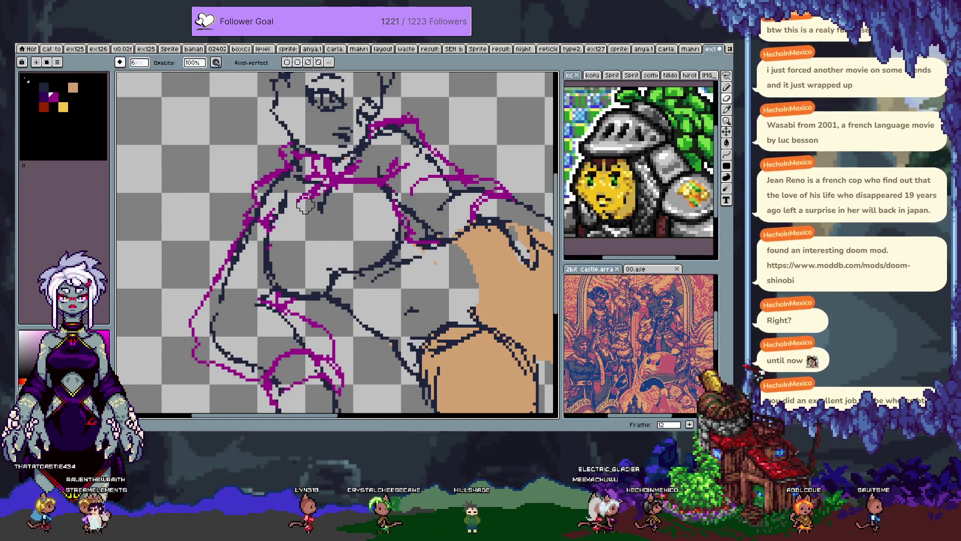
{"action": "key", "text": "b"}
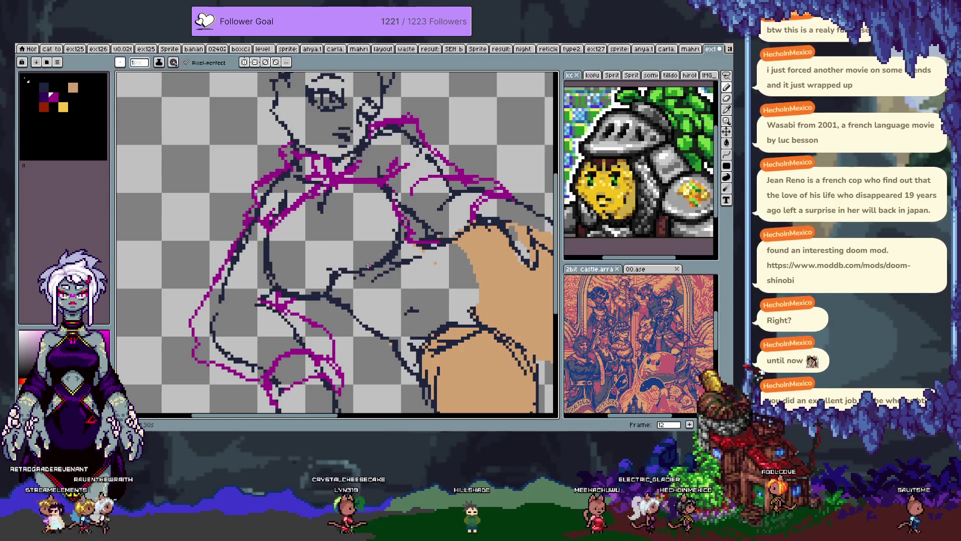
{"action": "left_click", "coordinate": [48, 118]}
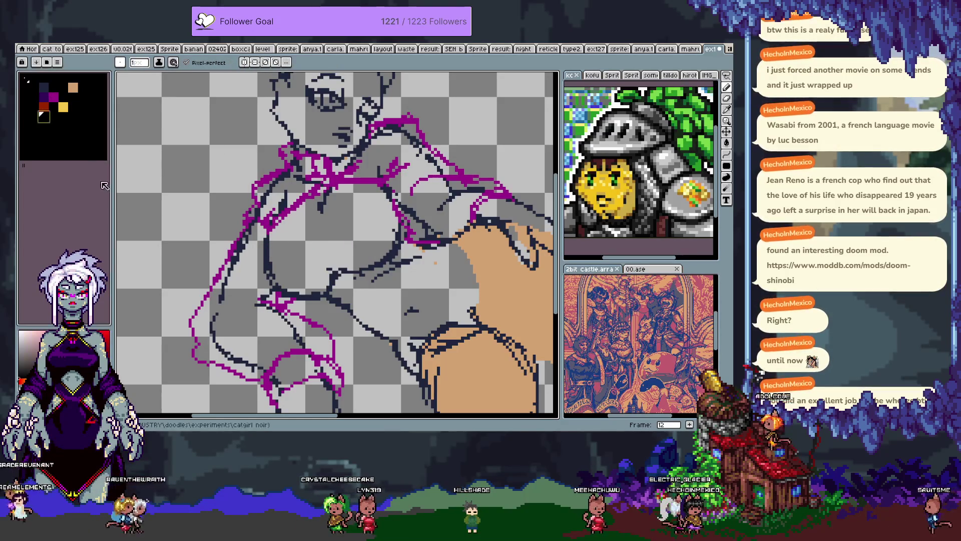
Step: Change a palette swatch to vivid blue 003fd8 (R 0, G 63, B 216)
{"action": "left_click", "coordinate": [53, 117]}
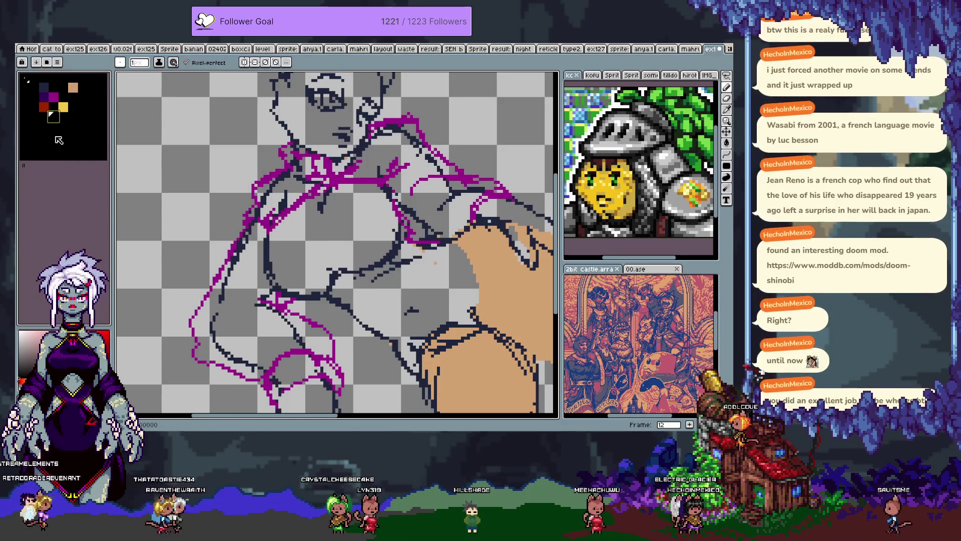
{"action": "left_click", "coordinate": [55, 401]}
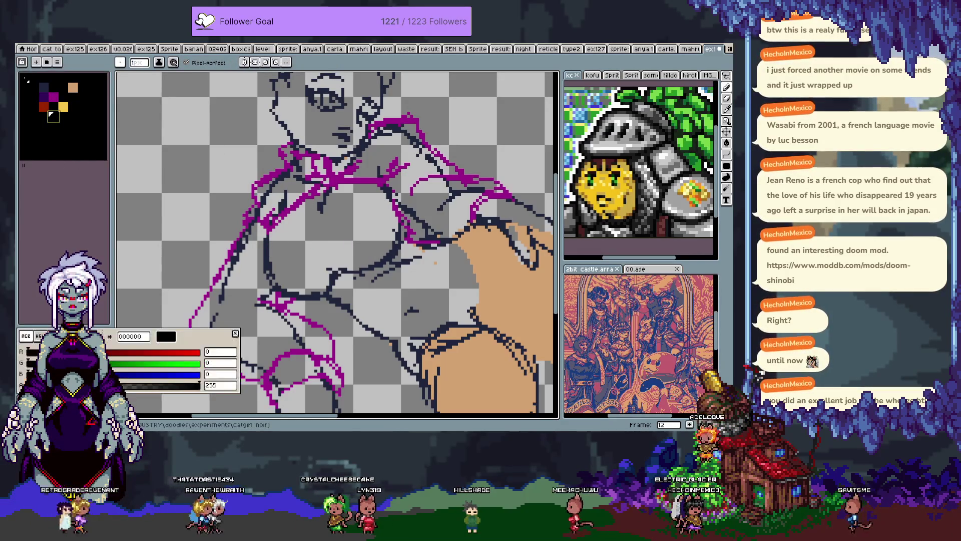
{"action": "left_click", "coordinate": [174, 376]}
{"action": "left_click", "coordinate": [155, 363]}
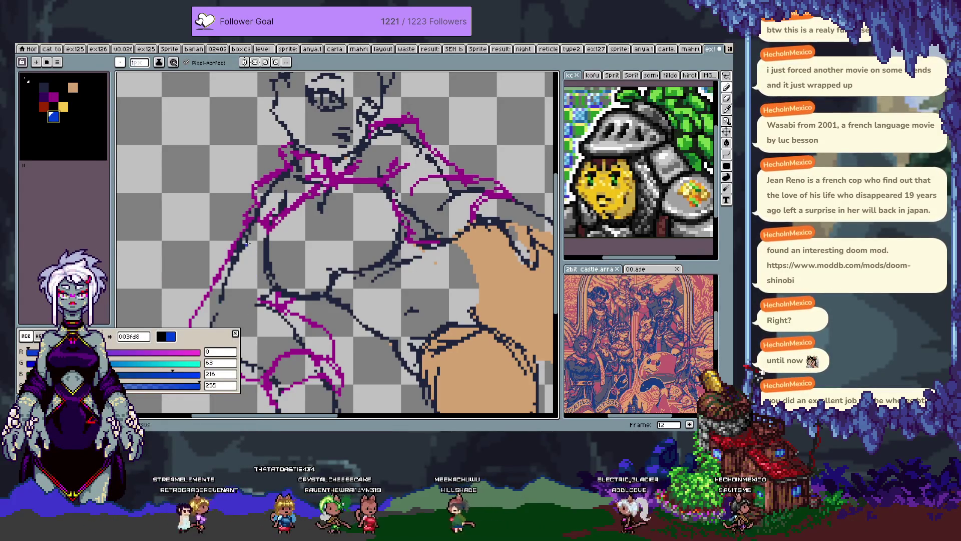
{"action": "key", "text": "Escape"}
Step: Check the timeline and remove the last small stray blue stroke
{"action": "key", "text": "Tab"}
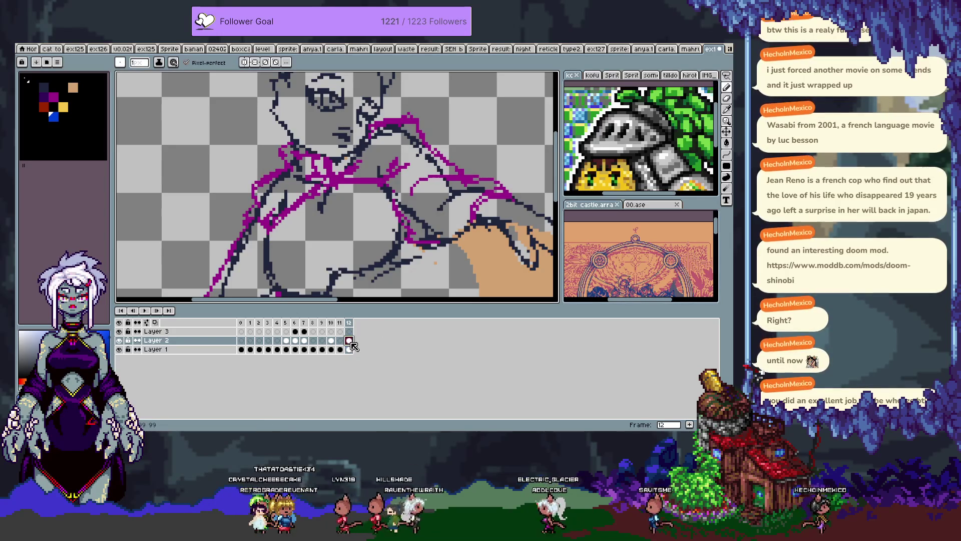
{"action": "key", "text": "Tab"}
{"action": "key", "text": "ctrl+z"}
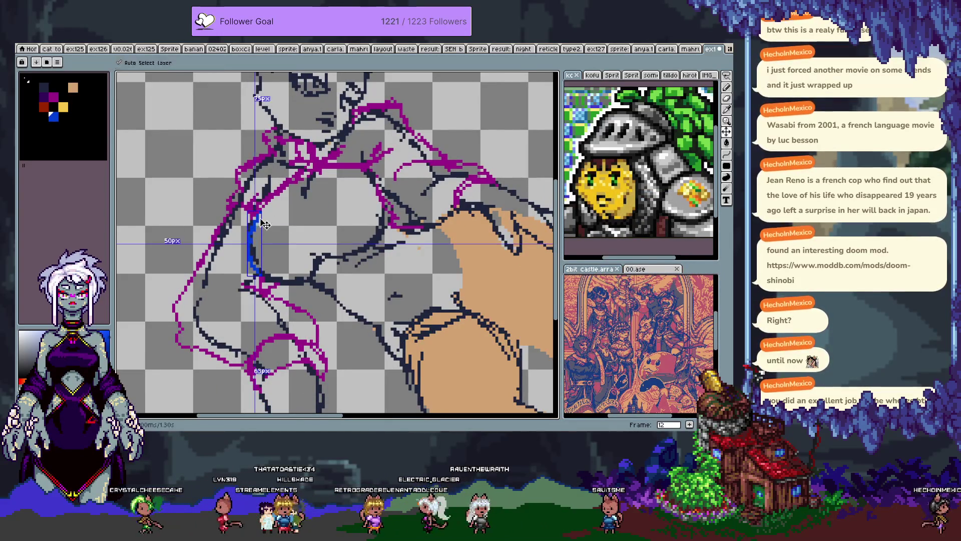
Step: Trace a rounded blue outline over the torso, redoing a bad lower-edge line
{"action": "key", "text": "ctrl+z"}
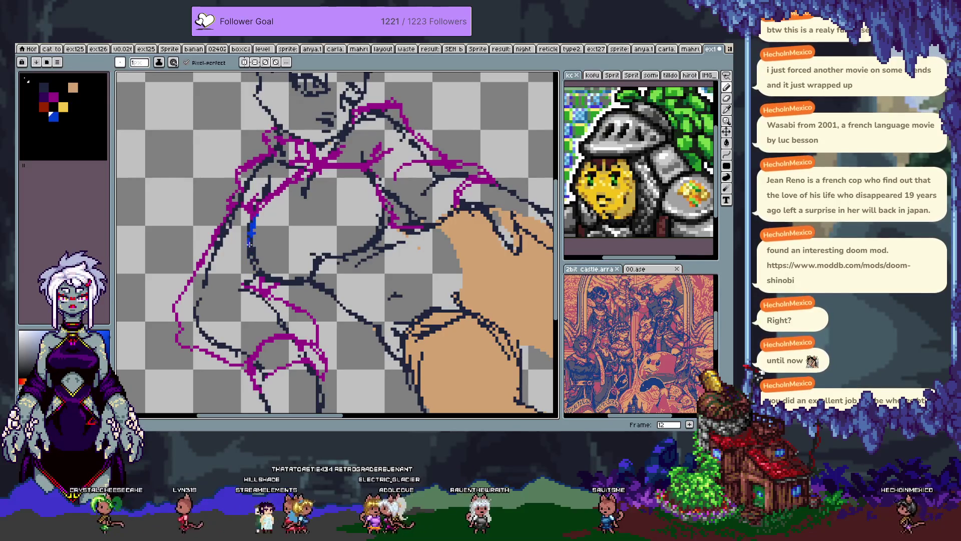
{"action": "left_click_drag", "start_coordinate": [256, 276], "coordinate": [312, 281]}
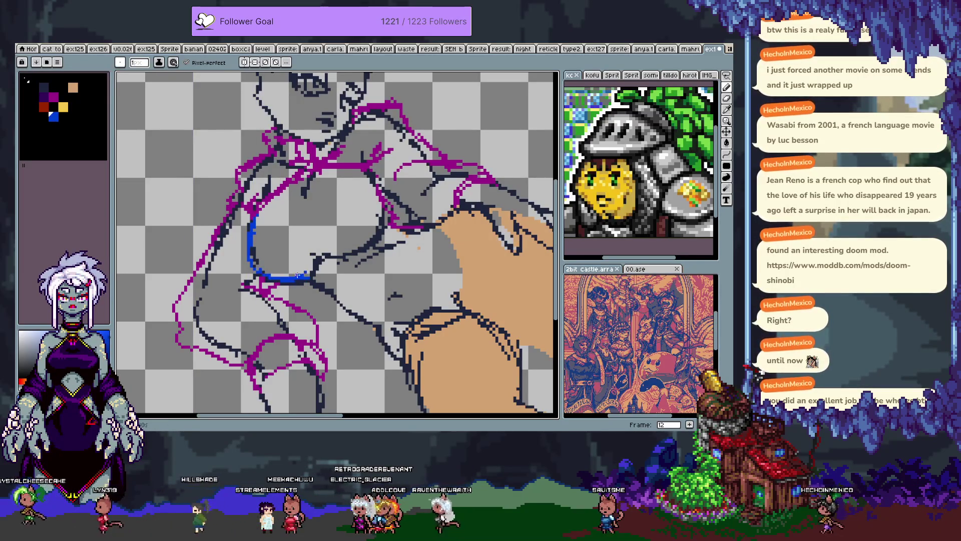
{"action": "key", "text": "ctrl+z"}
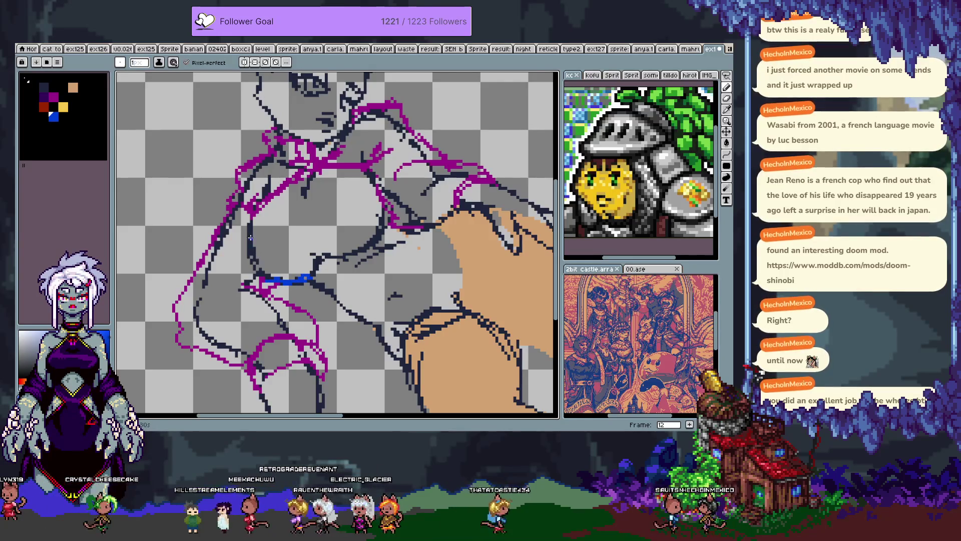
{"action": "left_click_drag", "start_coordinate": [253, 217], "coordinate": [250, 245]}
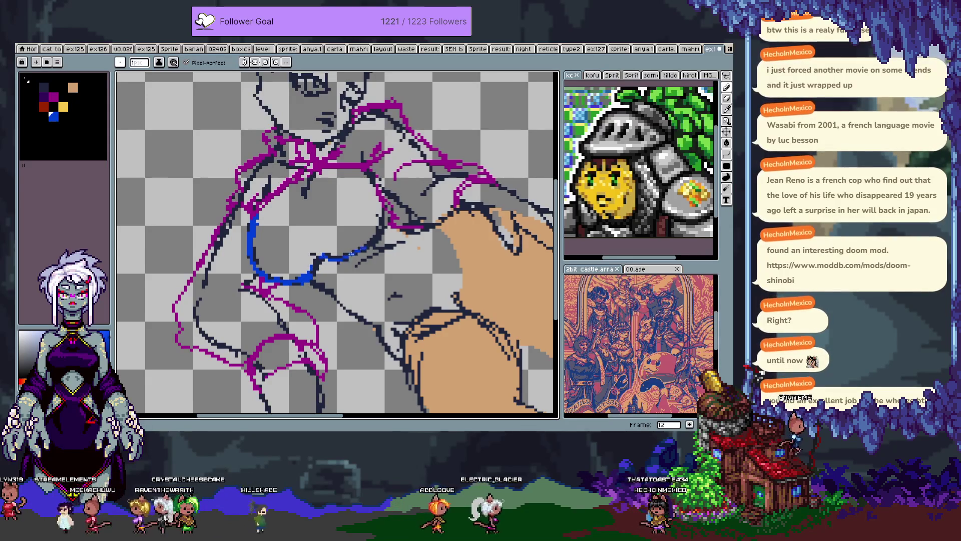
{"action": "left_click_drag", "start_coordinate": [324, 254], "coordinate": [375, 228]}
{"action": "left_click", "coordinate": [366, 171]}
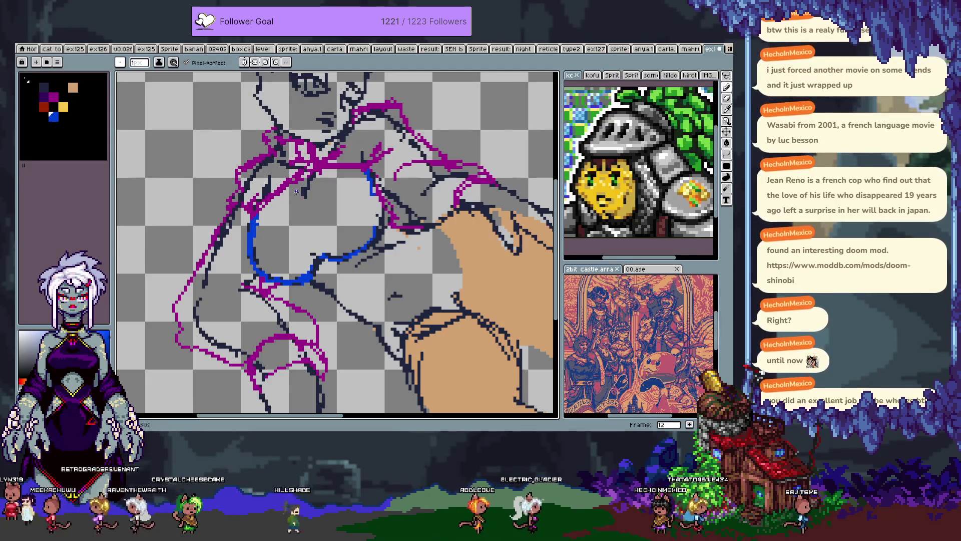
{"action": "left_click_drag", "start_coordinate": [311, 177], "coordinate": [320, 256]}
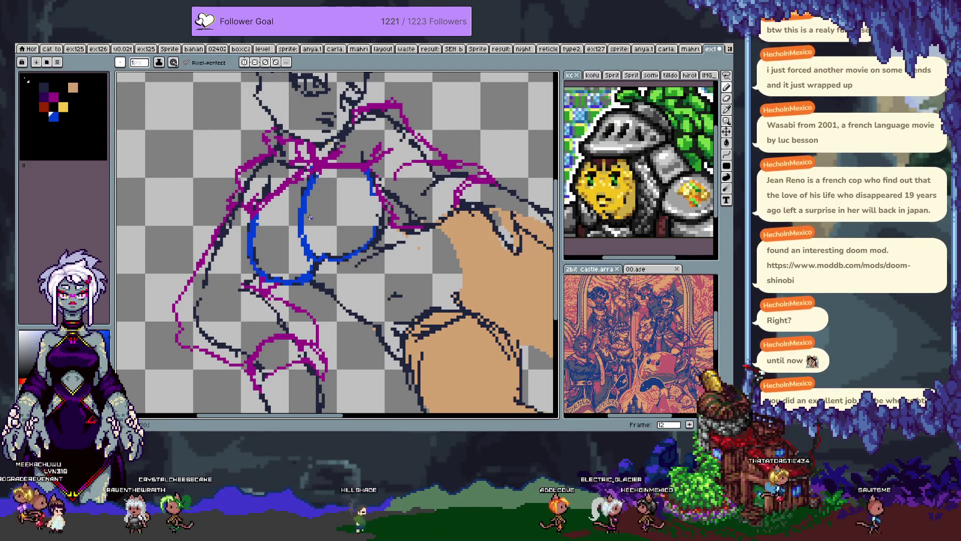
Step: Add extra blue lines below and to the right of the rounded shape
{"action": "mouse_move", "coordinate": [327, 295]}
{"action": "left_mouse_down"}
{"action": "mouse_move", "coordinate": [308, 278]}
{"action": "mouse_move", "coordinate": [351, 315]}
{"action": "mouse_move", "coordinate": [400, 317]}
{"action": "left_mouse_up"}
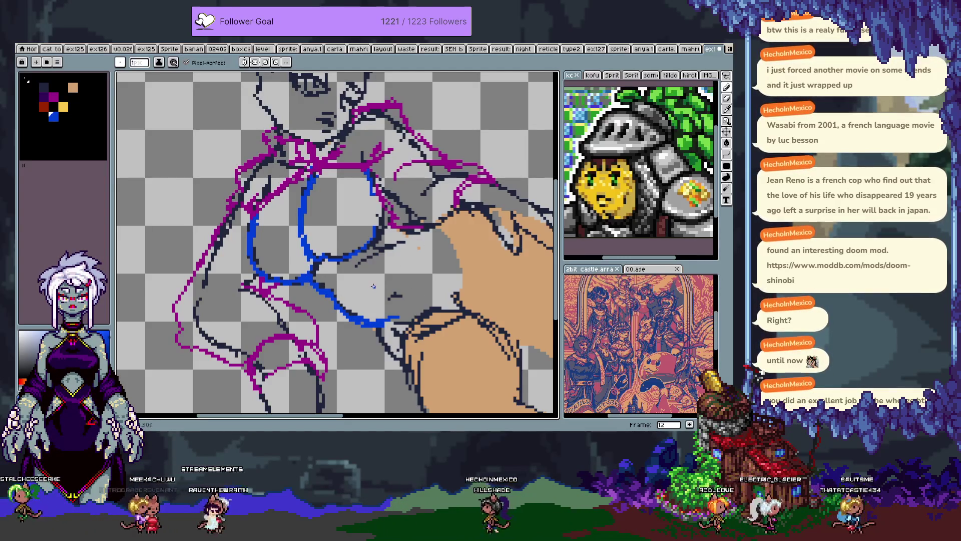
{"action": "left_click_drag", "start_coordinate": [419, 231], "coordinate": [426, 274]}
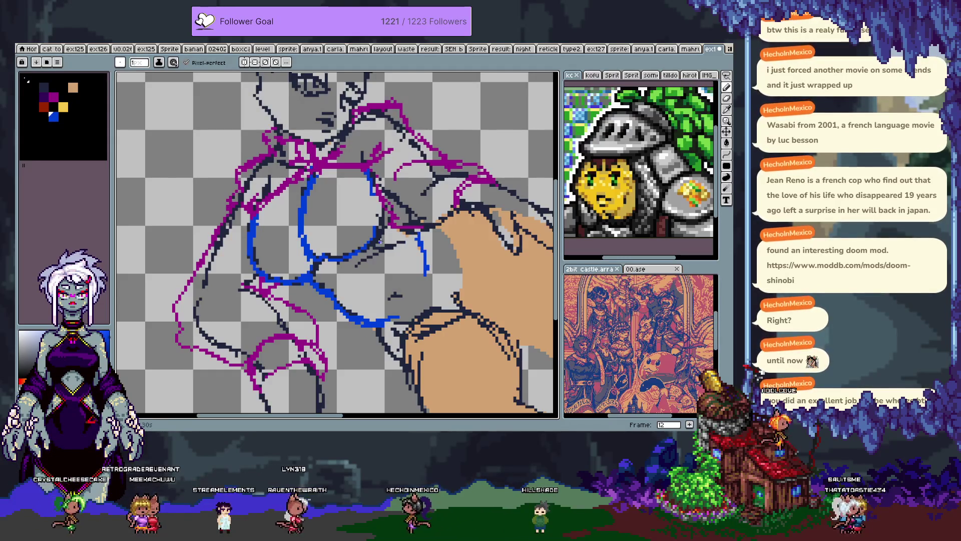
{"action": "left_click_drag", "start_coordinate": [326, 259], "coordinate": [357, 273]}
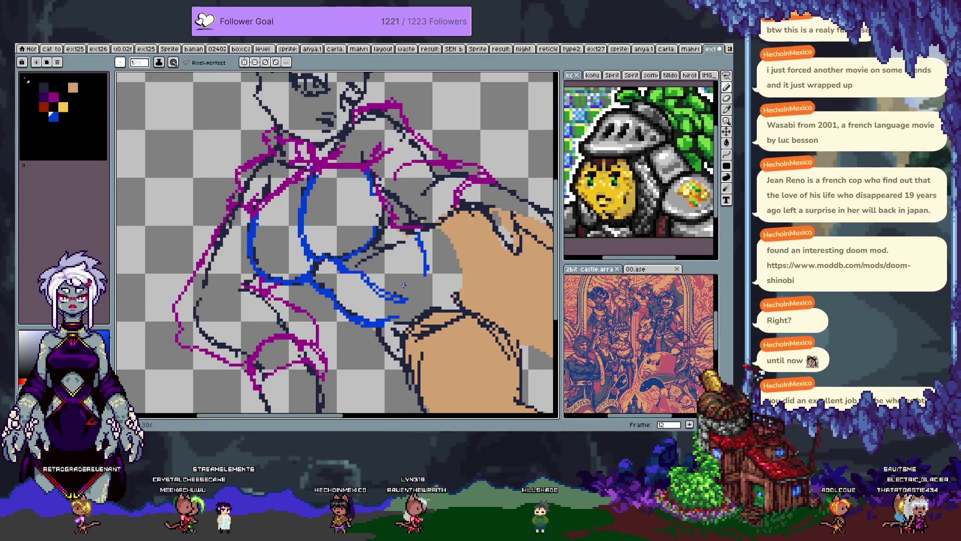
Step: Extend the blue stroke down toward the hand, then undo the last arm line
{"action": "scroll", "coordinate": [407, 286], "scroll_direction": "down", "scroll_amount": 5}
{"action": "scroll", "coordinate": [407, 286], "scroll_direction": "right", "scroll_amount": 5}
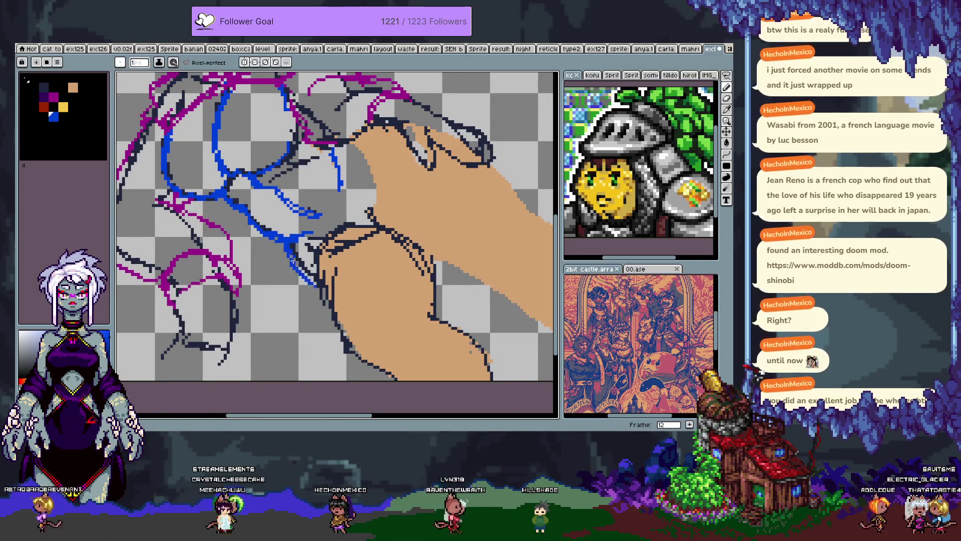
{"action": "left_click_drag", "start_coordinate": [317, 283], "coordinate": [328, 305]}
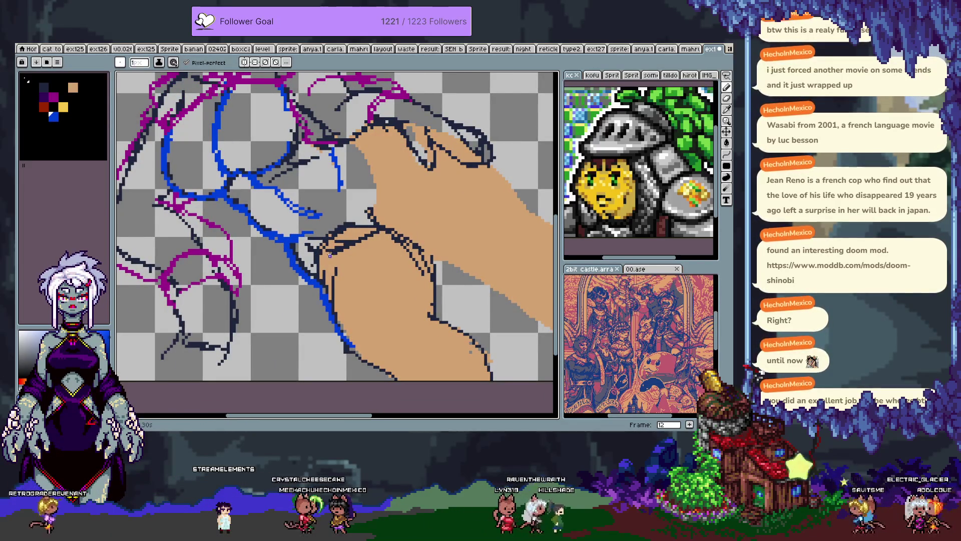
{"action": "scroll", "coordinate": [363, 157], "scroll_direction": "up", "scroll_amount": 4}
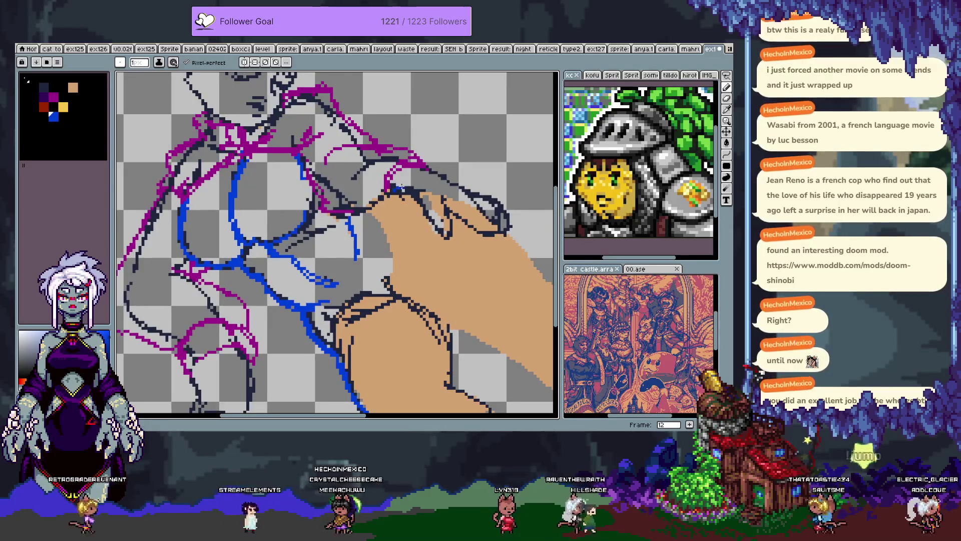
{"action": "scroll", "coordinate": [500, 223], "scroll_direction": "down", "scroll_amount": 3}
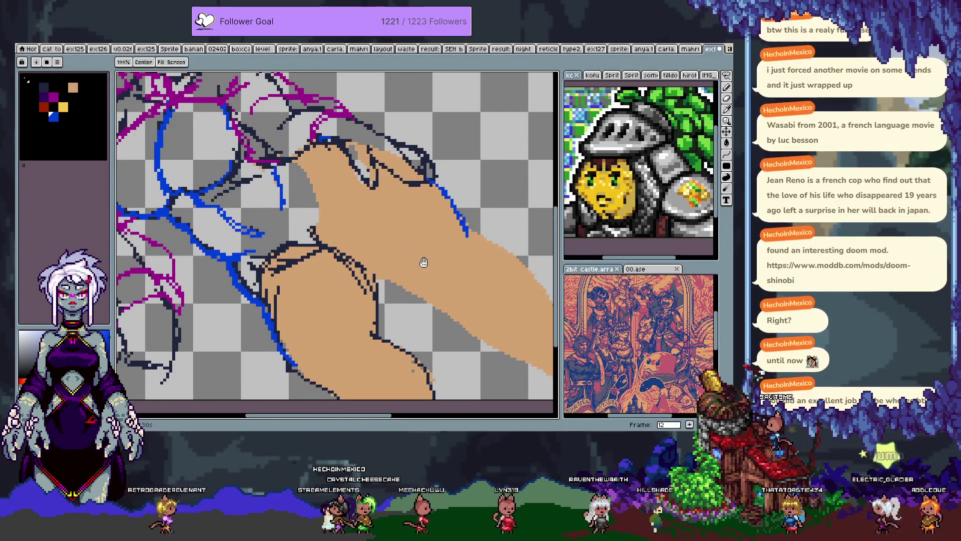
{"action": "scroll", "coordinate": [409, 294], "scroll_direction": "left", "scroll_amount": 2}
{"action": "scroll", "coordinate": [410, 346], "scroll_direction": "down", "scroll_amount": 3}
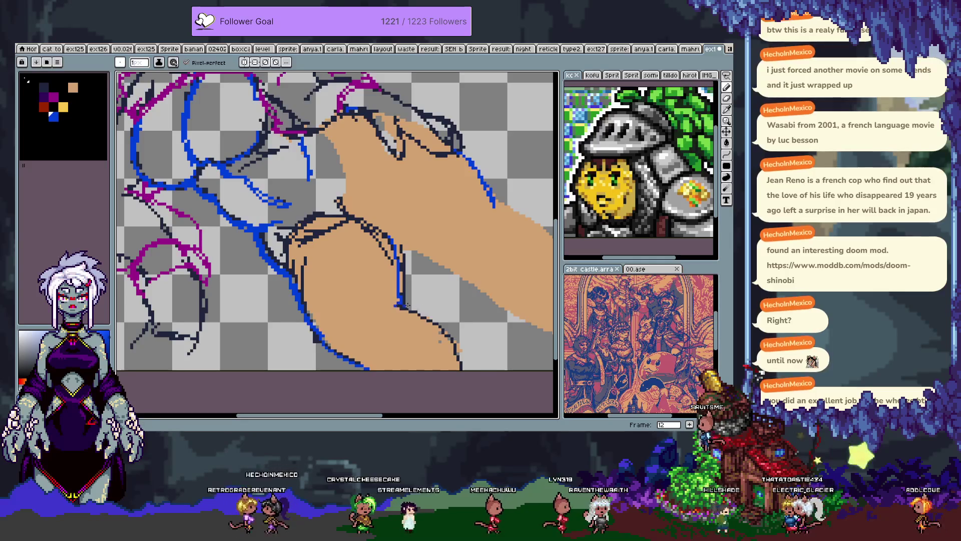
{"action": "scroll", "coordinate": [446, 291], "scroll_direction": "right", "scroll_amount": 3}
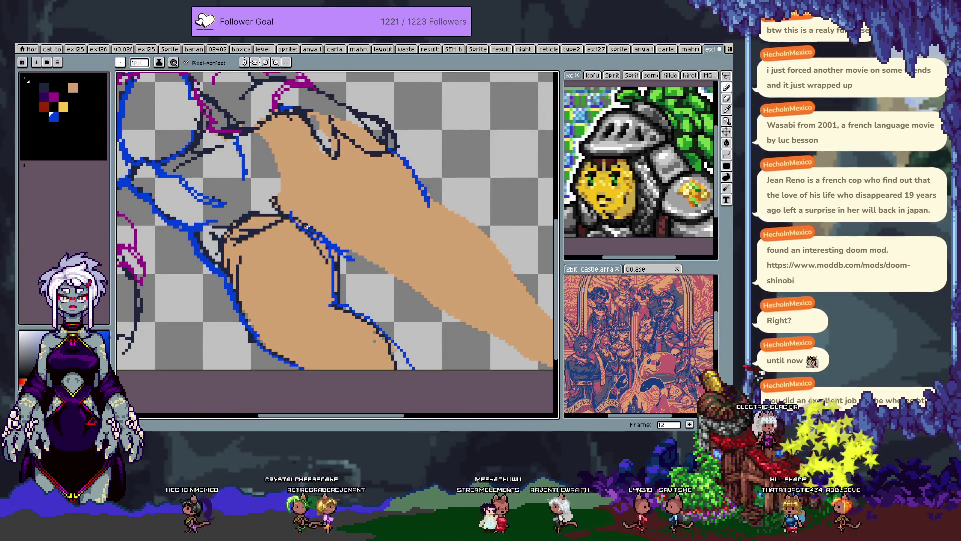
{"action": "key", "text": "ctrl+z"}
Step: Redraw the blue line along the arm and outline its lower edge in blue
{"action": "left_click_drag", "start_coordinate": [294, 213], "coordinate": [407, 285]}
{"action": "left_click_drag", "start_coordinate": [429, 203], "coordinate": [544, 338]}
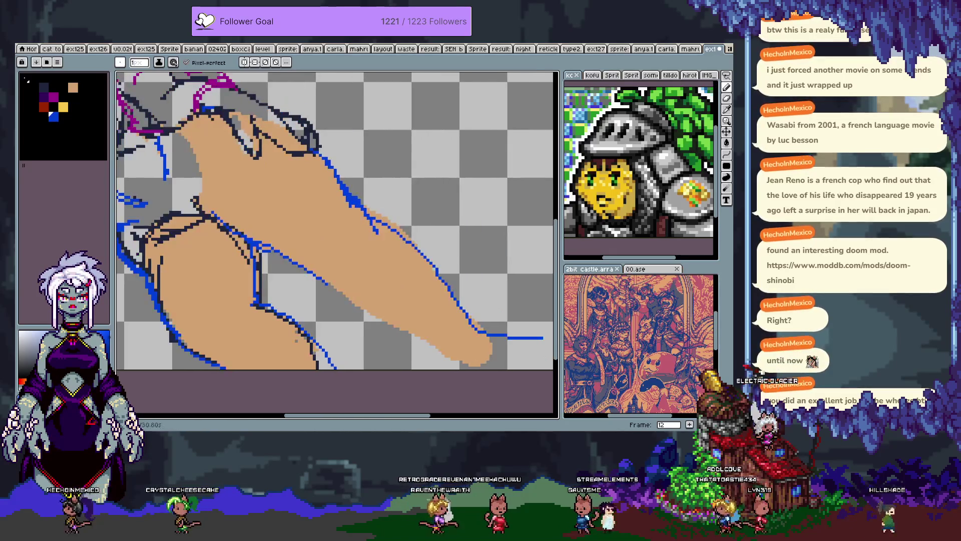
{"action": "key", "text": "ctrl+z"}
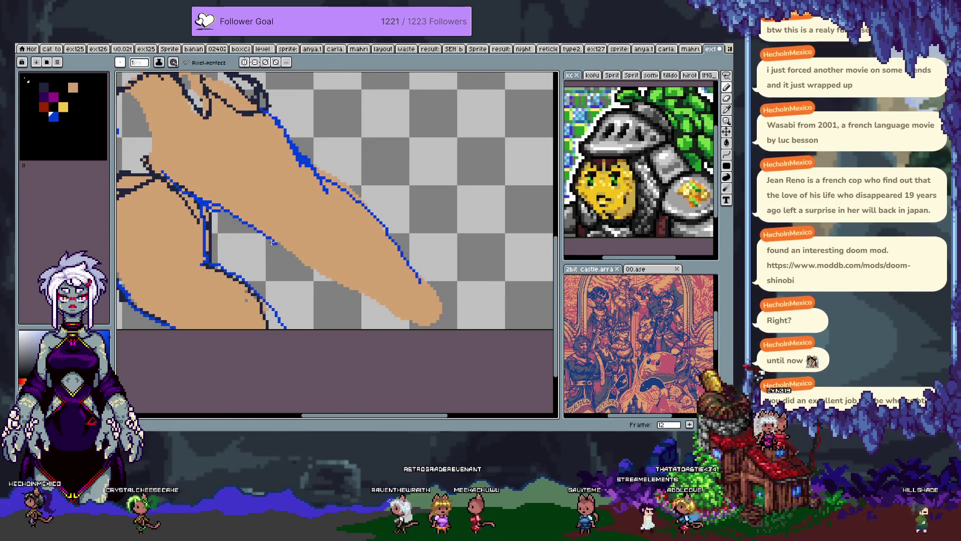
{"action": "left_click_drag", "start_coordinate": [273, 242], "coordinate": [426, 326]}
Step: Pan the canvas to bring the hand and wrist sketch lines back into view
{"action": "left_click_drag", "start_coordinate": [173, 130], "coordinate": [364, 250]}
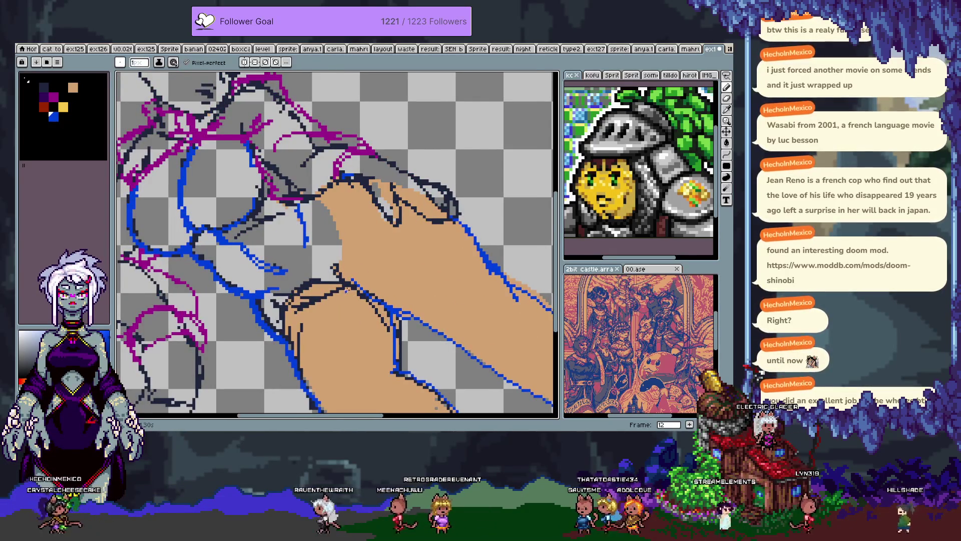
{"action": "key", "text": "e"}
{"action": "key", "text": "b"}
{"action": "key", "text": "e"}
{"action": "key", "text": "b"}
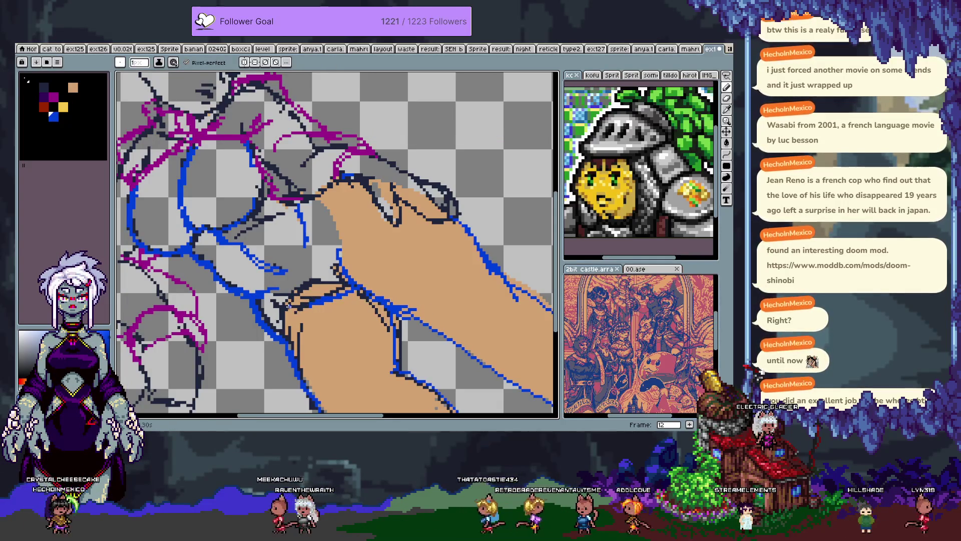
{"action": "key", "text": "space"}
{"action": "mouse_move", "coordinate": [322, 238]}
{"action": "left_mouse_down"}
{"action": "mouse_move", "coordinate": [362, 288]}
{"action": "mouse_move", "coordinate": [342, 229]}
{"action": "left_mouse_up"}
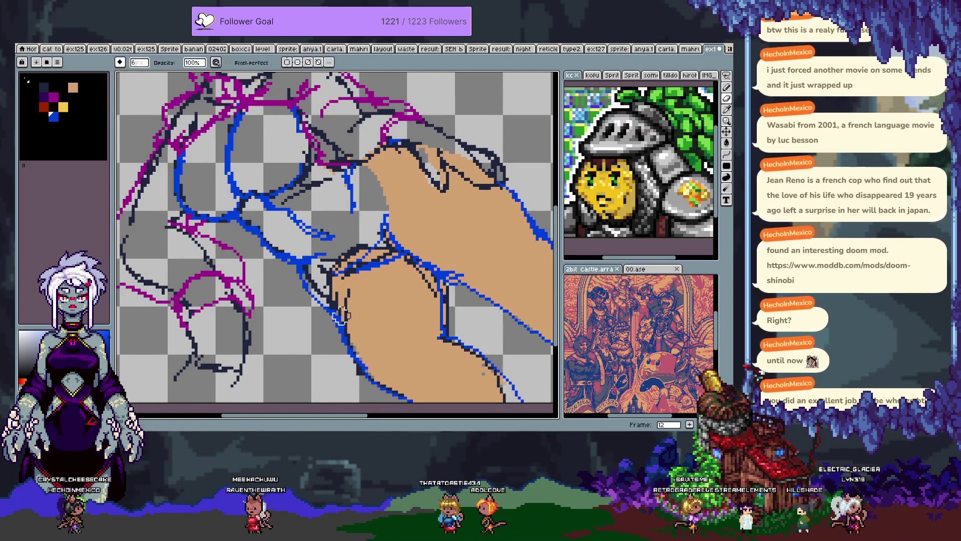
Step: Undo the diagonal magenta line and draw a magenta band across the arm
{"action": "scroll", "coordinate": [359, 360], "scroll_direction": "up", "scroll_amount": 2}
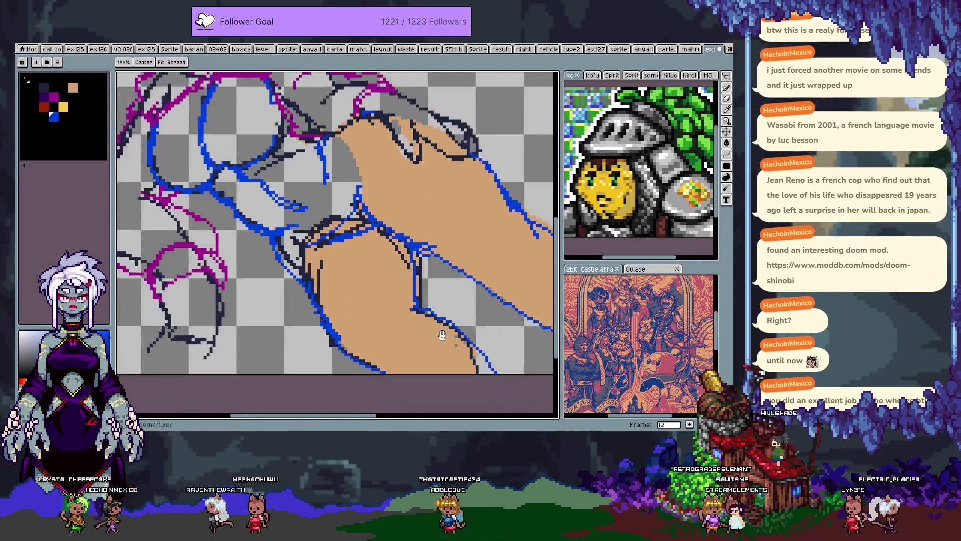
{"action": "scroll", "coordinate": [371, 155], "scroll_direction": "down", "scroll_amount": 2}
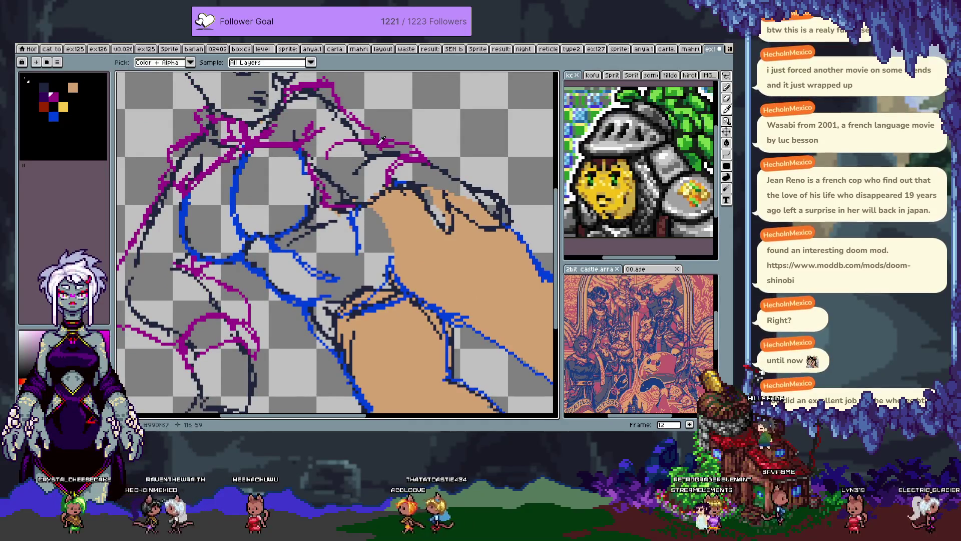
{"action": "key", "text": "Tab"}
{"action": "key", "text": "Tab"}
{"action": "key", "text": "space"}
{"action": "mouse_move", "coordinate": [378, 146]}
{"action": "left_mouse_down"}
{"action": "mouse_move", "coordinate": [300, 40]}
{"action": "mouse_move", "coordinate": [281, 45]}
{"action": "mouse_move", "coordinate": [351, 95]}
{"action": "left_mouse_up"}
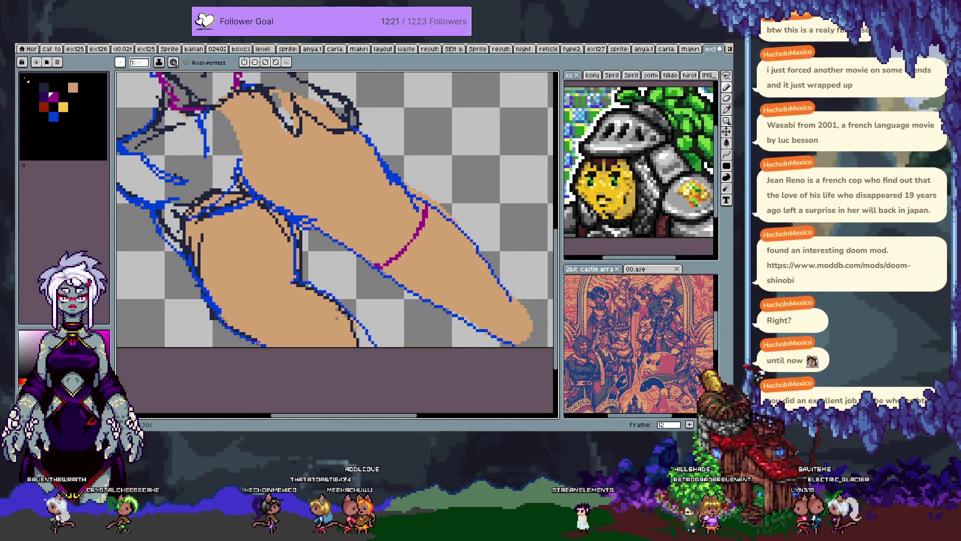
{"action": "key", "text": "ctrl+z"}
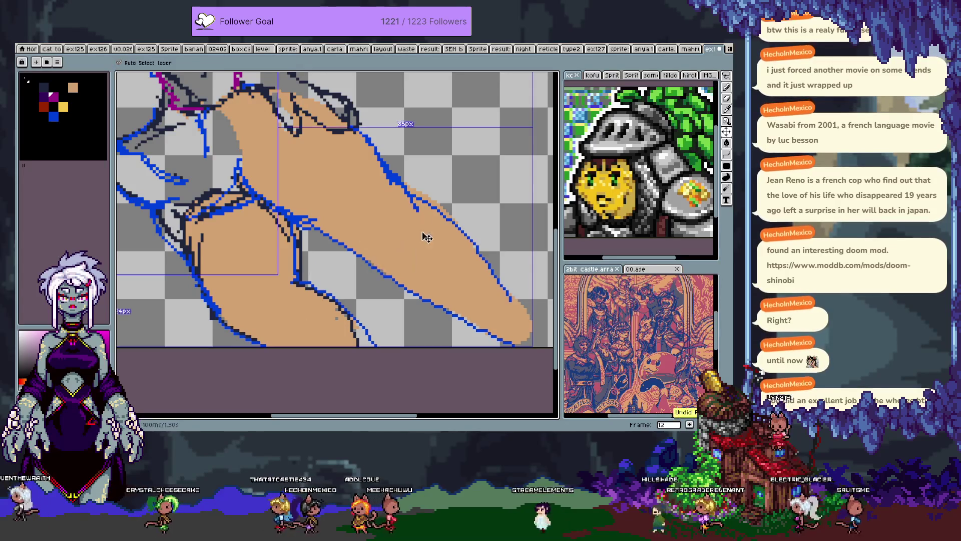
{"action": "mouse_move", "coordinate": [373, 268]}
{"action": "left_mouse_down"}
{"action": "mouse_move", "coordinate": [404, 269]}
{"action": "mouse_move", "coordinate": [416, 202]}
{"action": "left_mouse_up"}
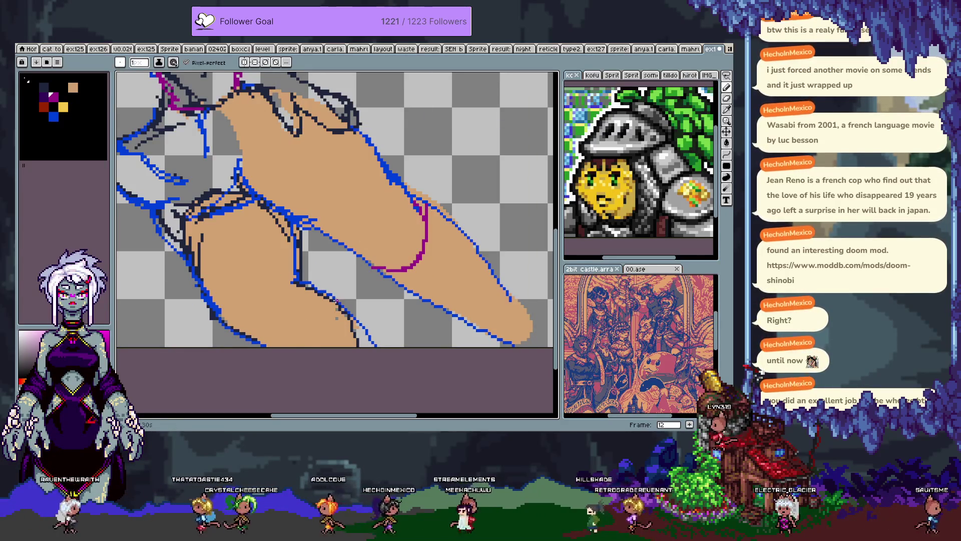
Step: On frame 13, add a magenta line along the torso and a small circle on the chest
{"action": "left_click_drag", "start_coordinate": [315, 207], "coordinate": [412, 350]}
{"action": "scroll", "coordinate": [408, 279], "scroll_direction": "down", "scroll_amount": 1}
{"action": "mouse_move", "coordinate": [407, 279]}
{"action": "left_mouse_down"}
{"action": "mouse_move", "coordinate": [382, 268]}
{"action": "mouse_move", "coordinate": [391, 271]}
{"action": "mouse_move", "coordinate": [384, 203]}
{"action": "left_mouse_up"}
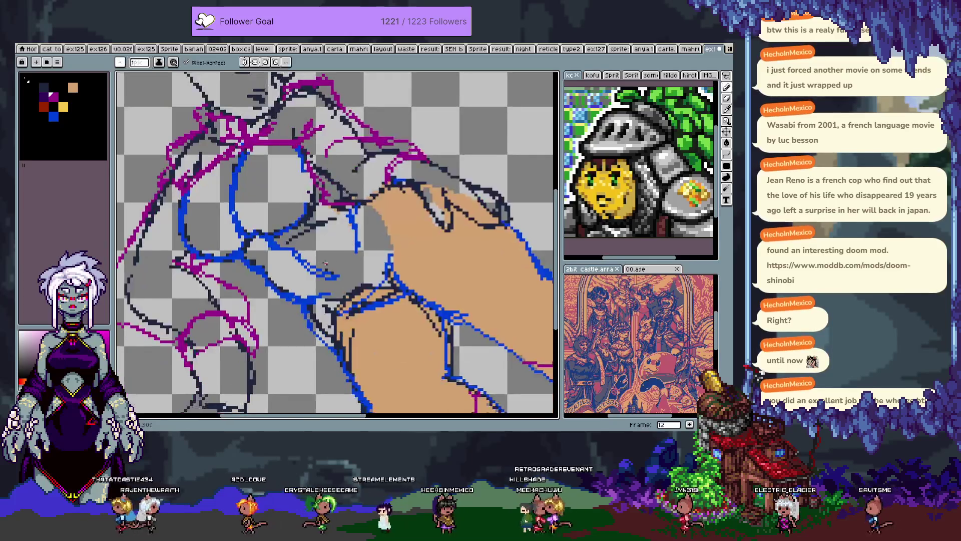
{"action": "key", "text": "Right"}
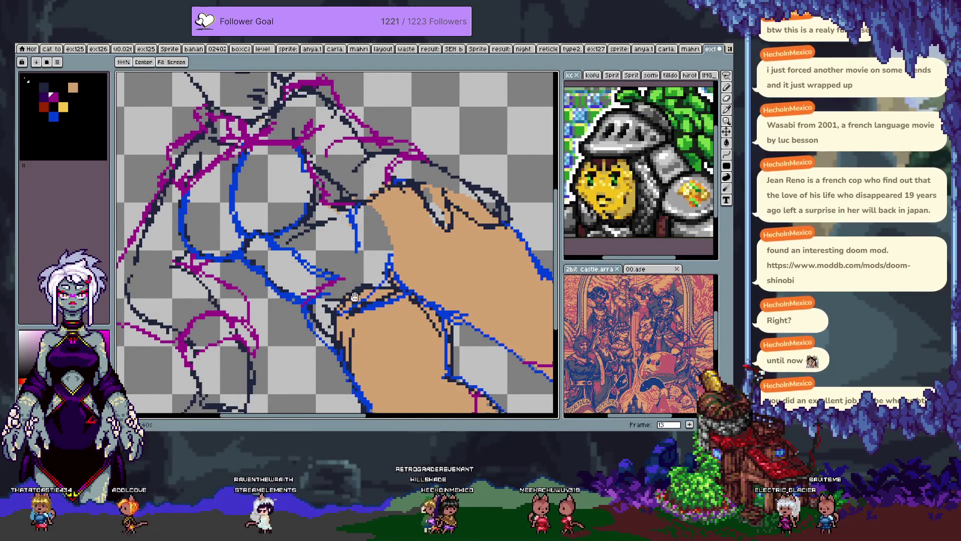
{"action": "left_click_drag", "start_coordinate": [354, 294], "coordinate": [349, 264]}
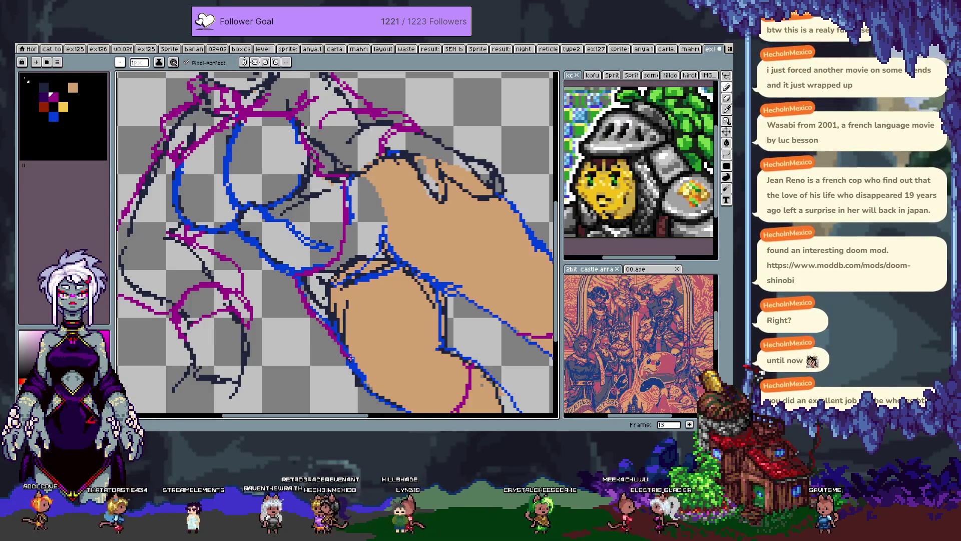
{"action": "left_click_drag", "start_coordinate": [354, 354], "coordinate": [374, 323]}
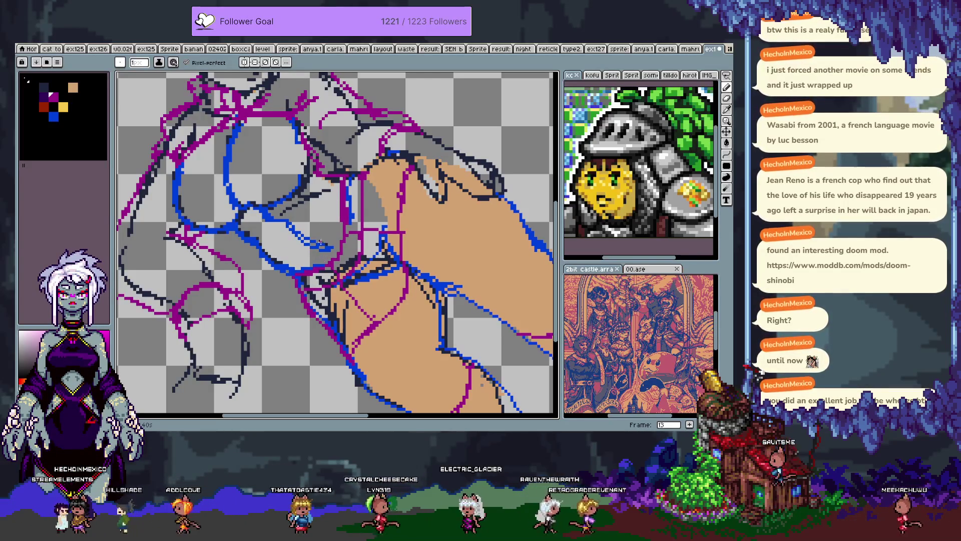
{"action": "left_click_drag", "start_coordinate": [233, 132], "coordinate": [242, 135]}
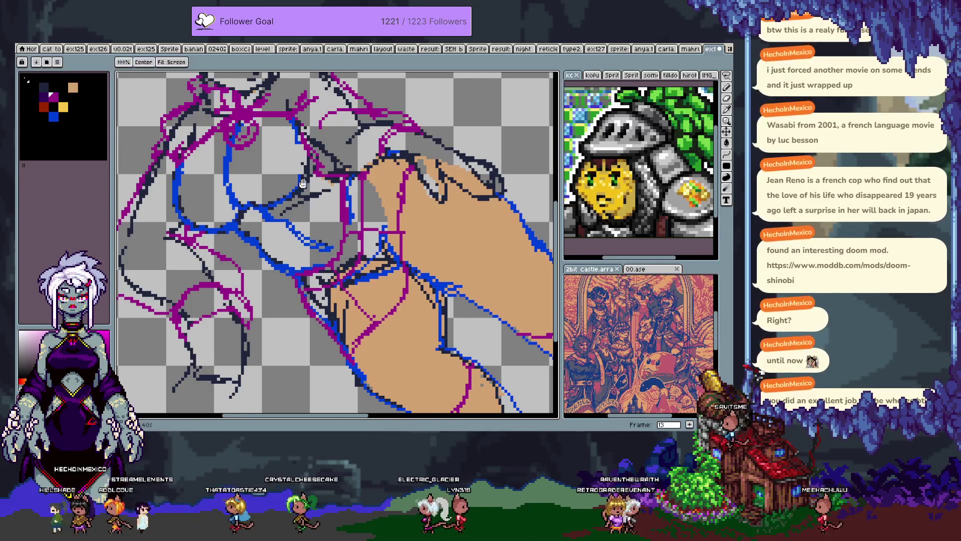
Step: Undo the last three strokes and add magenta strokes on the lower torso
{"action": "left_click_drag", "start_coordinate": [261, 146], "coordinate": [333, 215]}
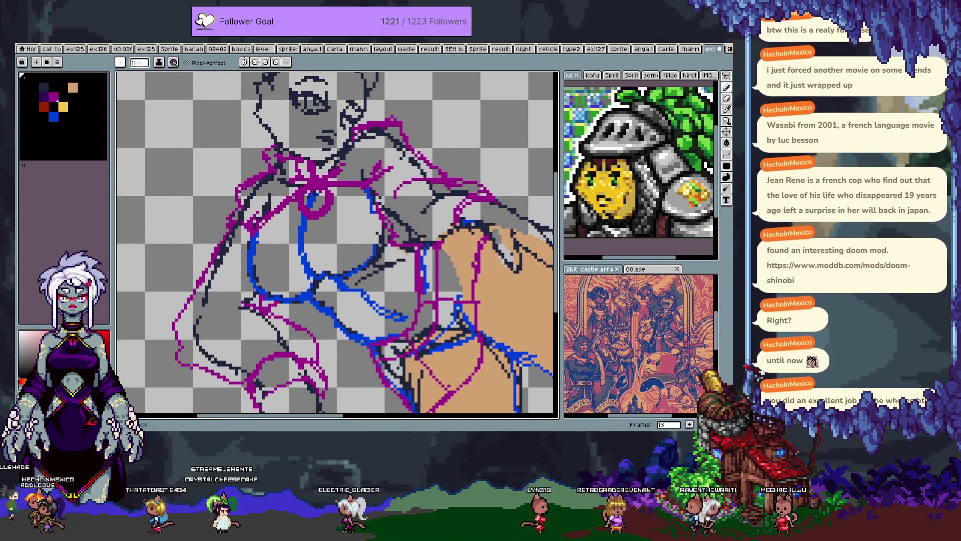
{"action": "key", "text": "ctrl+z"}
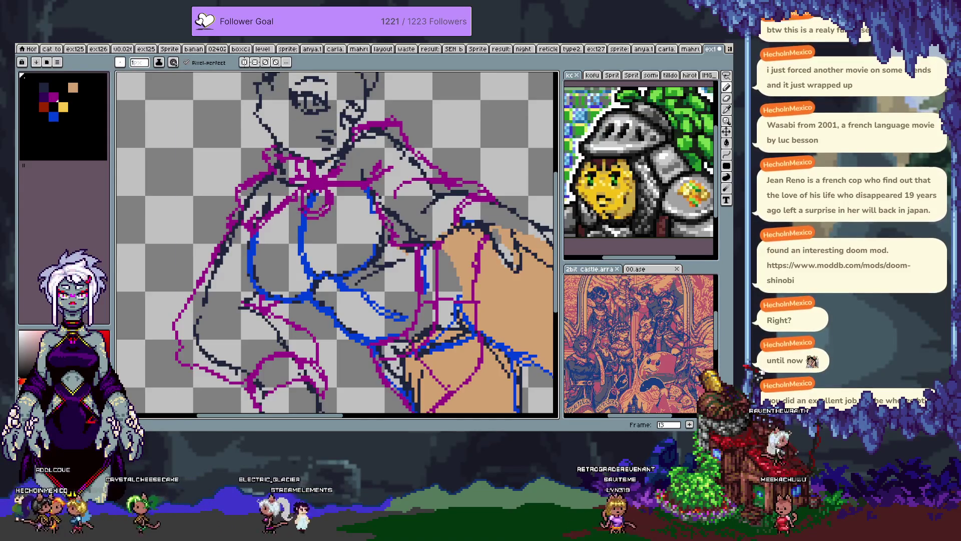
{"action": "key", "text": "ctrl+z"}
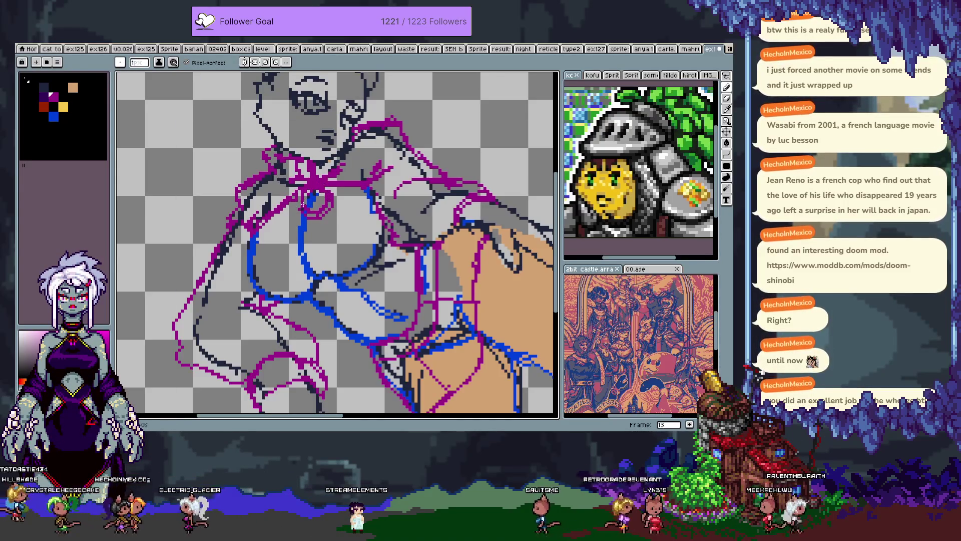
{"action": "key", "text": "ctrl+z"}
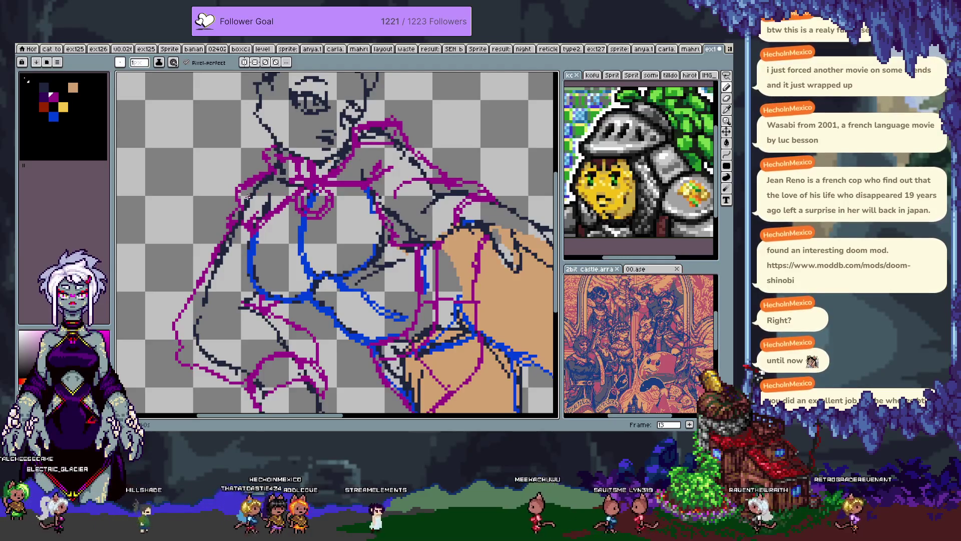
{"action": "mouse_move", "coordinate": [247, 301]}
{"action": "left_mouse_down"}
{"action": "mouse_move", "coordinate": [218, 304]}
{"action": "mouse_move", "coordinate": [234, 335]}
{"action": "left_mouse_up"}
Step: Draw blue lines down the lower body, across the bottom, and back up from the loop
{"action": "scroll", "coordinate": [414, 314], "scroll_direction": "up", "scroll_amount": 2}
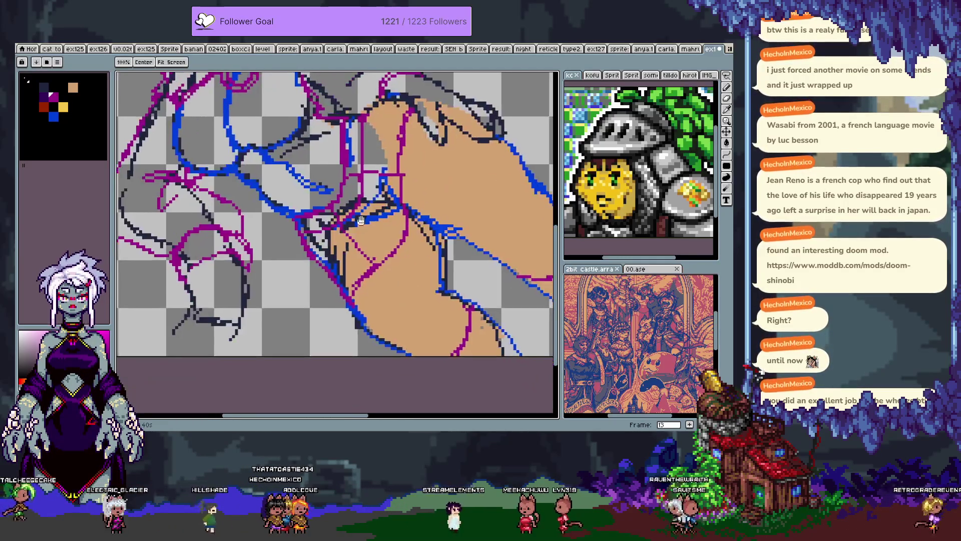
{"action": "scroll", "coordinate": [376, 306], "scroll_direction": "down", "scroll_amount": 2}
{"action": "scroll", "coordinate": [311, 296], "scroll_direction": "up", "scroll_amount": 2}
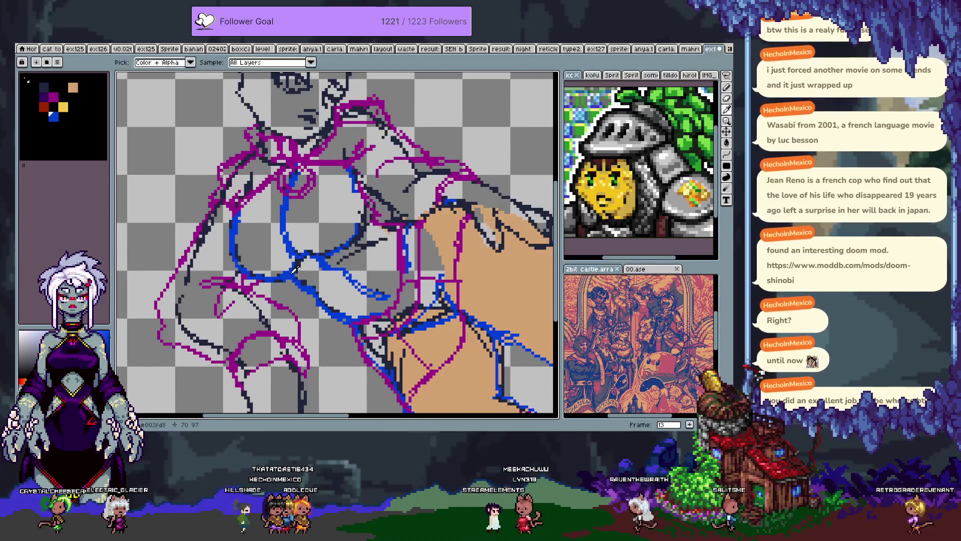
{"action": "scroll", "coordinate": [301, 290], "scroll_direction": "down", "scroll_amount": 3}
{"action": "left_click_drag", "start_coordinate": [256, 260], "coordinate": [266, 300]}
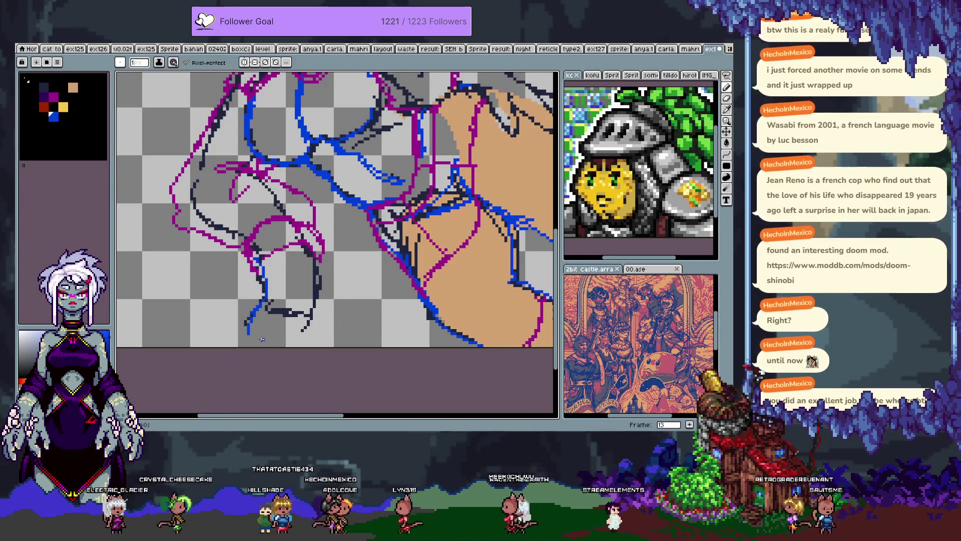
{"action": "left_click_drag", "start_coordinate": [257, 335], "coordinate": [311, 308]}
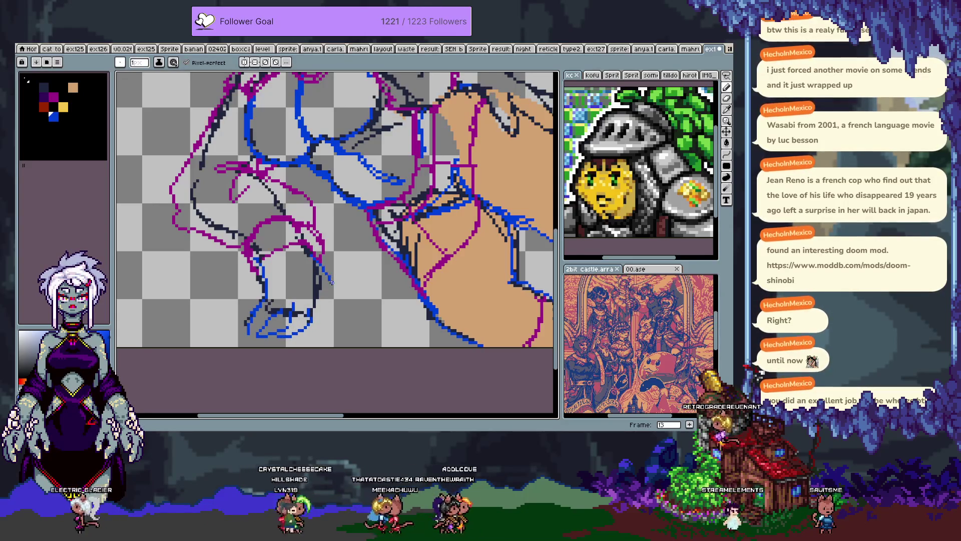
{"action": "key", "text": "v"}
{"action": "key", "text": "b"}
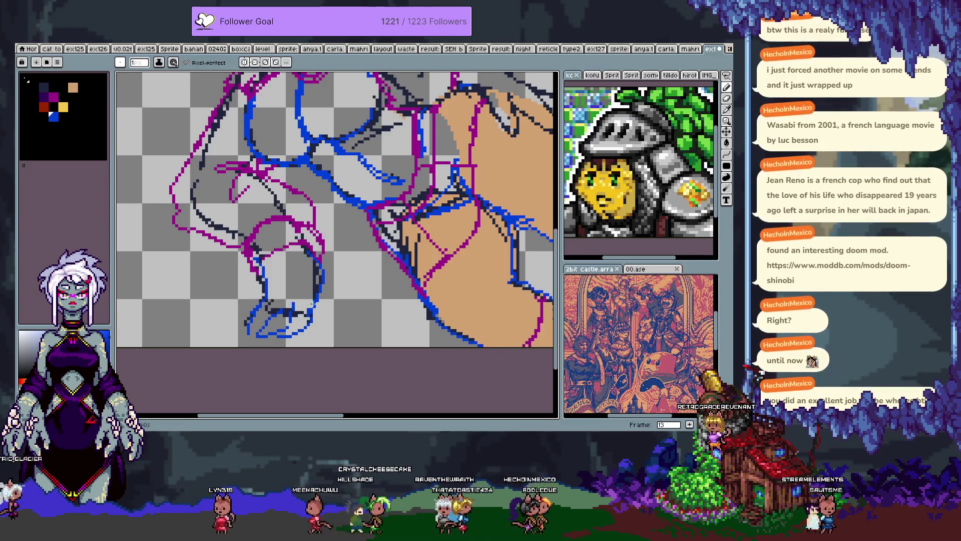
{"action": "left_click_drag", "start_coordinate": [306, 334], "coordinate": [324, 271]}
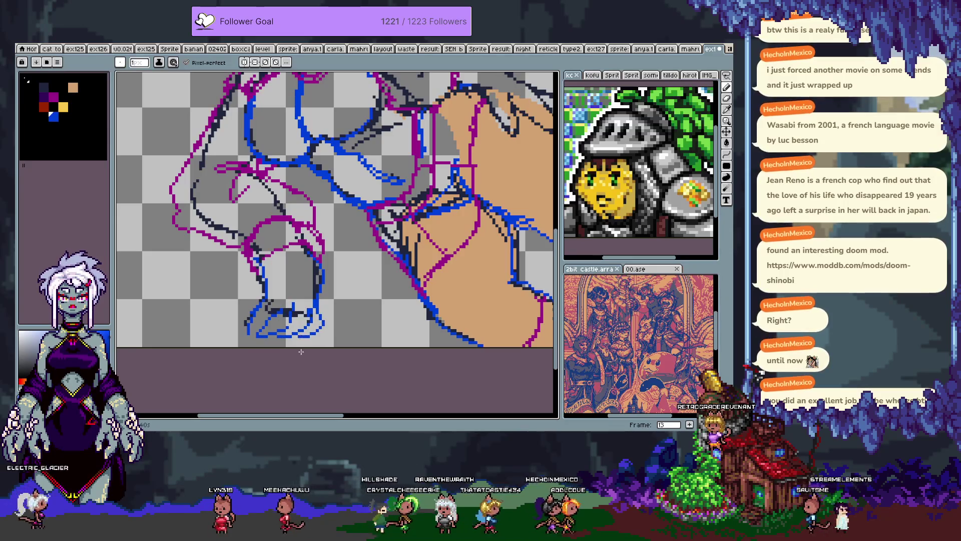
Step: Eyedrop the dark navy, draw a navy curve down the lower figure, then select red
{"action": "left_click", "coordinate": [323, 269], "text": "alt"}
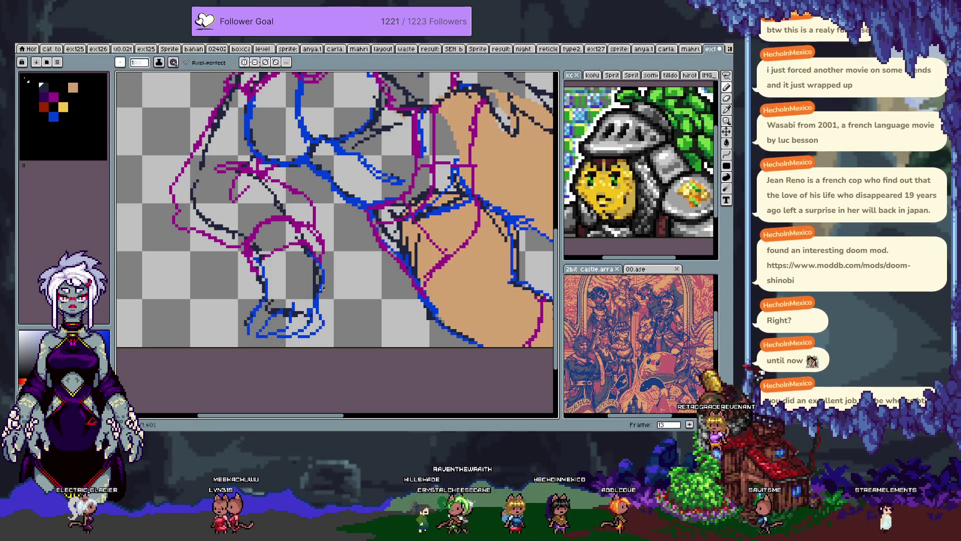
{"action": "mouse_move", "coordinate": [322, 269]}
{"action": "left_mouse_down"}
{"action": "mouse_move", "coordinate": [334, 300]}
{"action": "mouse_move", "coordinate": [317, 330]}
{"action": "left_mouse_up"}
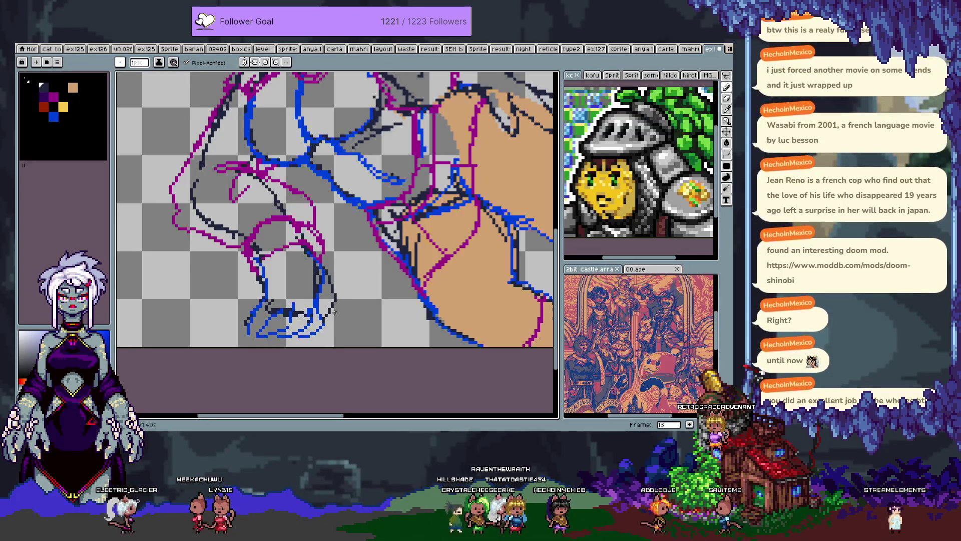
{"action": "scroll", "coordinate": [300, 250], "scroll_direction": "up", "scroll_amount": 5}
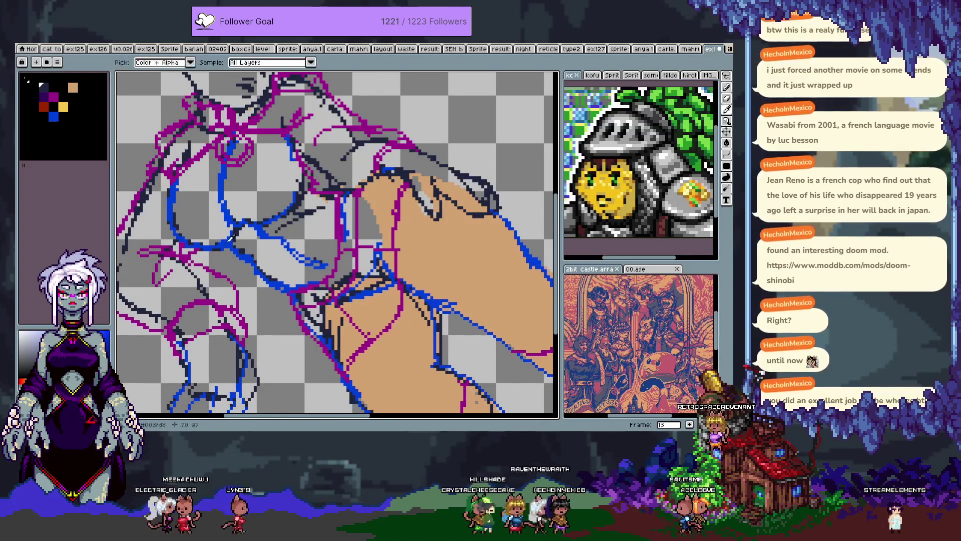
{"action": "scroll", "coordinate": [359, 199], "scroll_direction": "up", "scroll_amount": 2}
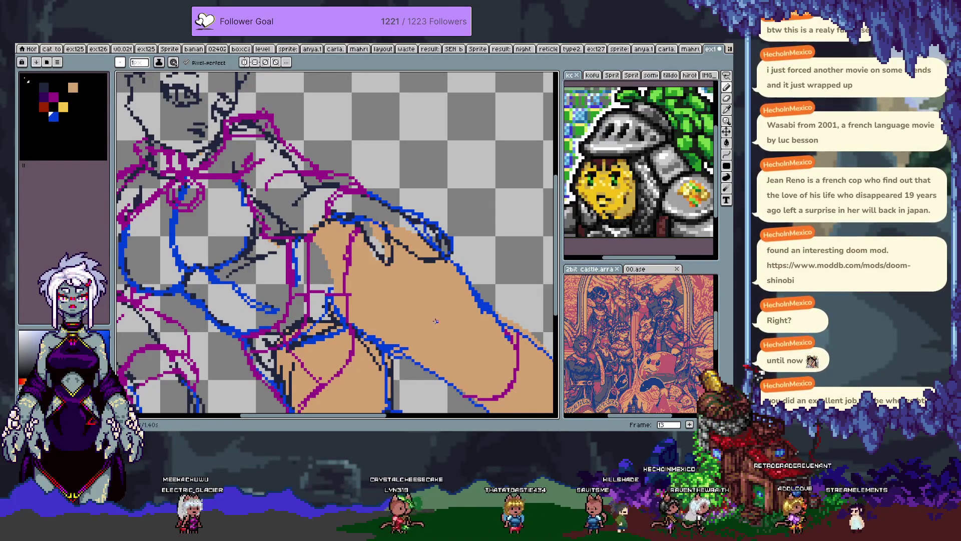
{"action": "scroll", "coordinate": [440, 308], "scroll_direction": "up", "scroll_amount": 3}
{"action": "scroll", "coordinate": [436, 302], "scroll_direction": "down", "scroll_amount": 1}
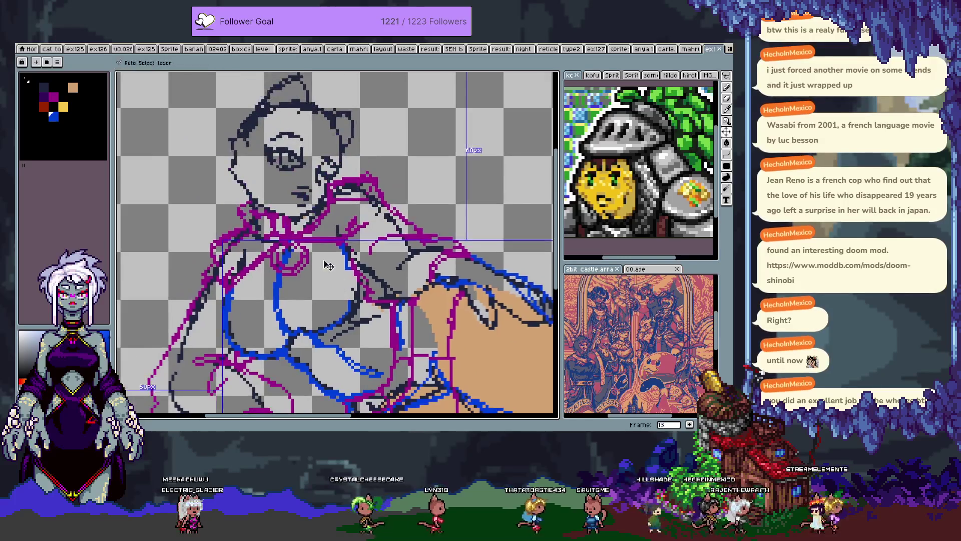
{"action": "scroll", "coordinate": [316, 273], "scroll_direction": "down", "scroll_amount": 1}
{"action": "scroll", "coordinate": [317, 273], "scroll_direction": "down", "scroll_amount": 1}
{"action": "scroll", "coordinate": [258, 220], "scroll_direction": "down", "scroll_amount": 1}
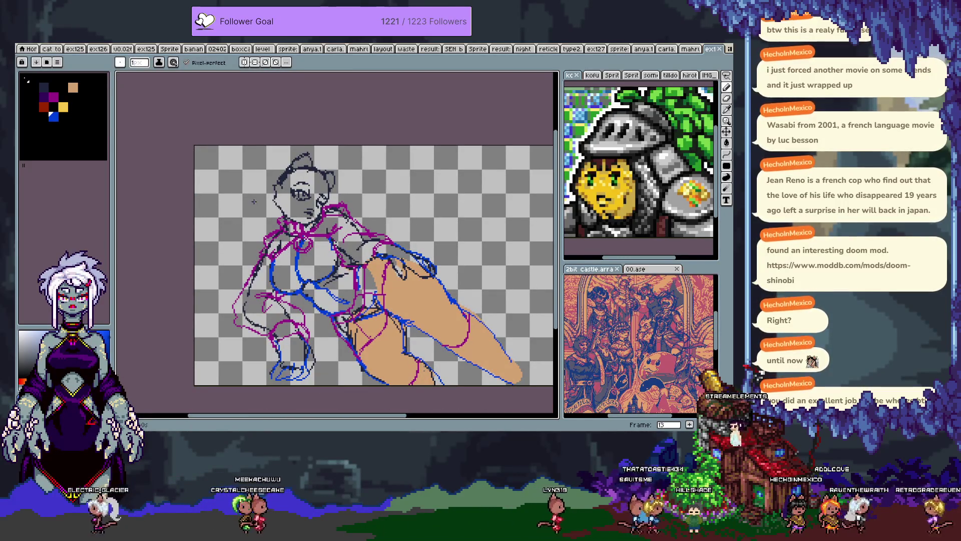
{"action": "scroll", "coordinate": [251, 184], "scroll_direction": "up", "scroll_amount": 1}
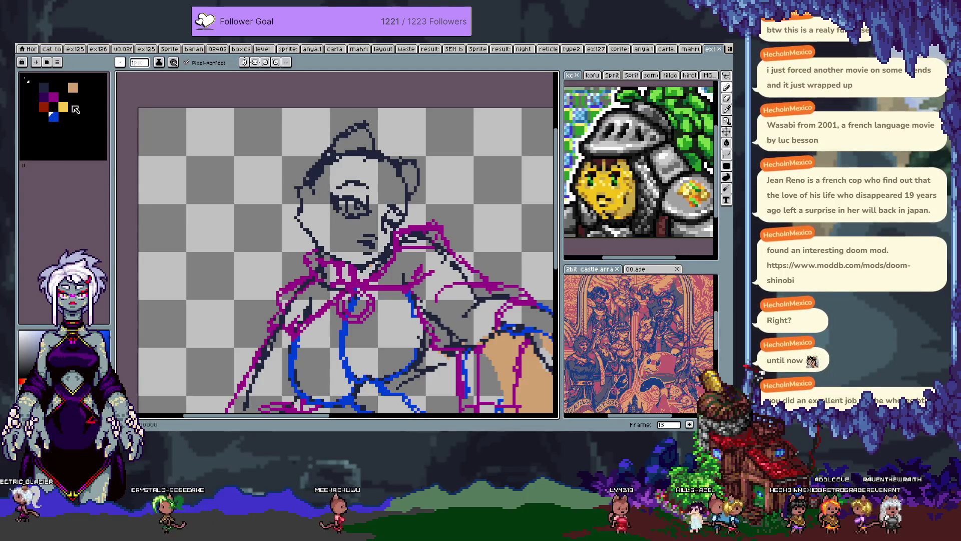
{"action": "left_click", "coordinate": [63, 96]}
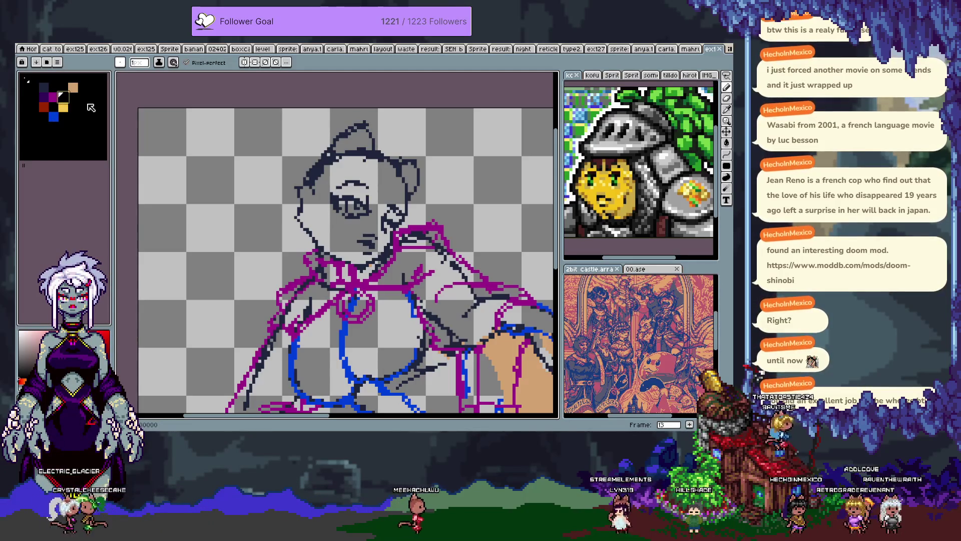
{"action": "key", "text": "Tab"}
Step: On frame 14, try a Hue/Saturation hue shift on a colour and close without applying
{"action": "key", "text": "Right"}
{"action": "key", "text": "Tab"}
{"action": "left_click", "coordinate": [48, 98]}
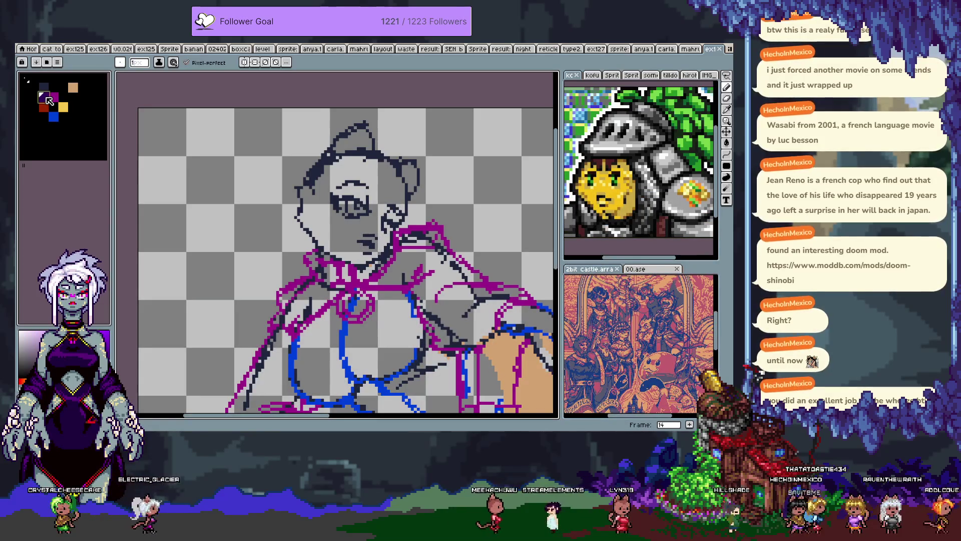
{"action": "key", "text": "ctrl+u"}
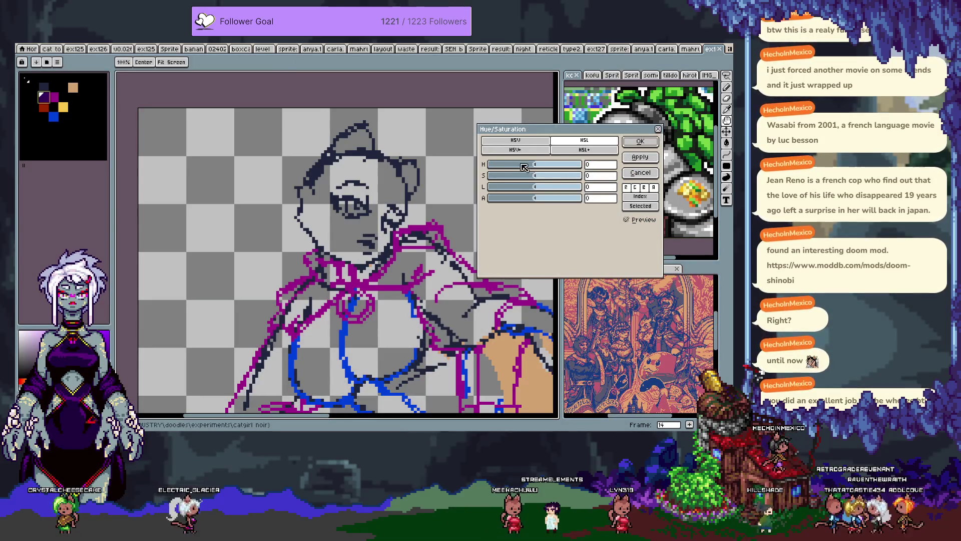
{"action": "mouse_move", "coordinate": [518, 167]}
{"action": "left_mouse_down"}
{"action": "mouse_move", "coordinate": [565, 173]}
{"action": "mouse_move", "coordinate": [539, 176]}
{"action": "left_mouse_up"}
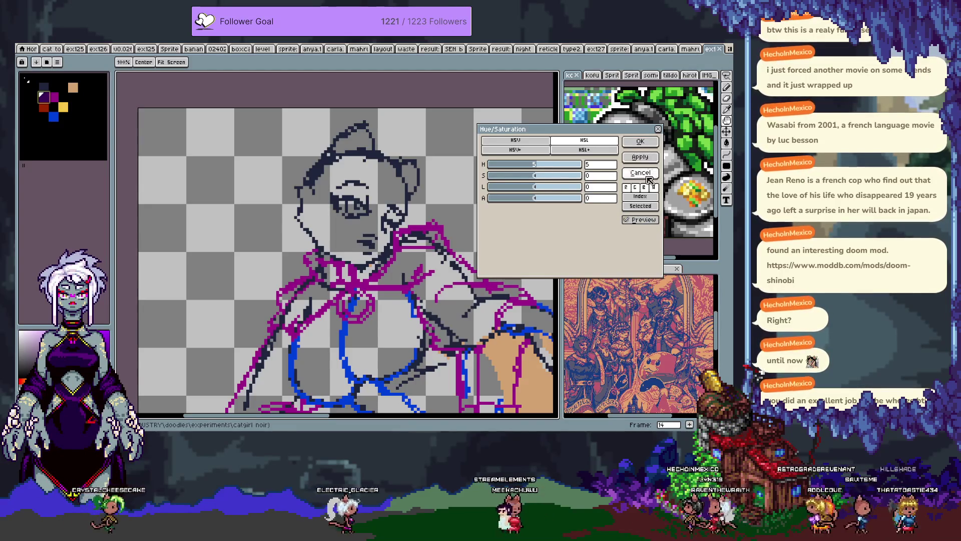
{"action": "key", "text": "Return"}
Step: Preview hue shifts on magenta #990f87, then untick Preview and cancel to keep it
{"action": "left_click", "coordinate": [57, 99]}
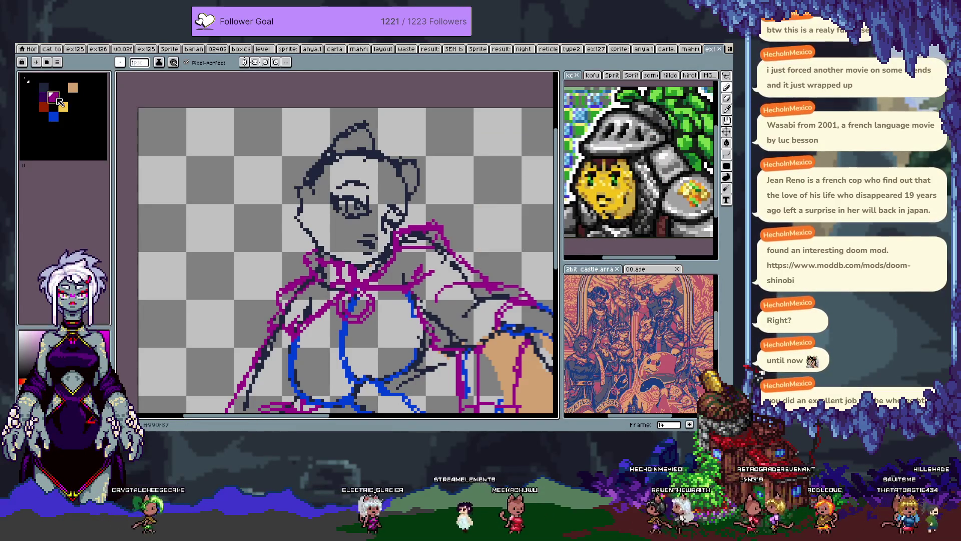
{"action": "key", "text": "ctrl+u"}
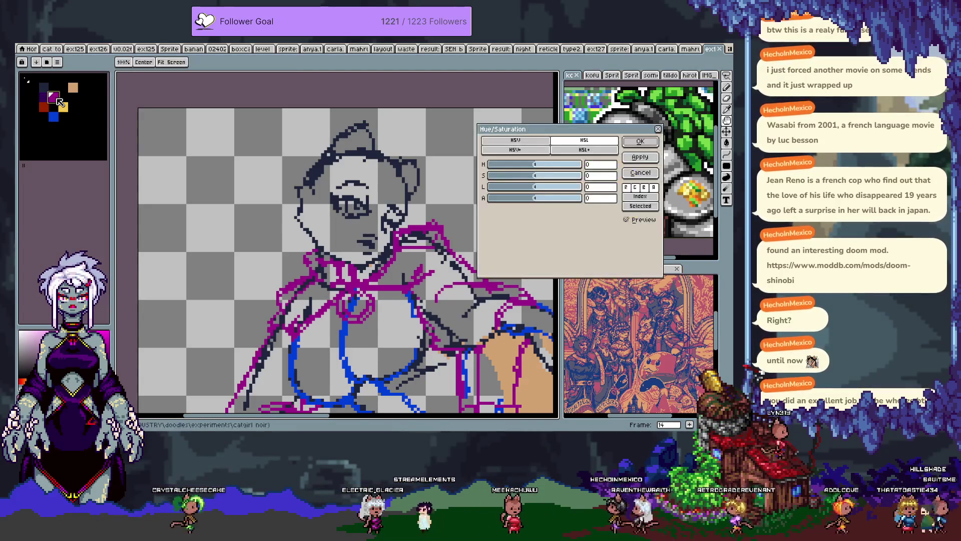
{"action": "left_click", "coordinate": [526, 168]}
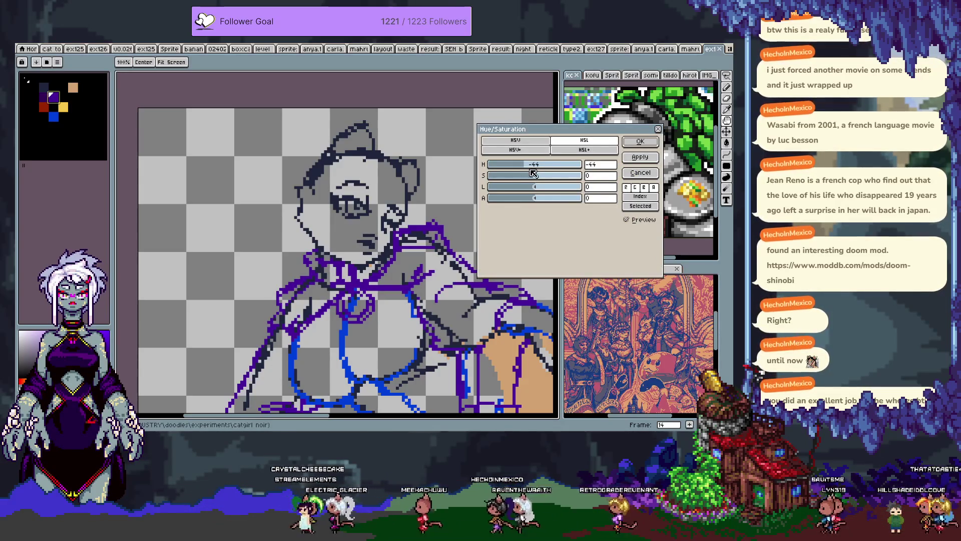
{"action": "left_click_drag", "start_coordinate": [518, 168], "coordinate": [508, 170]}
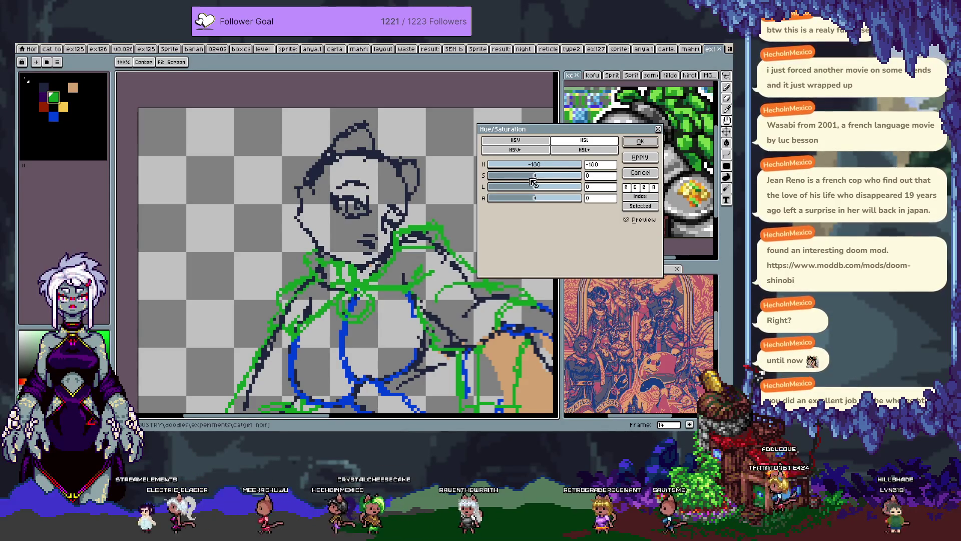
{"action": "left_click_drag", "start_coordinate": [523, 172], "coordinate": [586, 169]}
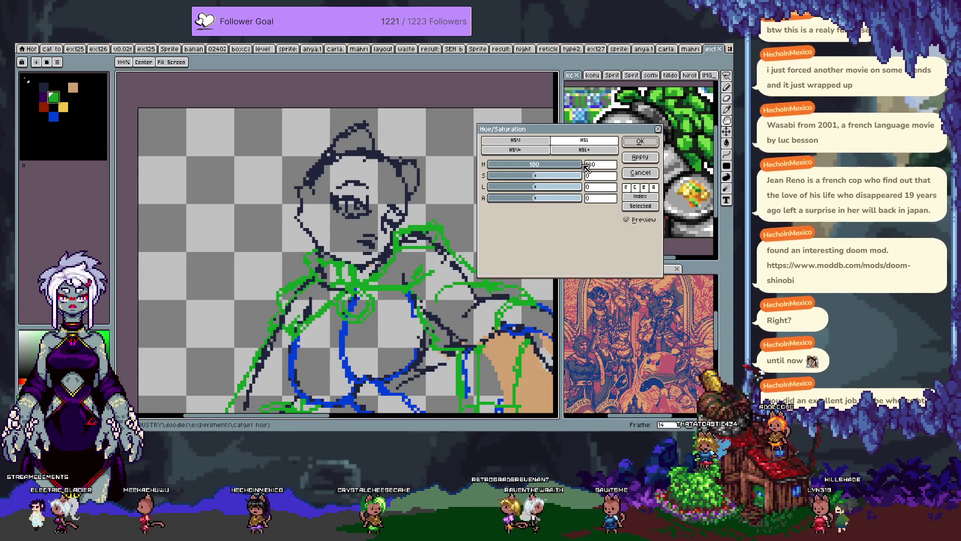
{"action": "left_click", "coordinate": [648, 222]}
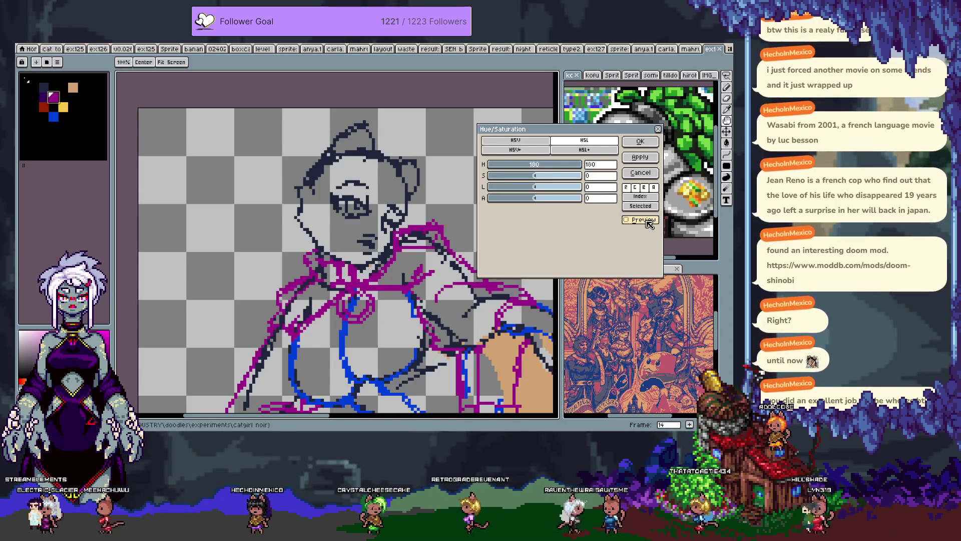
{"action": "left_click", "coordinate": [640, 173]}
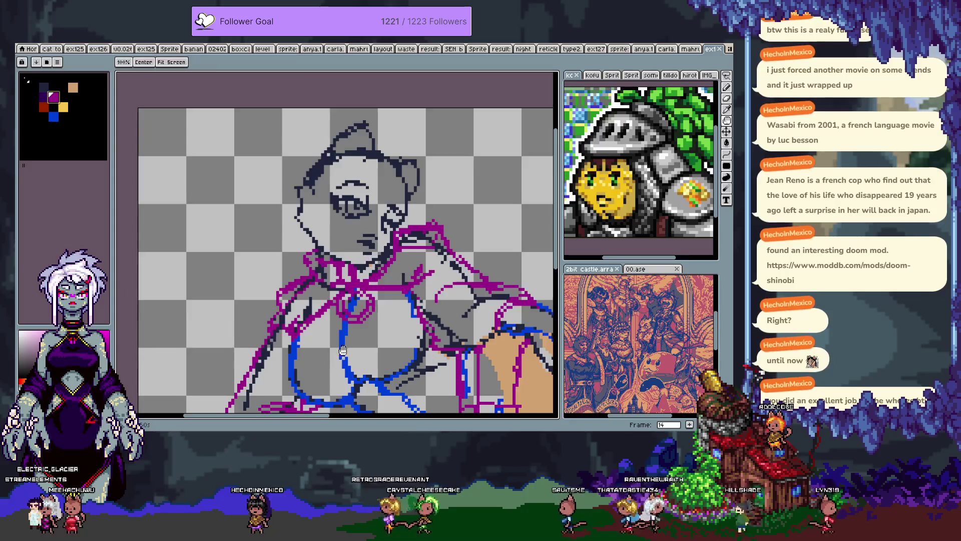
{"action": "left_click_drag", "start_coordinate": [340, 349], "coordinate": [315, 241]}
{"action": "key", "text": "ctrl+u"}
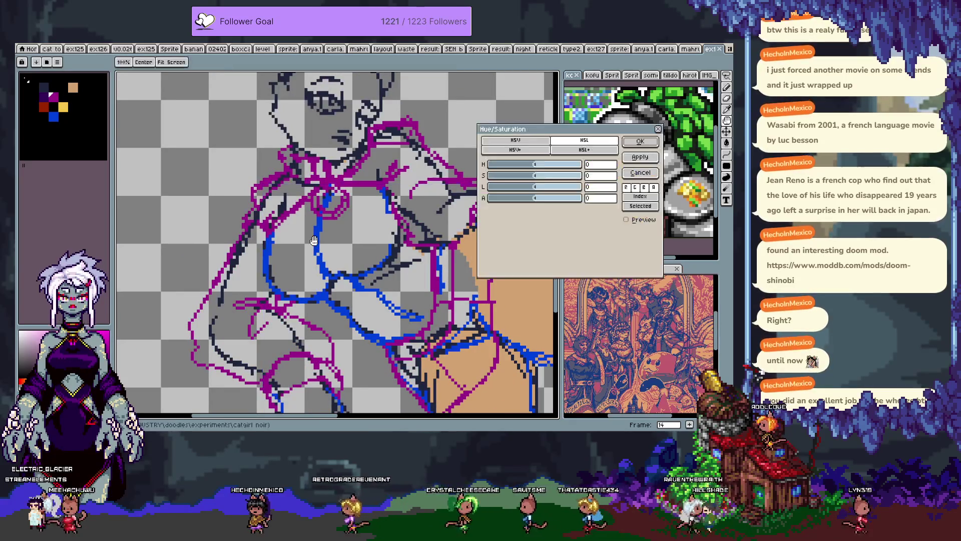
Step: Trial a yellow flood fill on the blue lines, undo it, and copy the blue swatch
{"action": "key", "text": "Escape"}
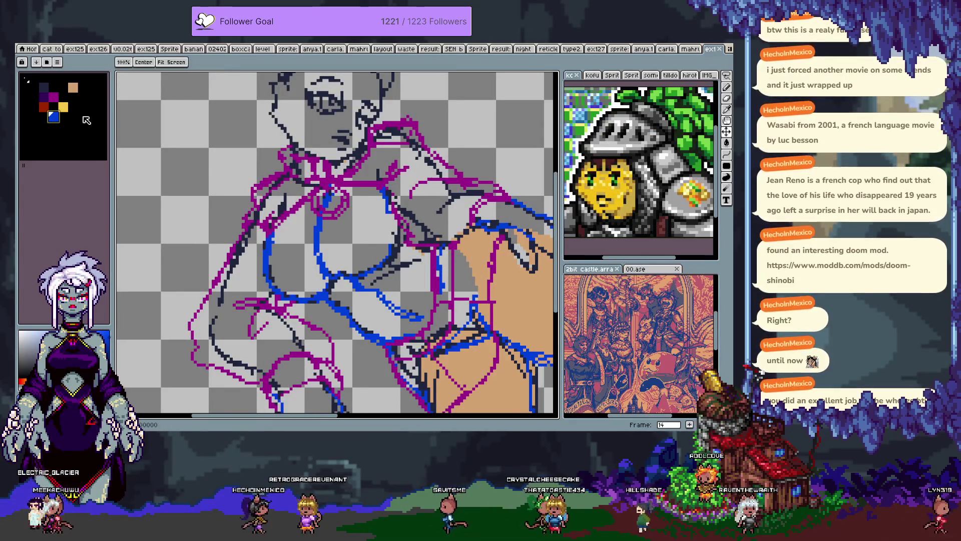
{"action": "left_click", "coordinate": [63, 107]}
{"action": "key", "text": "w"}
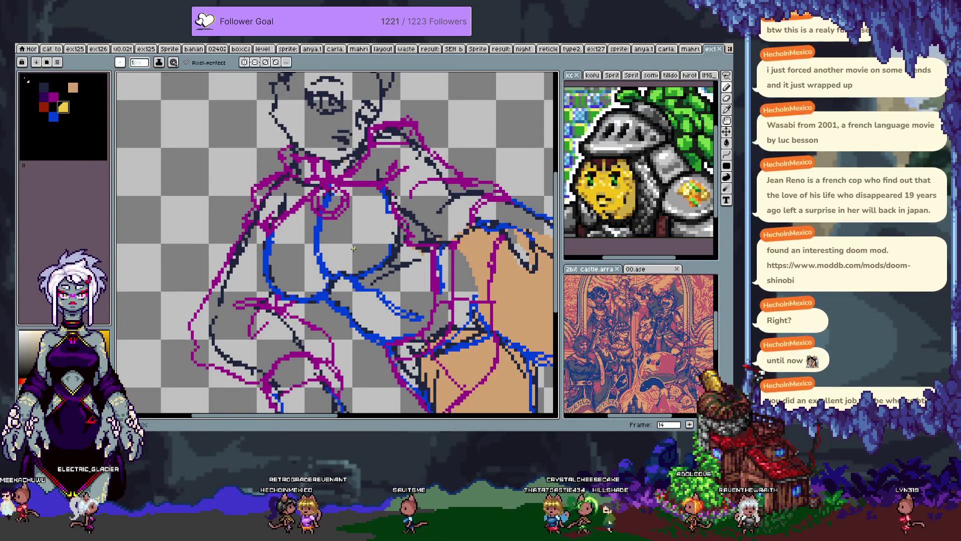
{"action": "left_click", "coordinate": [324, 273]}
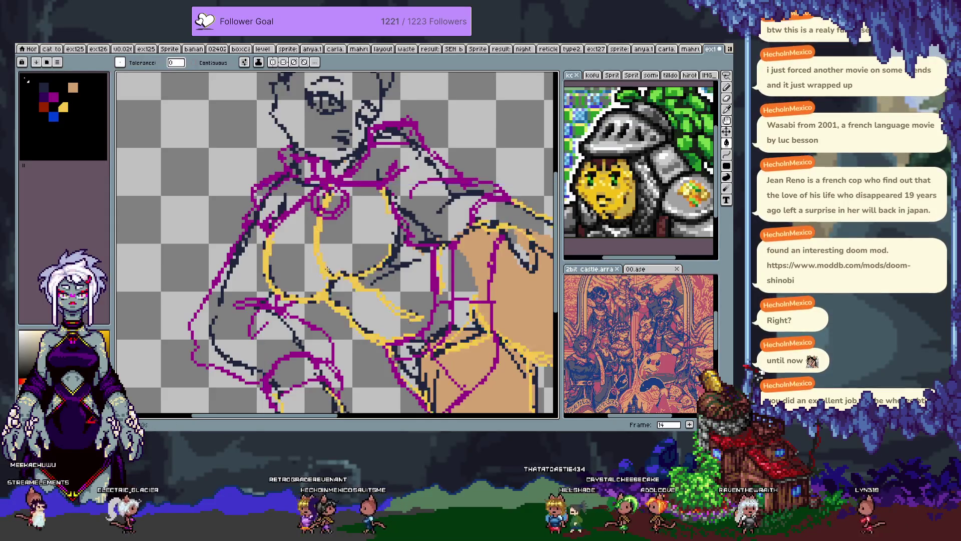
{"action": "scroll", "coordinate": [400, 306], "scroll_direction": "down", "scroll_amount": 2}
{"action": "scroll", "coordinate": [346, 250], "scroll_direction": "up", "scroll_amount": 3}
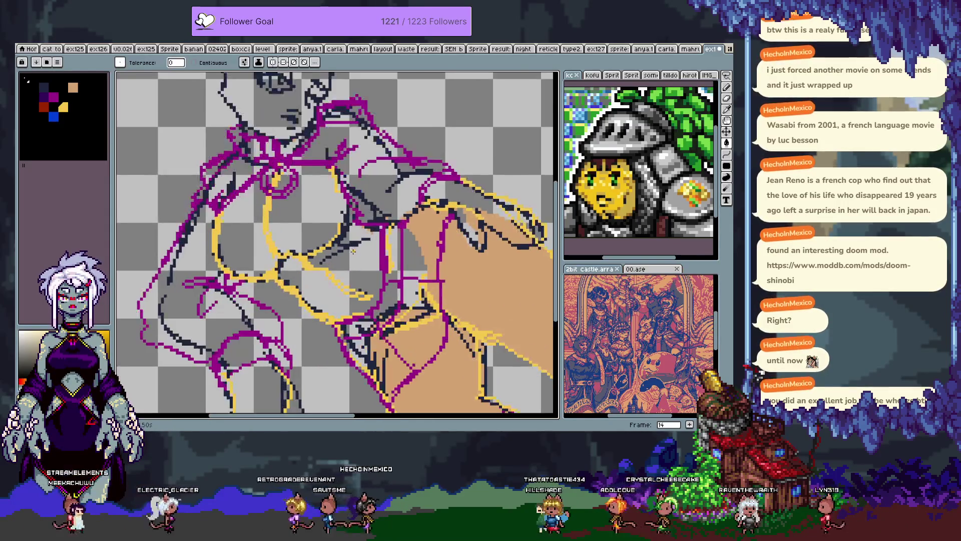
{"action": "key", "text": "ctrl+z"}
{"action": "left_click", "coordinate": [49, 116]}
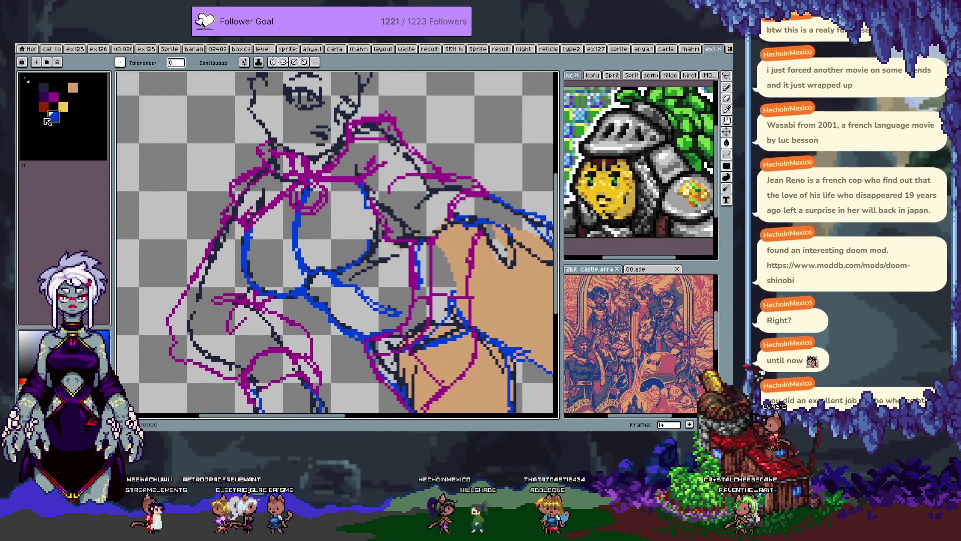
{"action": "left_click_drag", "start_coordinate": [48, 120], "coordinate": [44, 116]}
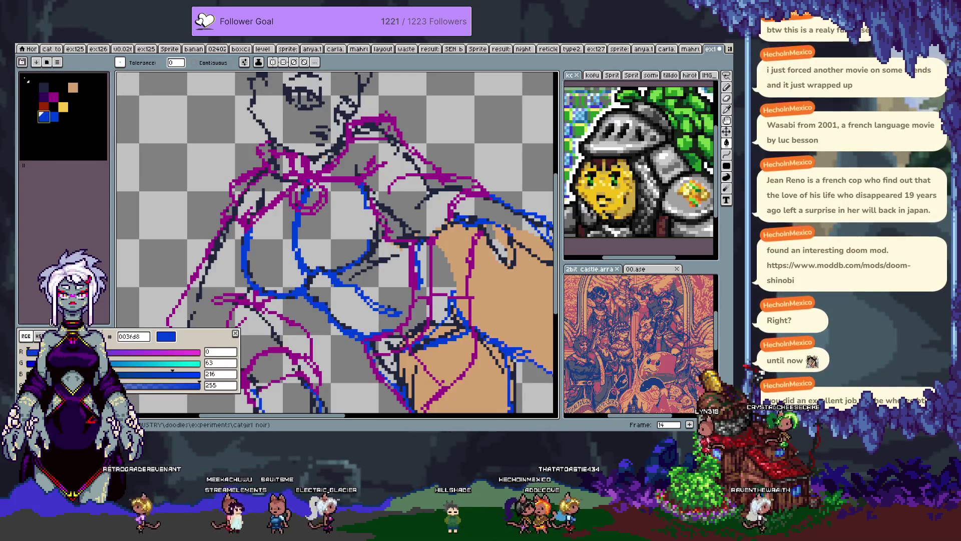
Step: Set the new palette swatch to dark navy 000059 using the hue and value sliders
{"action": "left_click_drag", "start_coordinate": [134, 353], "coordinate": [129, 353]}
{"action": "left_click", "coordinate": [134, 376]}
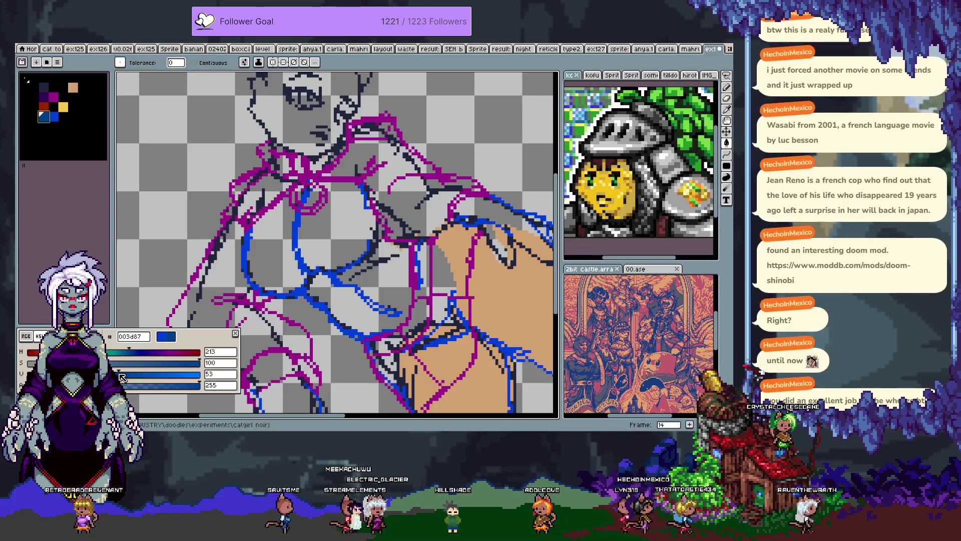
{"action": "left_click_drag", "start_coordinate": [121, 377], "coordinate": [81, 375]}
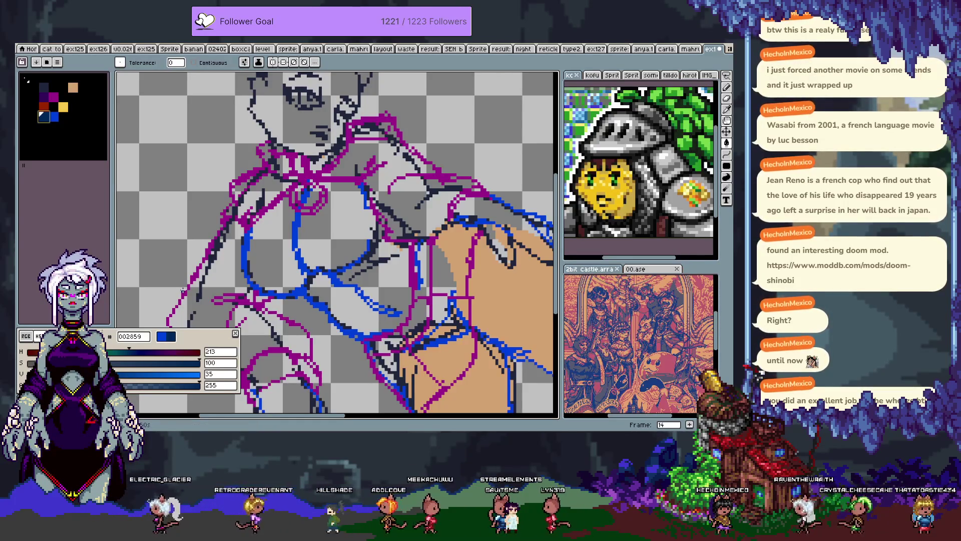
{"action": "left_click", "coordinate": [144, 353]}
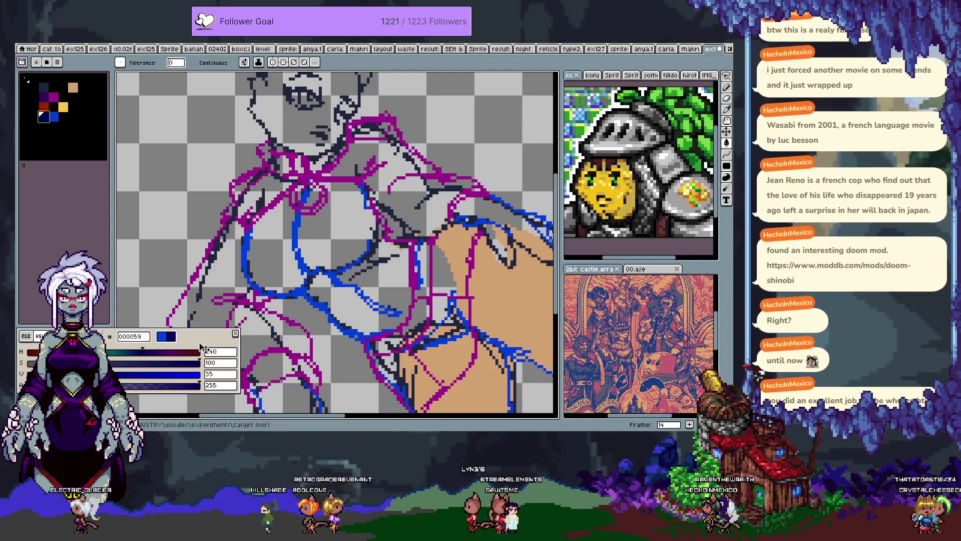
{"action": "left_click", "coordinate": [237, 335]}
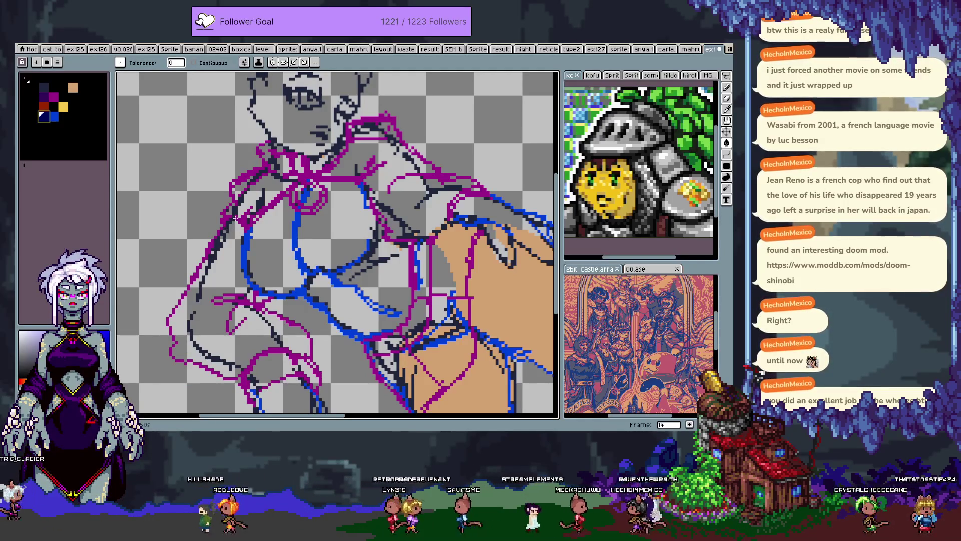
Step: Compare frame 14 with frame 13, then erase a short piece of blue line
{"action": "key", "text": "h"}
{"action": "left_click_drag", "start_coordinate": [368, 229], "coordinate": [347, 148]}
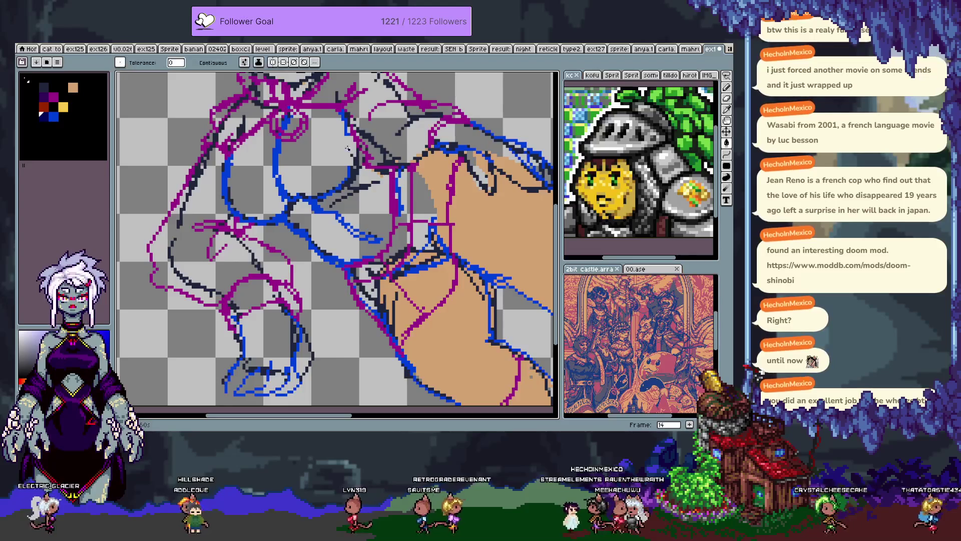
{"action": "key", "text": "g"}
{"action": "key", "text": "Tab"}
{"action": "key", "text": "Left"}
{"action": "key", "text": "Tab"}
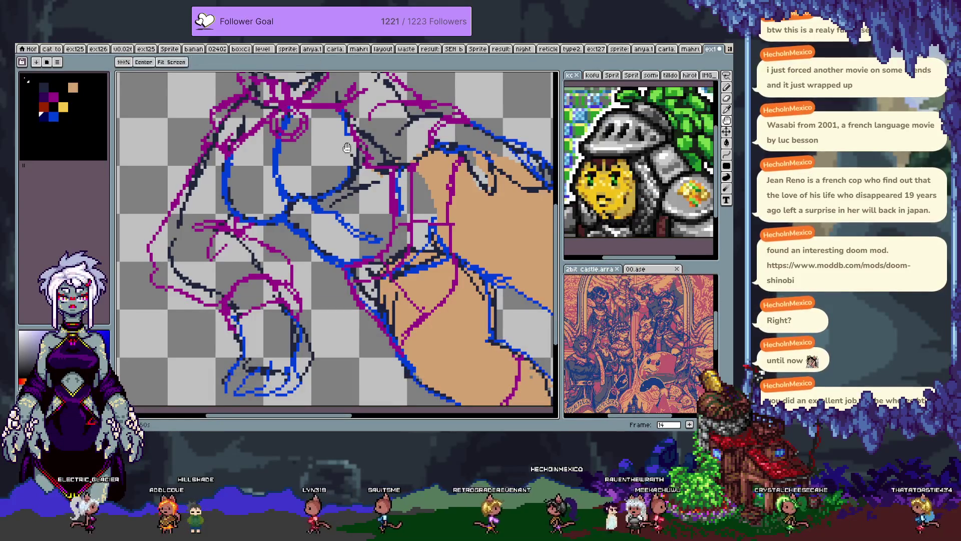
{"action": "key", "text": "Right"}
{"action": "key", "text": "b"}
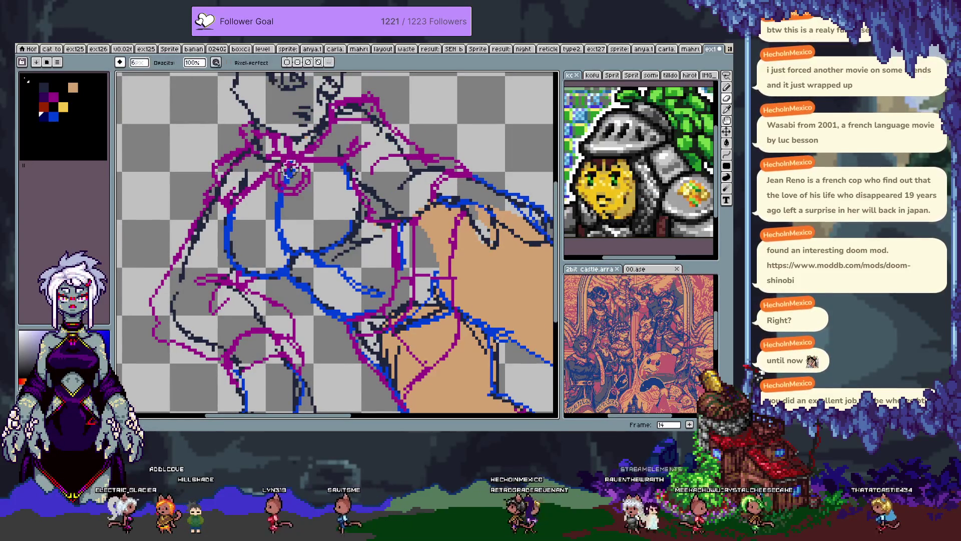
{"action": "left_click_drag", "start_coordinate": [278, 226], "coordinate": [301, 248]}
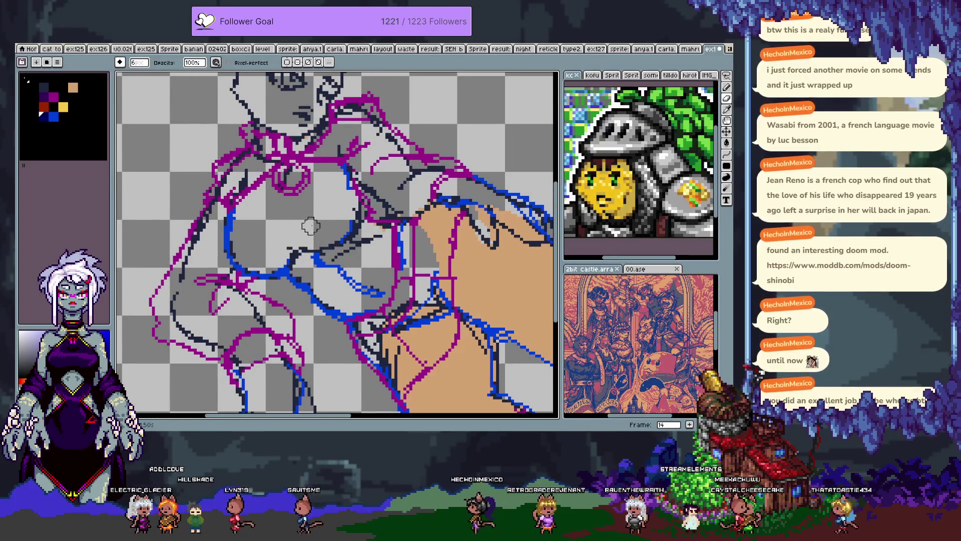
{"action": "key", "text": "e"}
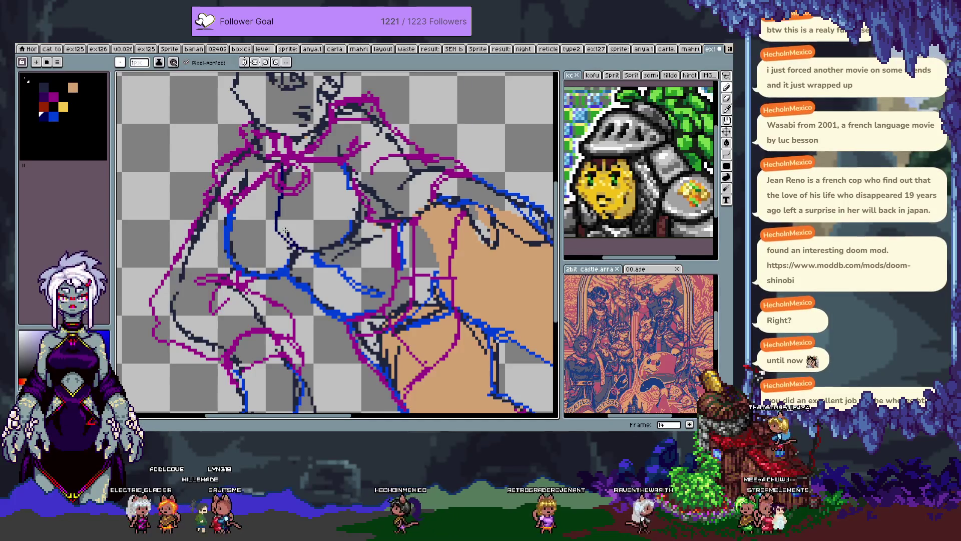
Step: Draw a thin navy stroke down the torso, redrawing it slightly shifted
{"action": "key", "text": "v"}
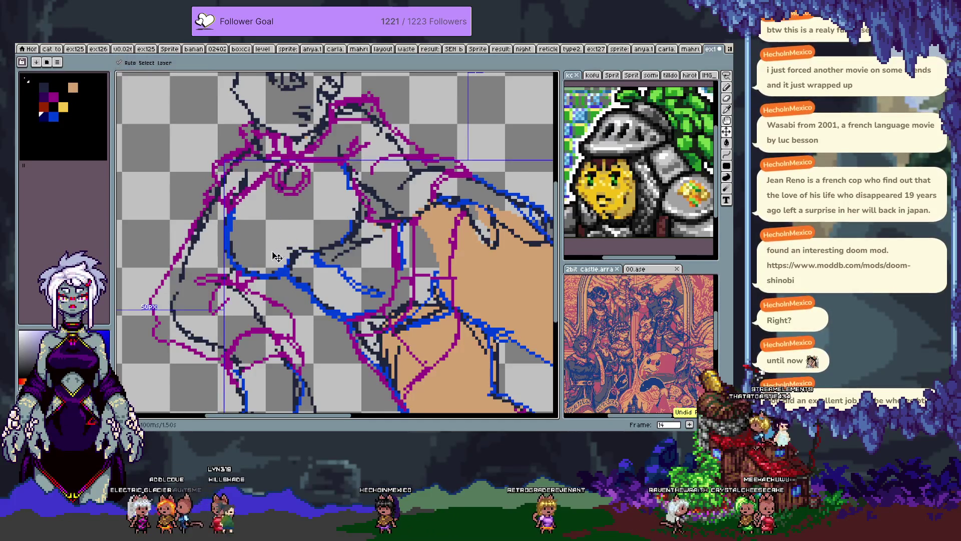
{"action": "key", "text": "b"}
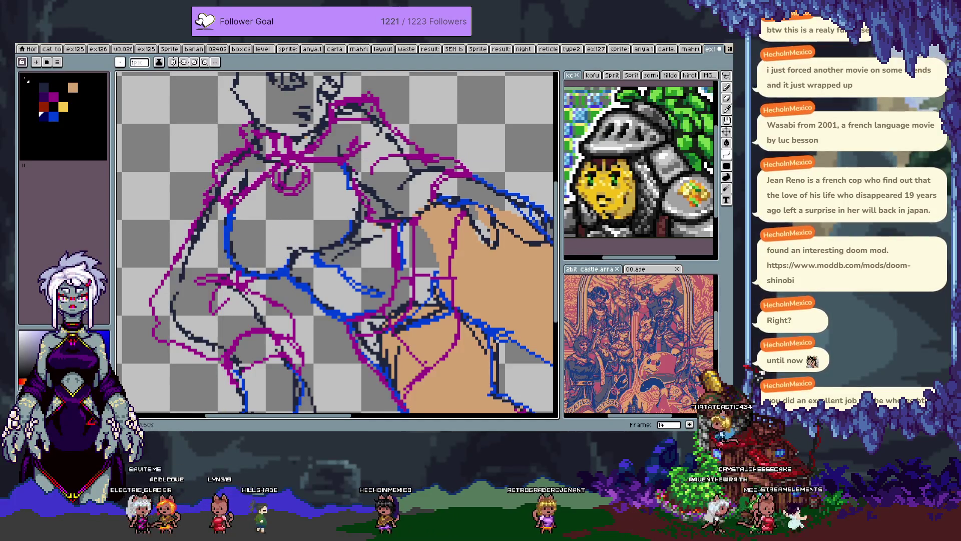
{"action": "left_click_drag", "start_coordinate": [284, 170], "coordinate": [305, 250]}
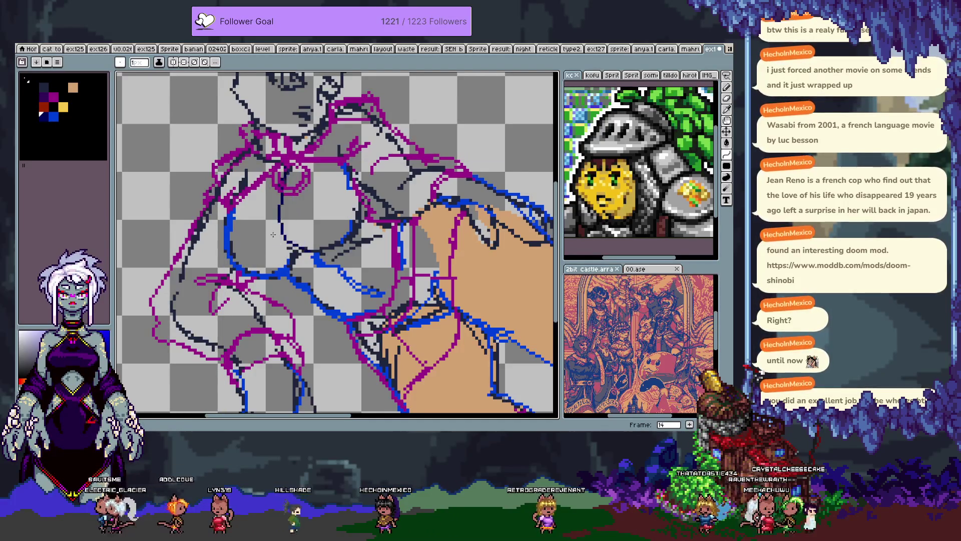
{"action": "key", "text": "ctrl+z"}
{"action": "left_click_drag", "start_coordinate": [274, 195], "coordinate": [289, 250]}
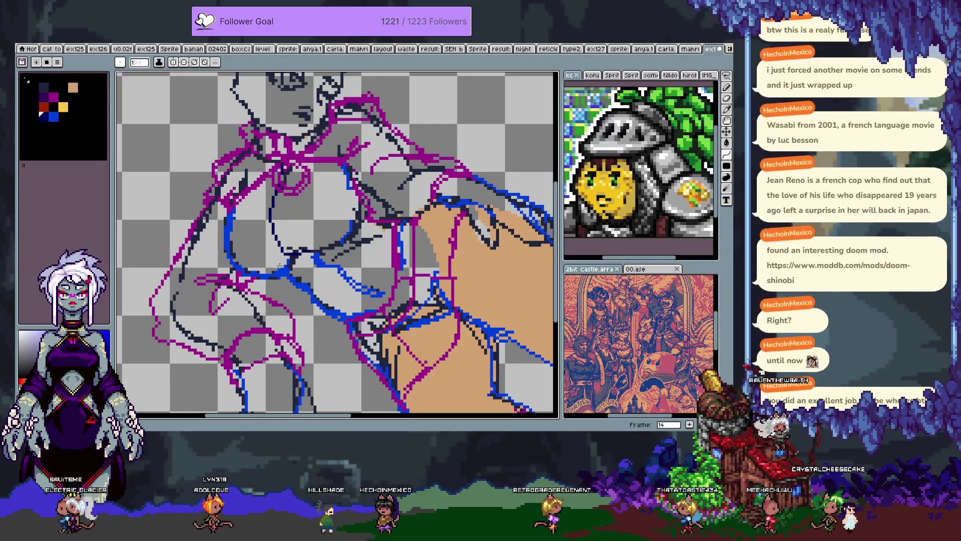
Step: Erase the old blue line near the chest and redraw it as a dark line with a straight extension
{"action": "key", "text": "e"}
{"action": "mouse_move", "coordinate": [232, 230]}
{"action": "left_mouse_down"}
{"action": "mouse_move", "coordinate": [230, 213]}
{"action": "mouse_move", "coordinate": [229, 256]}
{"action": "left_mouse_up"}
{"action": "key", "text": "b"}
{"action": "left_click_drag", "start_coordinate": [245, 192], "coordinate": [234, 260]}
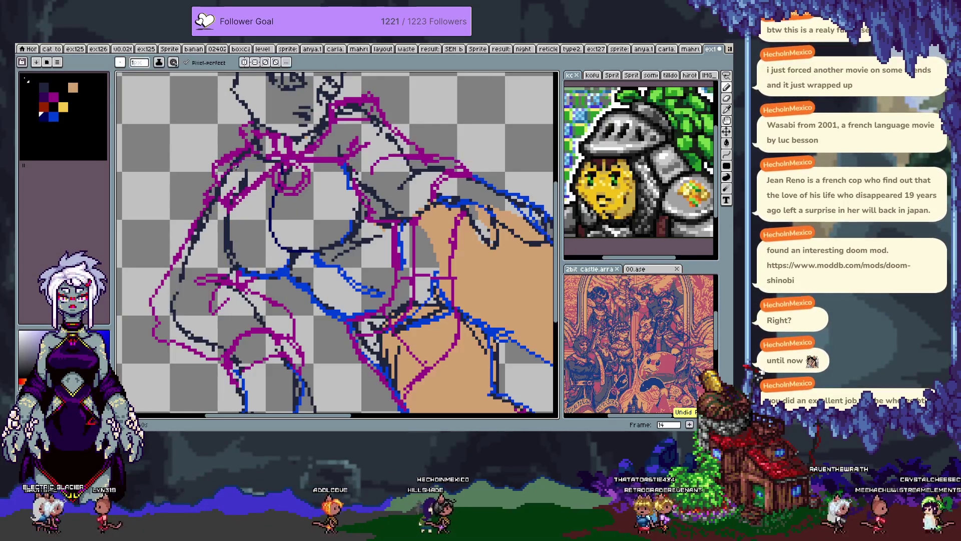
{"action": "left_click", "coordinate": [249, 182], "text": "shift"}
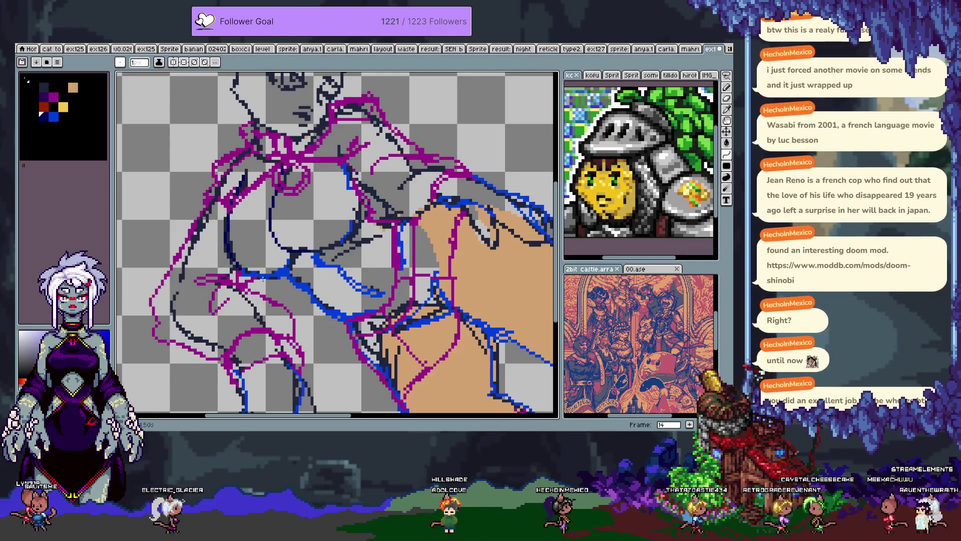
Step: Lasso the newly drawn dark strokes and recolour them blue
{"action": "key", "text": "b"}
{"action": "key", "text": "b"}
{"action": "key", "text": "q"}
{"action": "mouse_move", "coordinate": [237, 251]}
{"action": "left_mouse_down"}
{"action": "mouse_move", "coordinate": [220, 170]}
{"action": "mouse_move", "coordinate": [193, 251]}
{"action": "mouse_move", "coordinate": [267, 293]}
{"action": "mouse_move", "coordinate": [279, 266]}
{"action": "mouse_move", "coordinate": [258, 173]}
{"action": "left_mouse_up"}
{"action": "key", "text": "w"}
{"action": "key", "text": "ctrl+d"}
{"action": "key", "text": "b"}
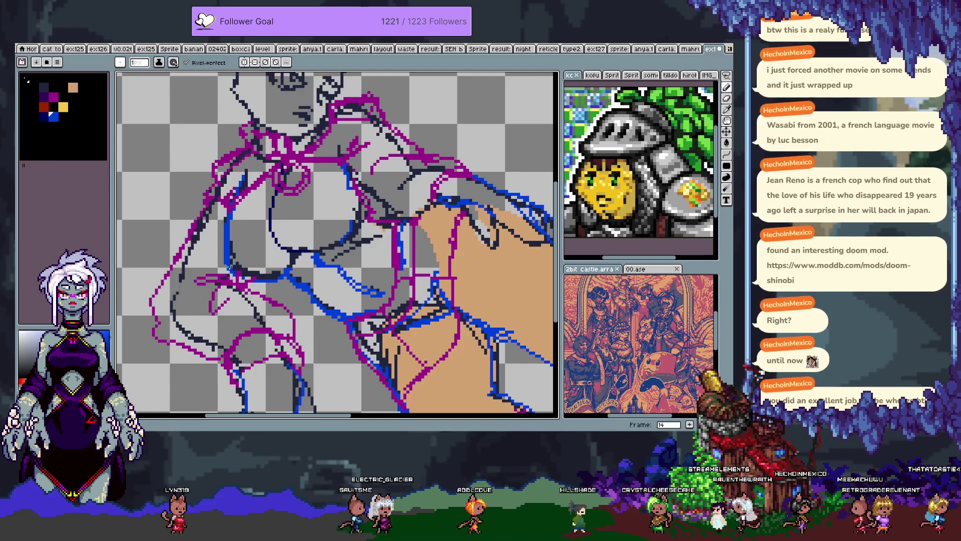
Step: Hide the magenta sketch layer from the timeline
{"action": "key", "text": "v"}
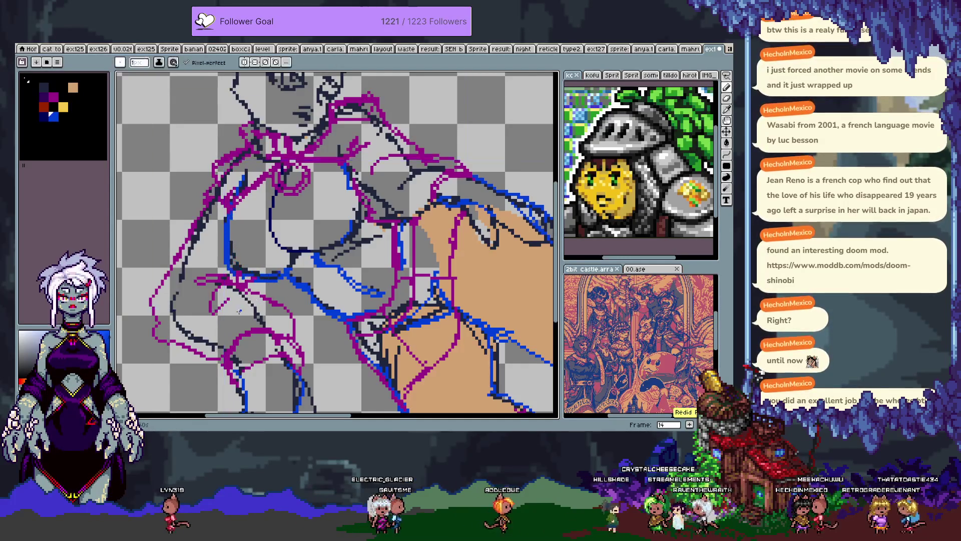
{"action": "key", "text": "b"}
{"action": "key", "text": "Tab"}
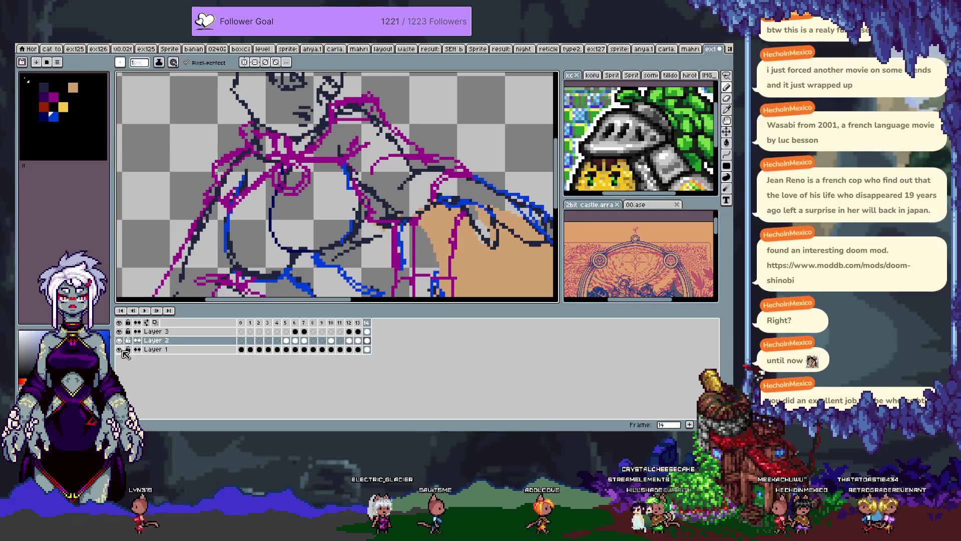
{"action": "left_click", "coordinate": [120, 331]}
{"action": "key", "text": "Tab"}
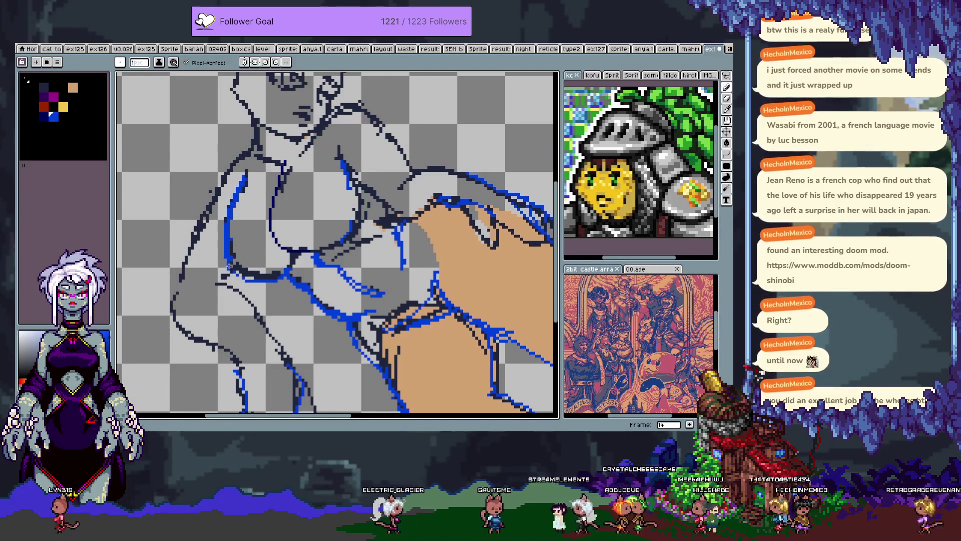
Step: Erase and redraw the blue line near the chest, undoing unwanted strokes
{"action": "key", "text": "e"}
{"action": "left_click_drag", "start_coordinate": [231, 200], "coordinate": [230, 262]}
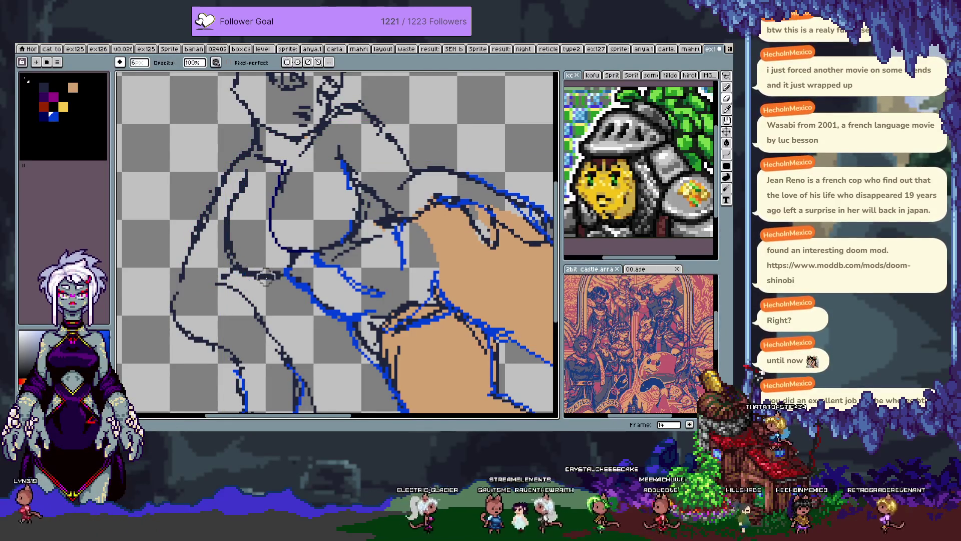
{"action": "key", "text": "b"}
{"action": "left_click_drag", "start_coordinate": [233, 199], "coordinate": [222, 251]}
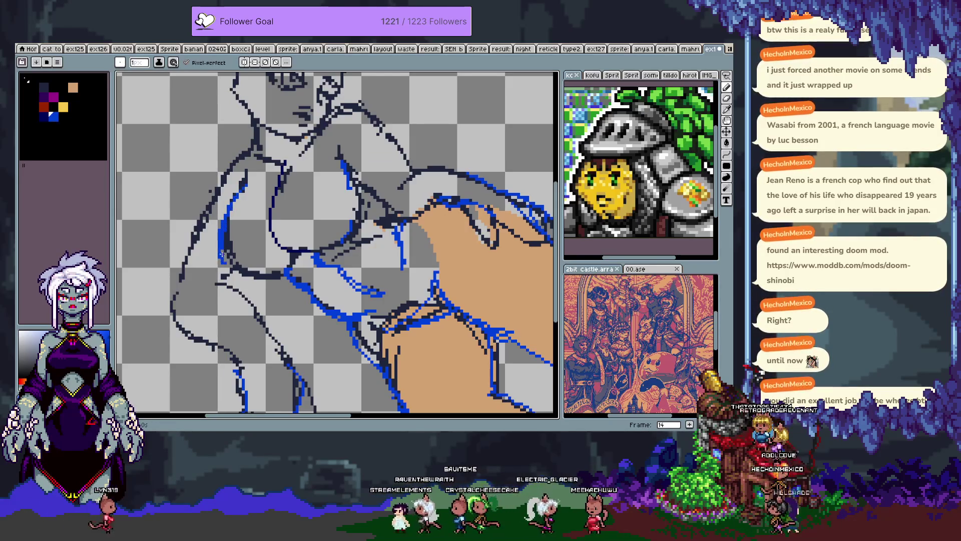
{"action": "key", "text": "ctrl+z"}
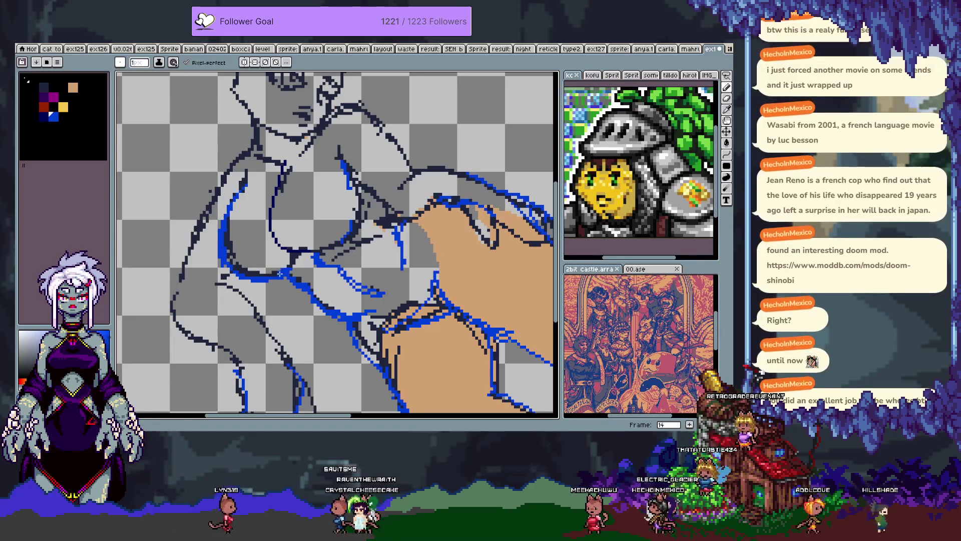
{"action": "key", "text": "e"}
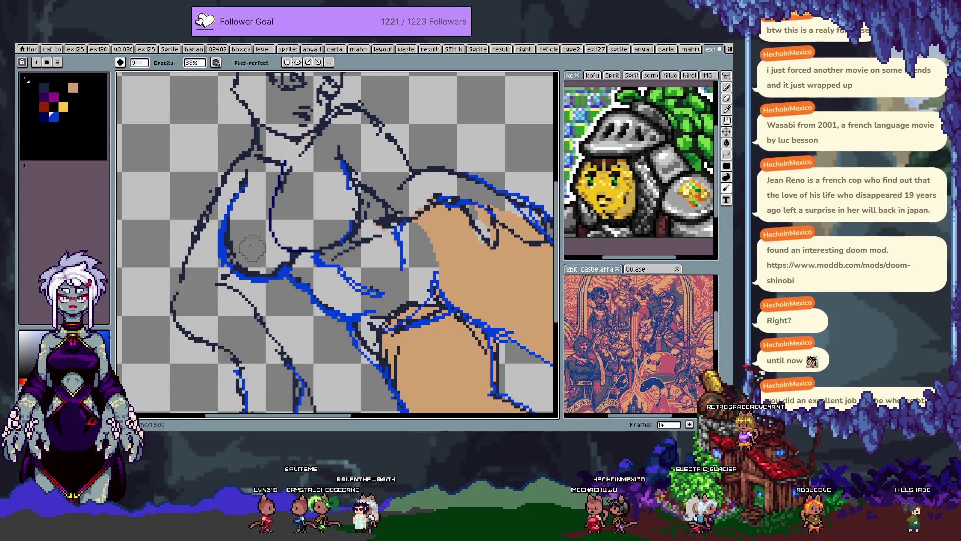
{"action": "key", "text": "ctrl+z"}
{"action": "key", "text": "v"}
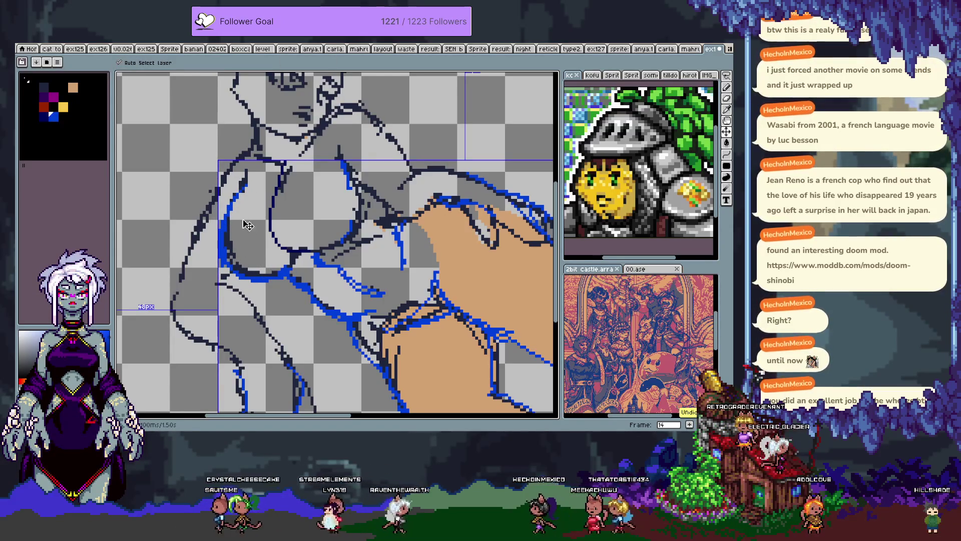
{"action": "key", "text": "b"}
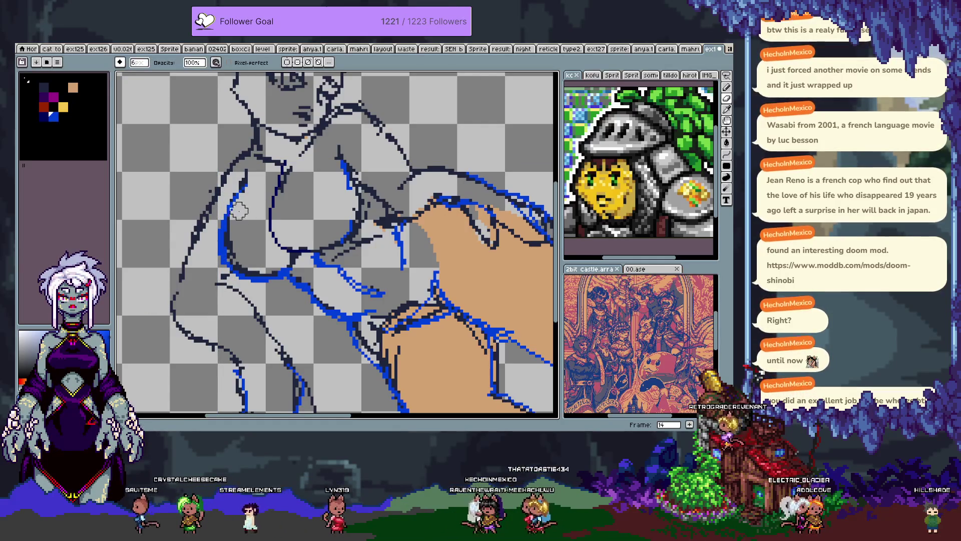
{"action": "key", "text": "e"}
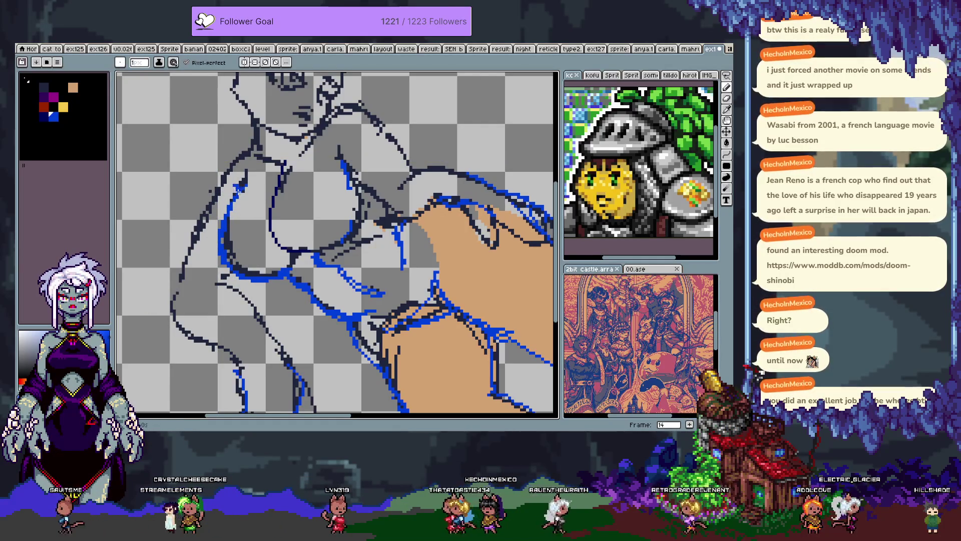
{"action": "key", "text": "ctrl+z"}
{"action": "key", "text": "ctrl+z"}
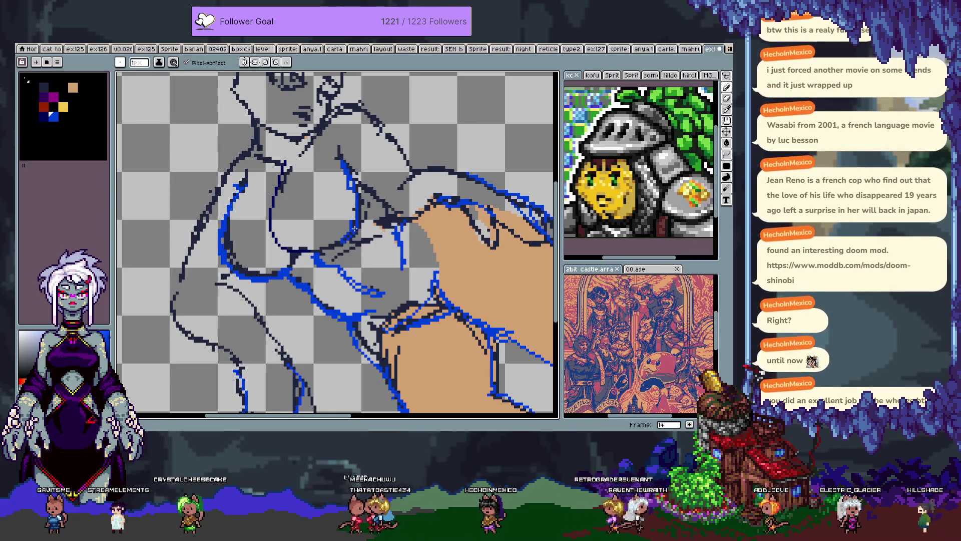
{"action": "key", "text": "b"}
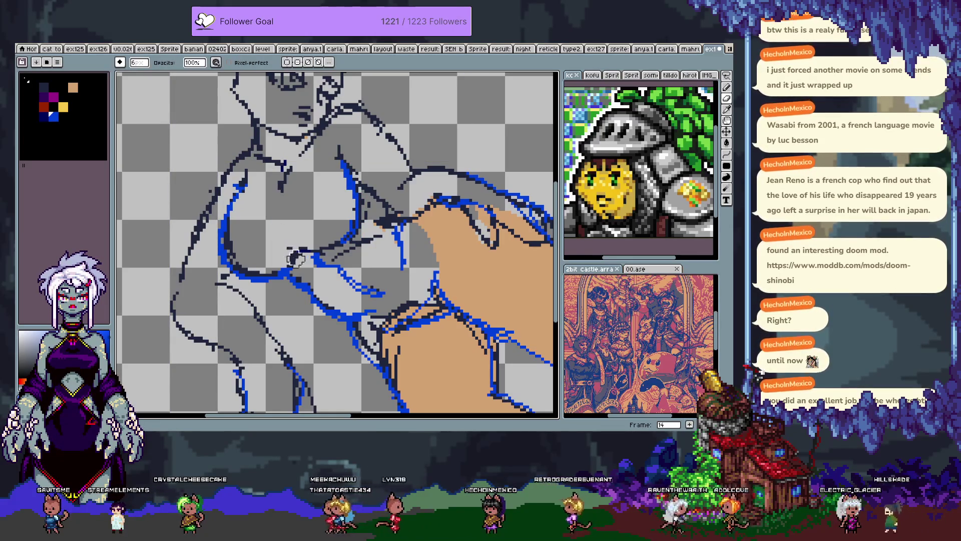
{"action": "key", "text": "e"}
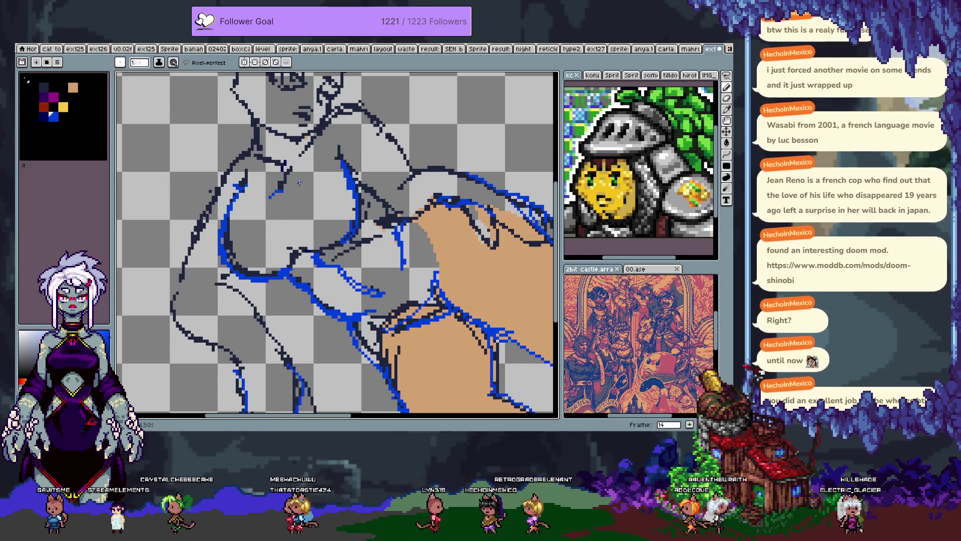
{"action": "key", "text": "ctrl+z"}
Step: Draw blue lines beside and along the hand, keeping only the vertical line and extension
{"action": "mouse_move", "coordinate": [257, 191]}
{"action": "left_mouse_down"}
{"action": "mouse_move", "coordinate": [298, 179]}
{"action": "mouse_move", "coordinate": [278, 199]}
{"action": "left_mouse_up"}
{"action": "key", "text": "ctrl+z"}
{"action": "key", "text": "ctrl+z"}
{"action": "left_click_drag", "start_coordinate": [285, 163], "coordinate": [276, 235]}
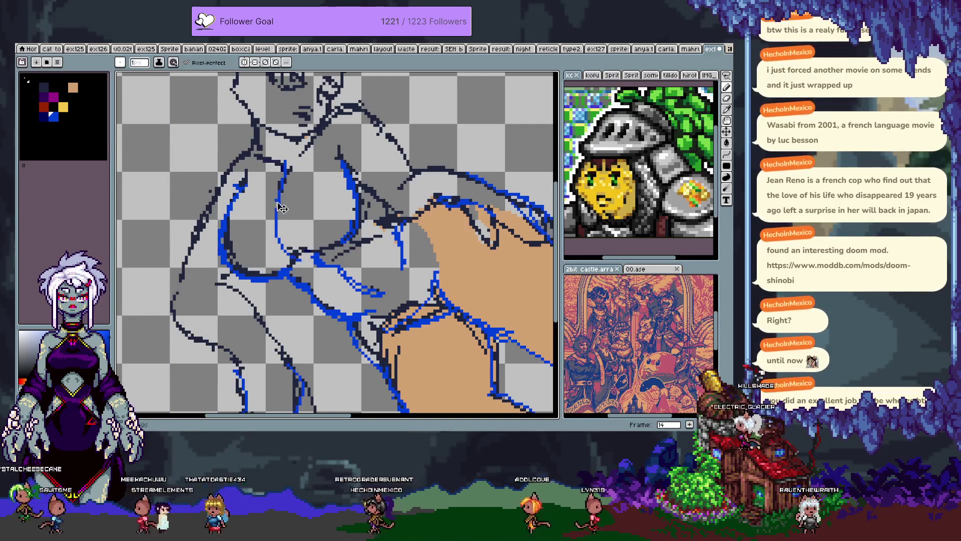
{"action": "mouse_move", "coordinate": [271, 187]}
{"action": "left_mouse_down"}
{"action": "mouse_move", "coordinate": [287, 249]}
{"action": "mouse_move", "coordinate": [303, 236]}
{"action": "mouse_move", "coordinate": [317, 250]}
{"action": "left_mouse_up"}
{"action": "key", "text": "ctrl+z"}
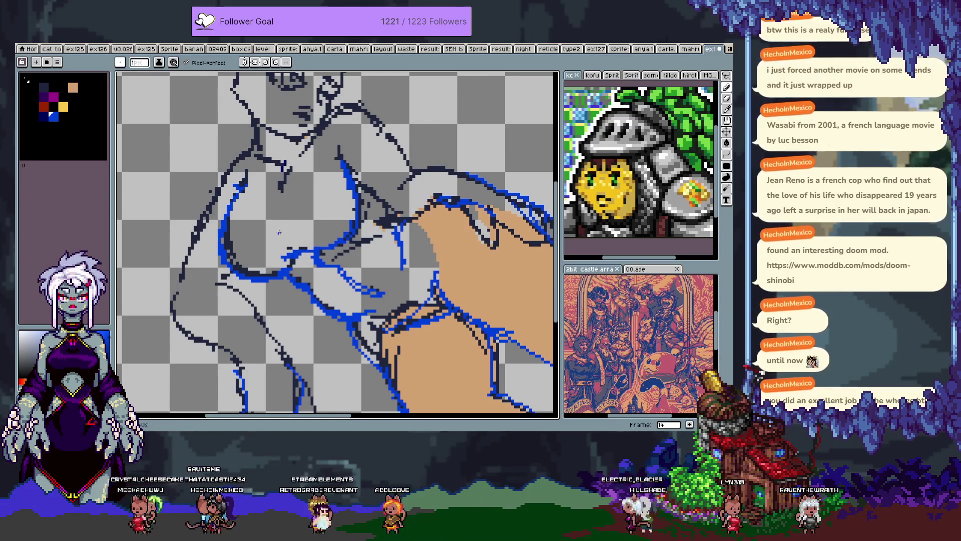
{"action": "key", "text": "e"}
{"action": "key", "text": "b"}
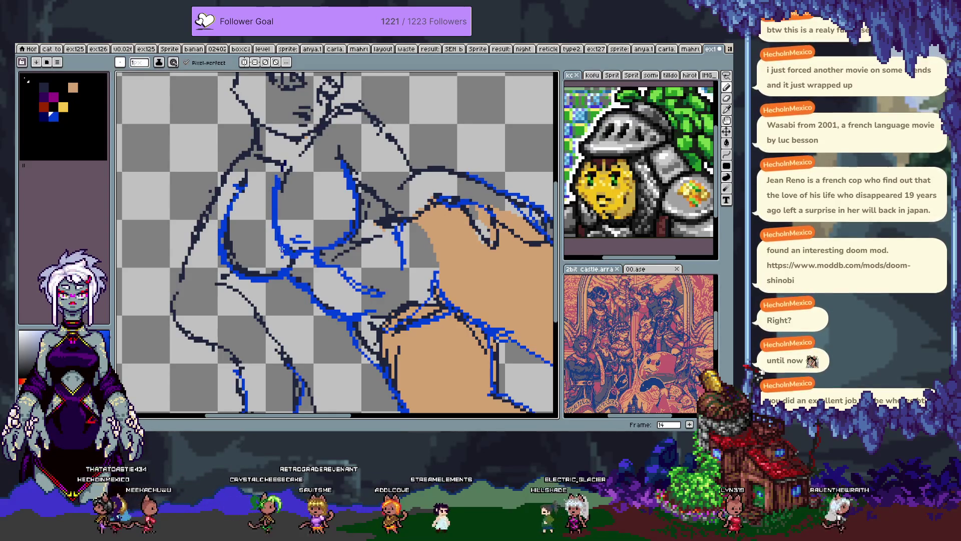
{"action": "left_click_drag", "start_coordinate": [303, 251], "coordinate": [330, 265]}
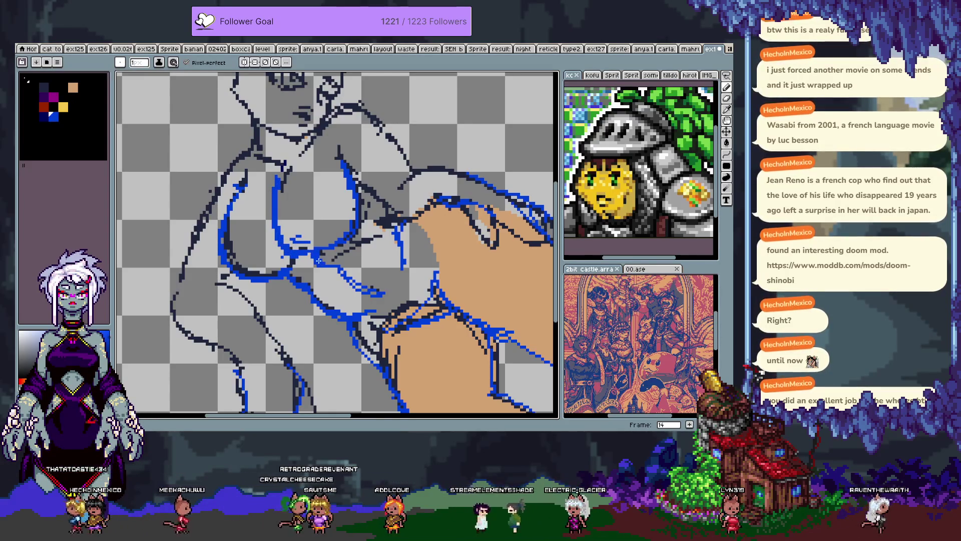
Step: Make the magenta linework layer visible again in the timeline
{"action": "key", "text": "Tab"}
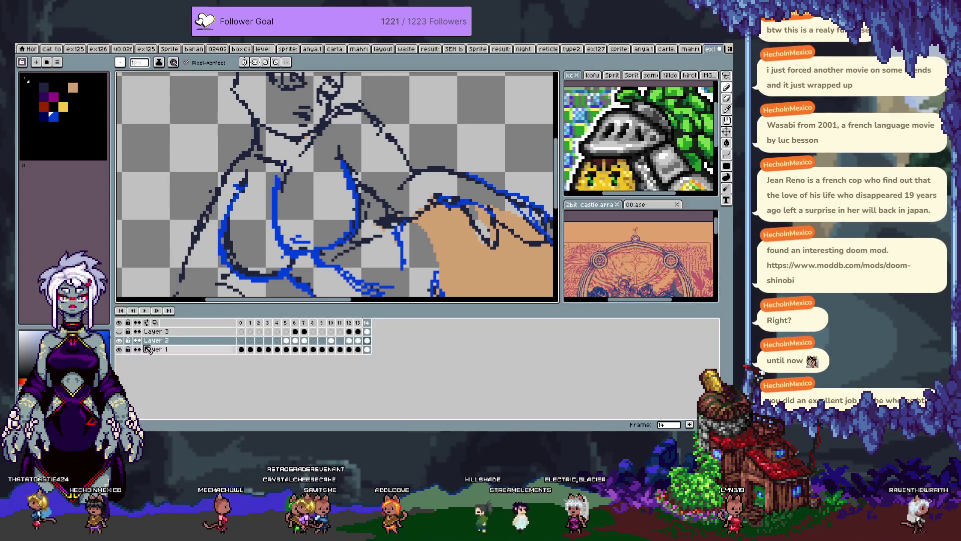
{"action": "left_click", "coordinate": [120, 331]}
{"action": "key", "text": "Tab"}
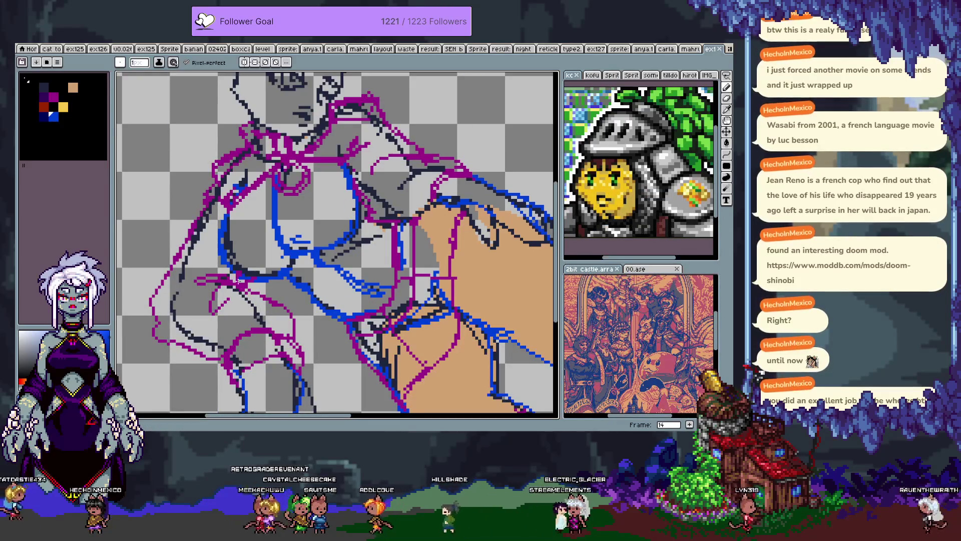
Step: Toggle between the 6px brush and 1px pencil and pan the view toward the head
{"action": "scroll", "coordinate": [240, 277], "scroll_direction": "up", "scroll_amount": 3}
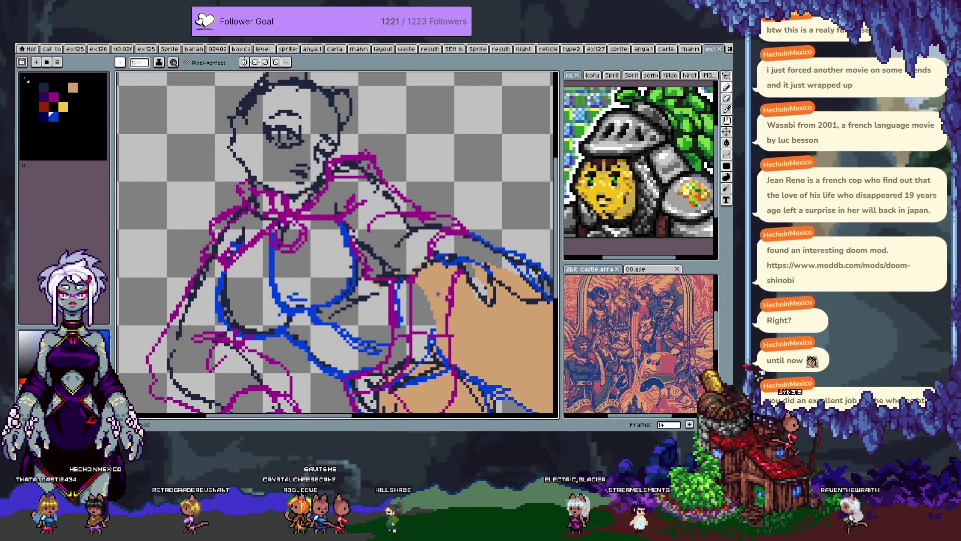
{"action": "key", "text": "b"}
{"action": "scroll", "coordinate": [303, 248], "scroll_direction": "down", "scroll_amount": 3}
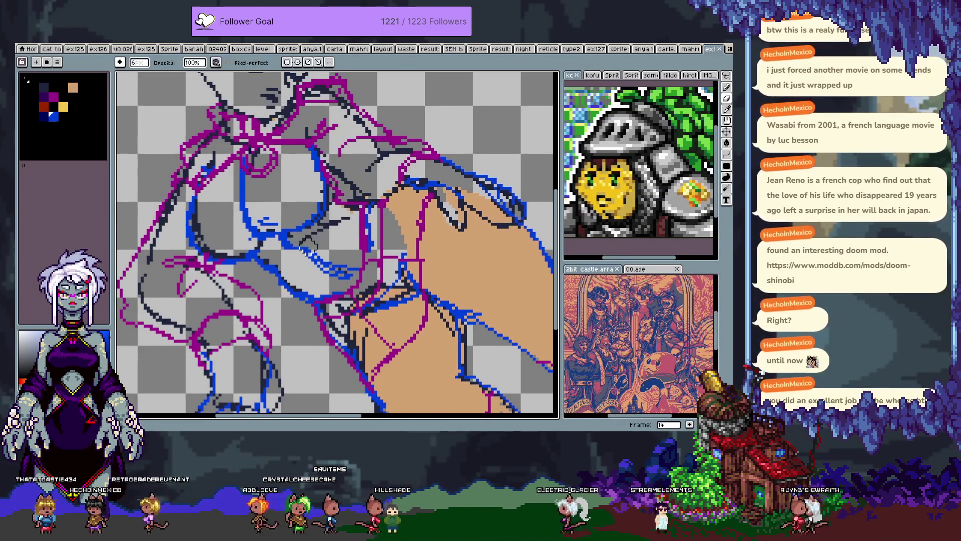
{"action": "key", "text": "e"}
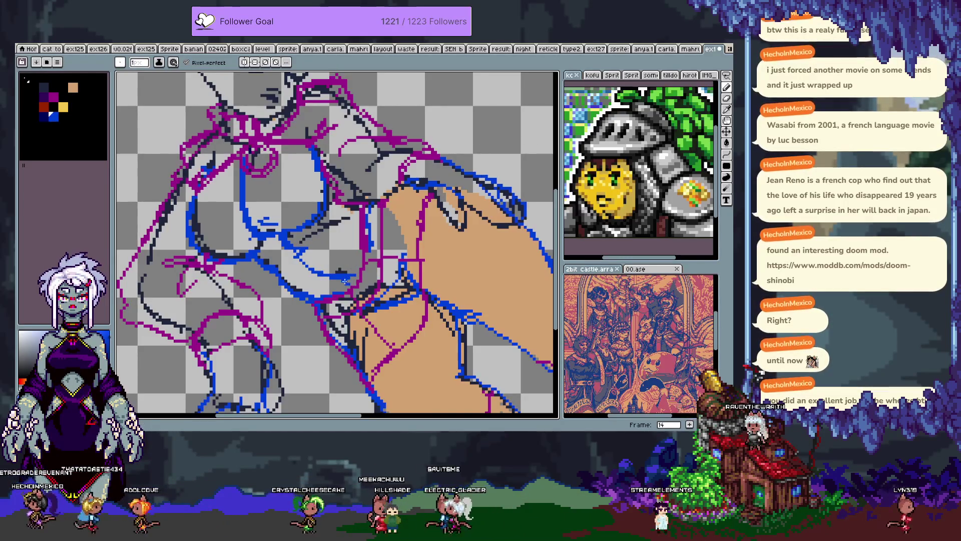
{"action": "key", "text": "b"}
{"action": "key", "text": "e"}
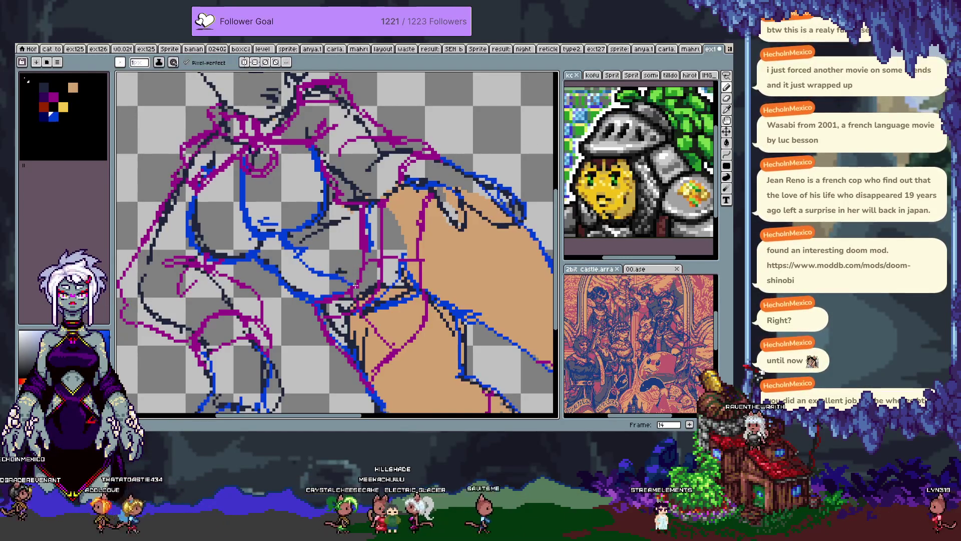
{"action": "left_click_drag", "start_coordinate": [338, 189], "coordinate": [353, 225]}
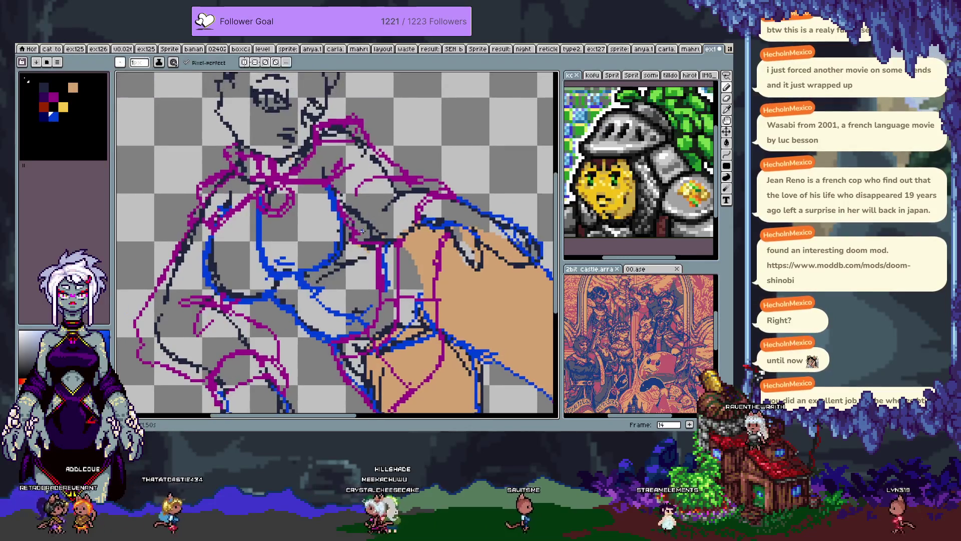
{"action": "scroll", "coordinate": [353, 225], "scroll_direction": "down", "scroll_amount": 2}
{"action": "key", "text": "e"}
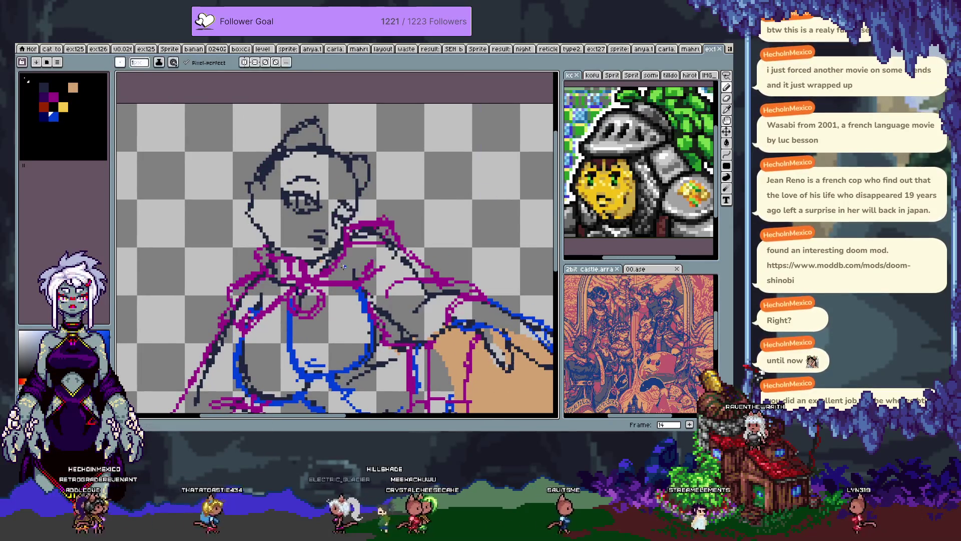
{"action": "key", "text": "Tab"}
Step: On Layer 3, sketch yellow hair zigzagging over the head and flowing down the left side
{"action": "key", "text": "alt+Up"}
{"action": "left_click", "coordinate": [344, 202], "text": "shift"}
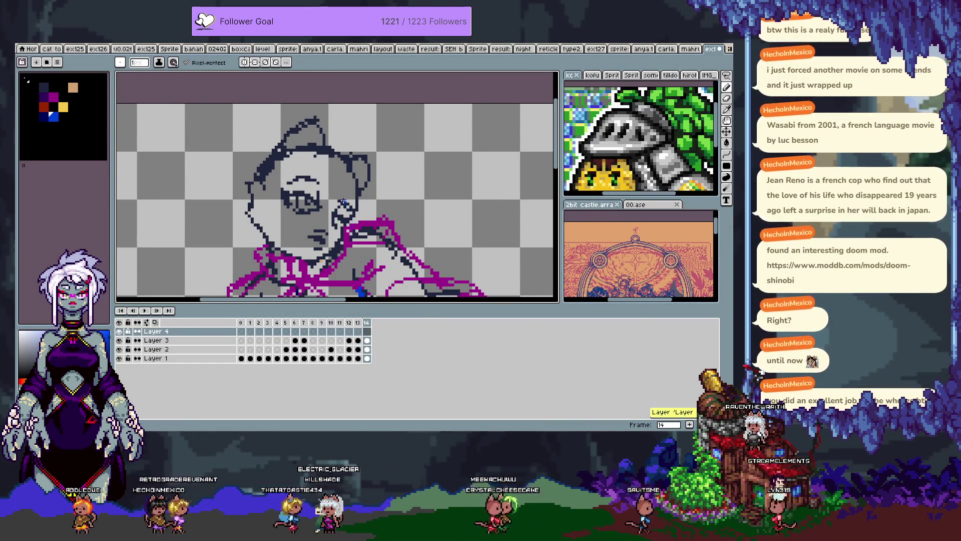
{"action": "key", "text": "Tab"}
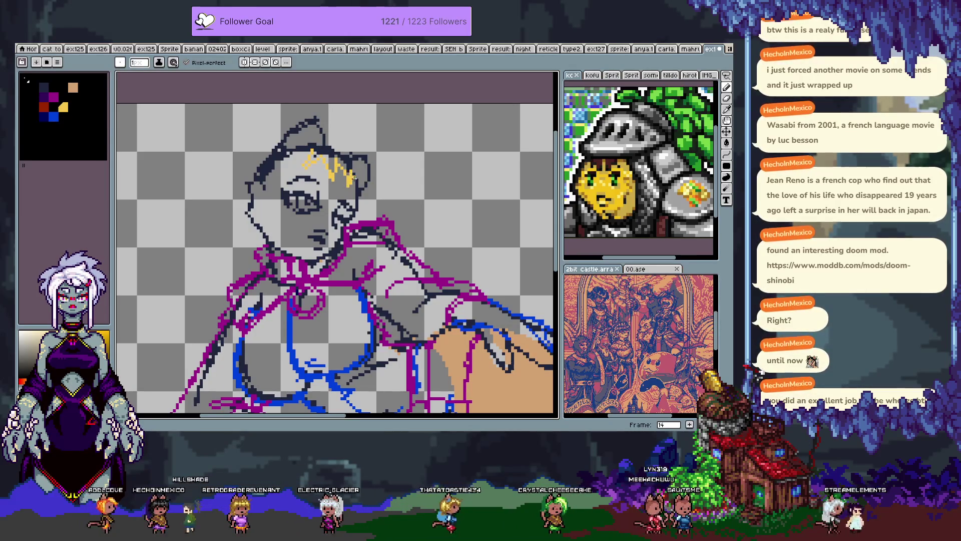
{"action": "mouse_move", "coordinate": [327, 142]}
{"action": "left_mouse_down"}
{"action": "mouse_move", "coordinate": [356, 157]}
{"action": "mouse_move", "coordinate": [358, 198]}
{"action": "left_mouse_up"}
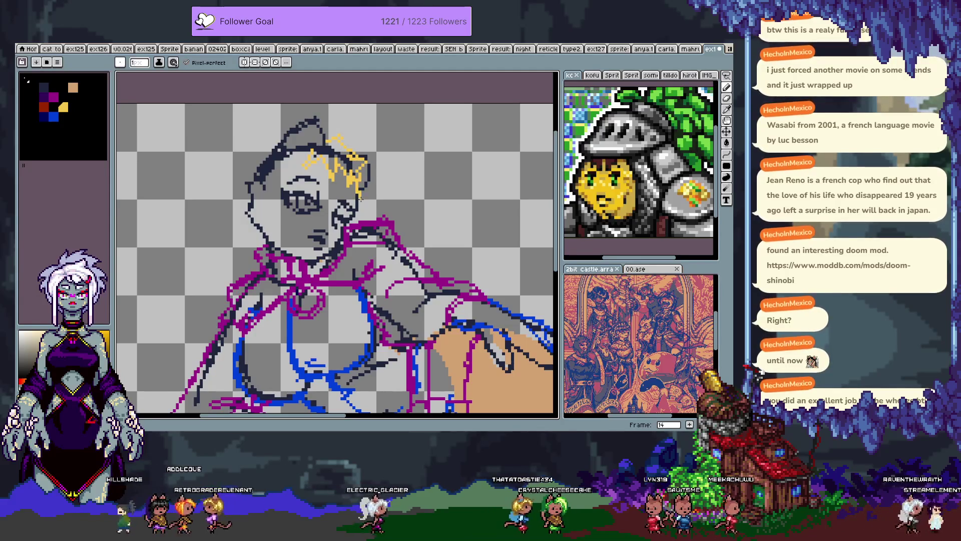
{"action": "mouse_move", "coordinate": [286, 136]}
{"action": "left_mouse_down"}
{"action": "mouse_move", "coordinate": [213, 177]}
{"action": "mouse_move", "coordinate": [182, 223]}
{"action": "mouse_move", "coordinate": [178, 371]}
{"action": "left_mouse_up"}
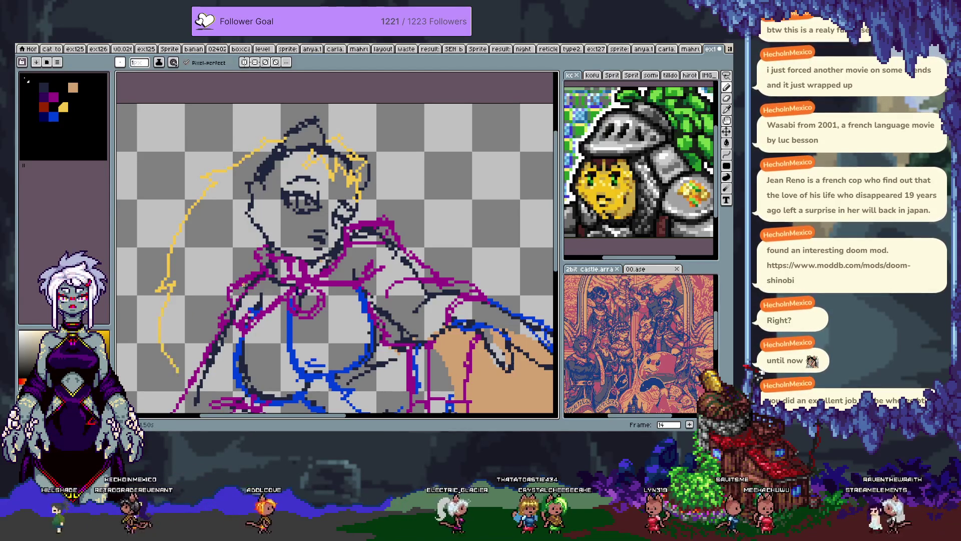
{"action": "left_click_drag", "start_coordinate": [368, 190], "coordinate": [402, 199]}
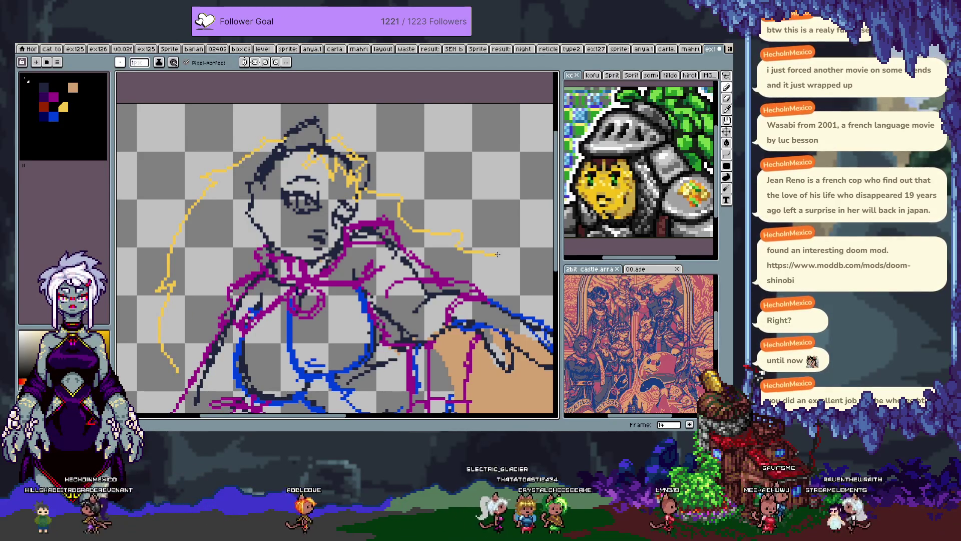
Step: Sketch yellow hair strands beside the face, undoing the misfired strokes
{"action": "scroll", "coordinate": [214, 275], "scroll_direction": "down", "scroll_amount": 3}
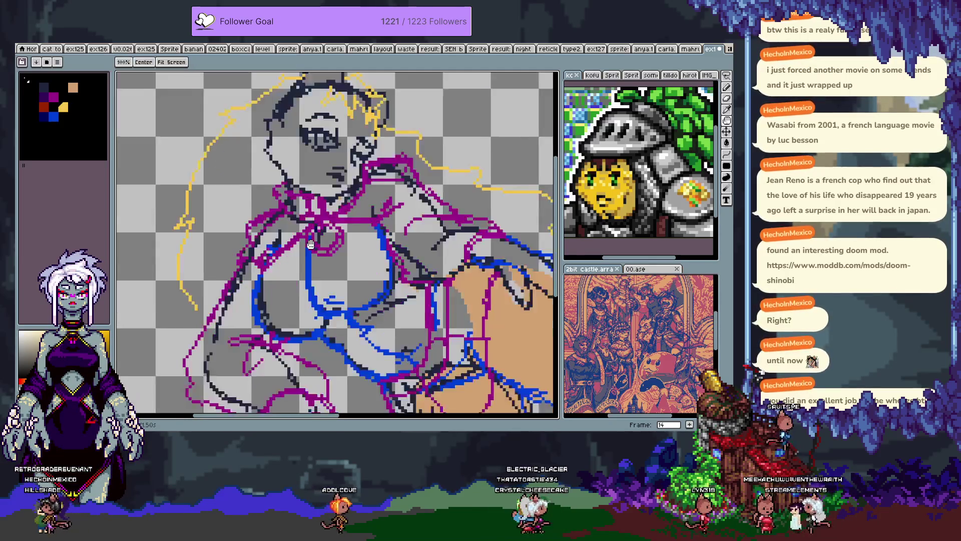
{"action": "scroll", "coordinate": [304, 164], "scroll_direction": "up", "scroll_amount": 3}
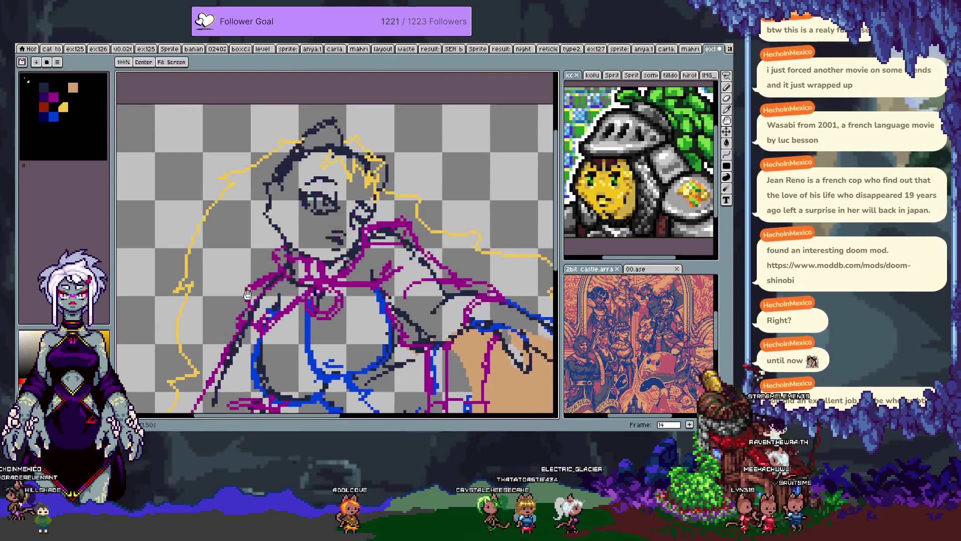
{"action": "left_click_drag", "start_coordinate": [317, 154], "coordinate": [306, 240]}
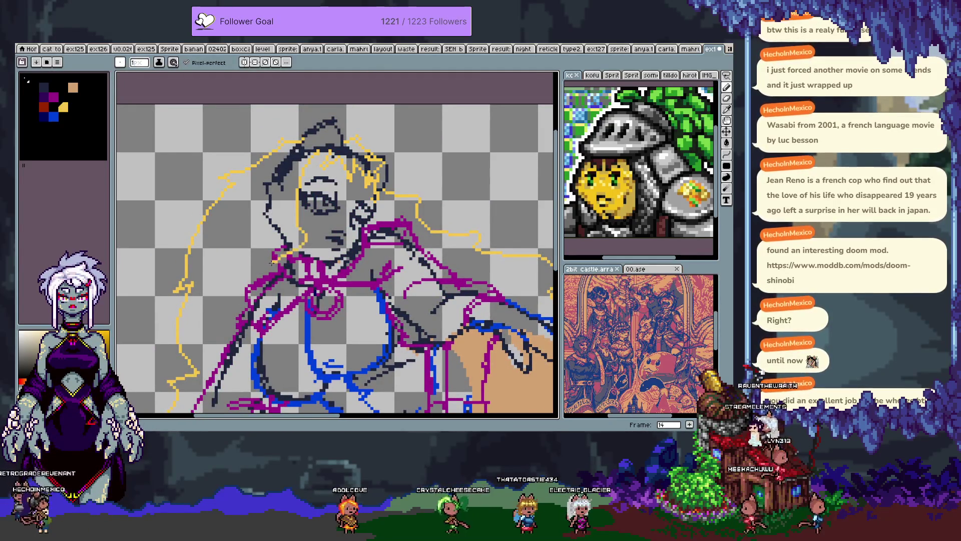
{"action": "key", "text": "ctrl+z"}
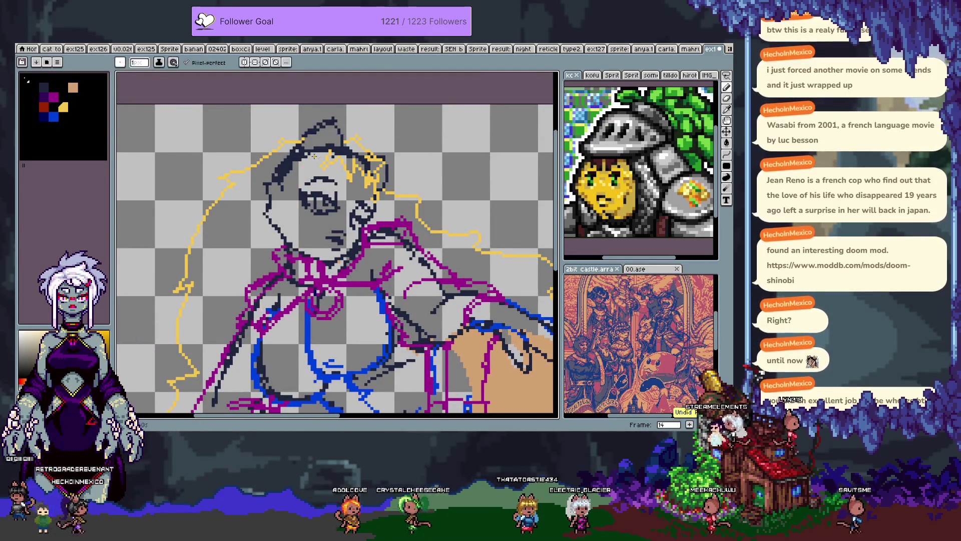
{"action": "left_click_drag", "start_coordinate": [306, 176], "coordinate": [242, 260]}
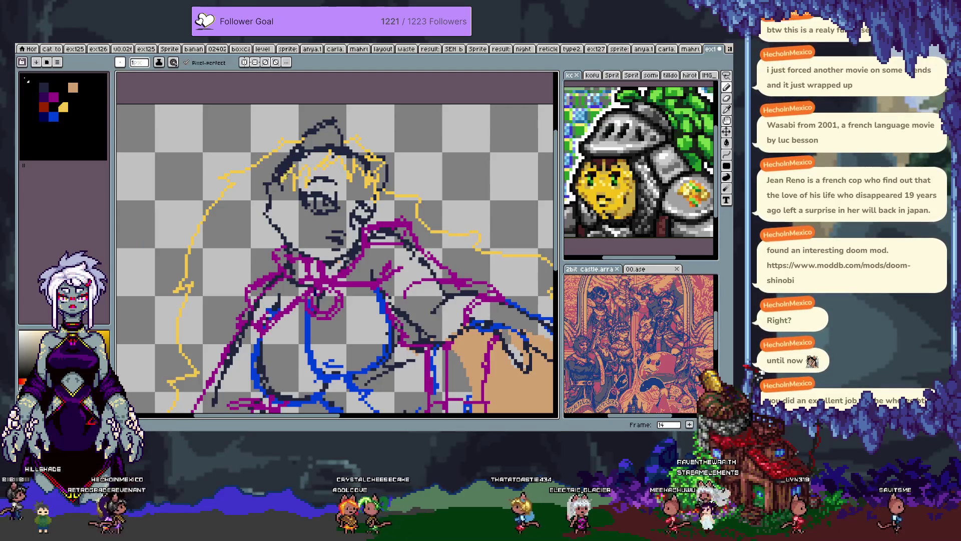
{"action": "left_click_drag", "start_coordinate": [296, 169], "coordinate": [270, 230]}
{"action": "left_click_drag", "start_coordinate": [300, 167], "coordinate": [248, 230]}
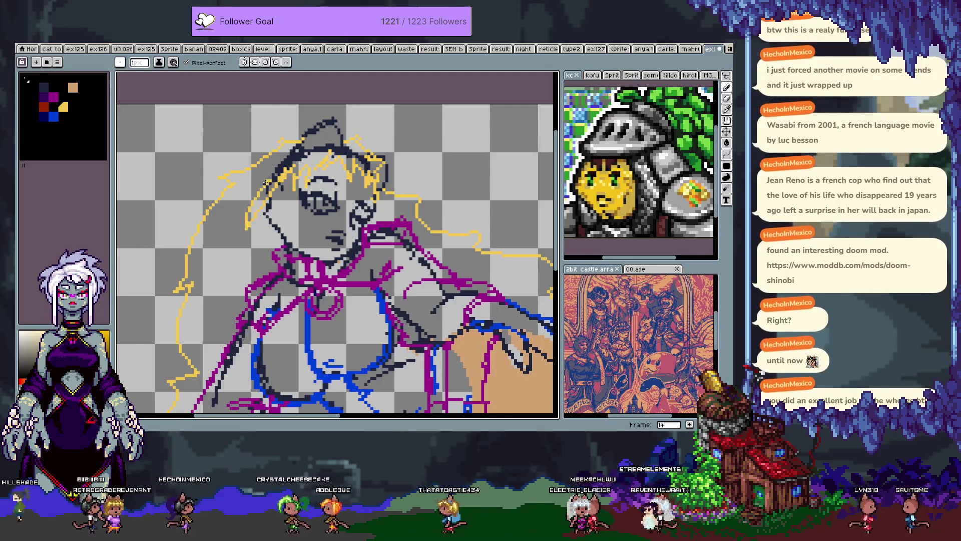
{"action": "key", "text": "ctrl+z"}
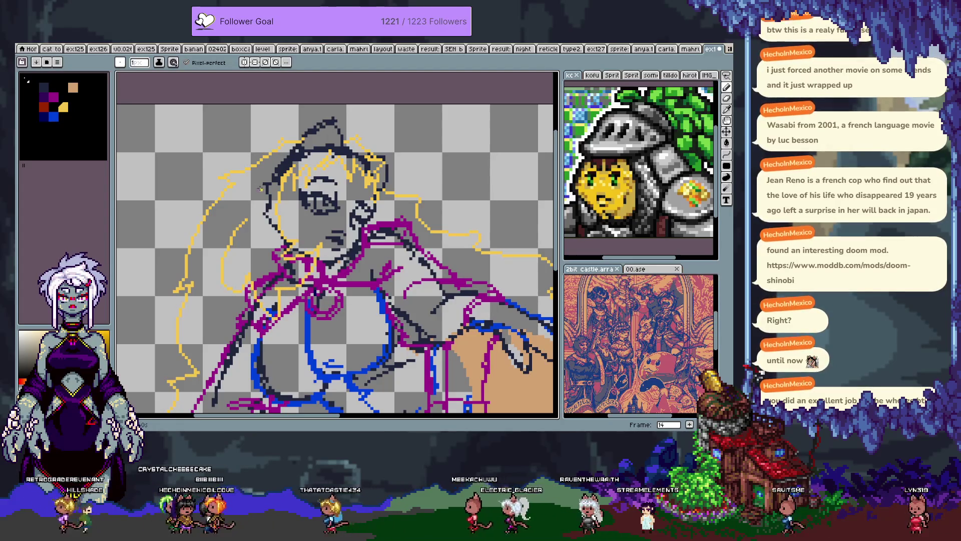
{"action": "left_click_drag", "start_coordinate": [261, 188], "coordinate": [231, 236]}
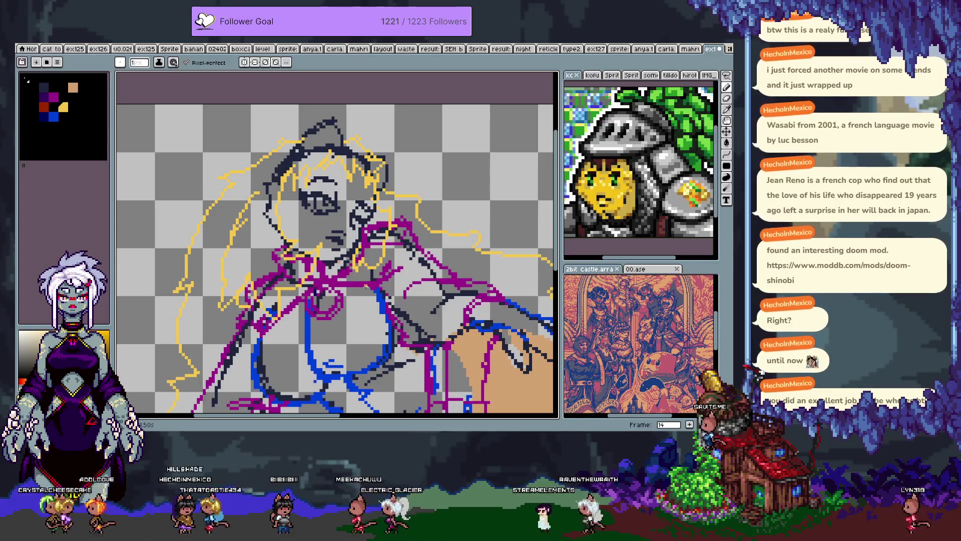
Step: Reframe the figure, step to the next frame and try yellow strands by the face, undoing them
{"action": "mouse_move", "coordinate": [331, 163]}
{"action": "left_mouse_down"}
{"action": "mouse_move", "coordinate": [332, 50]}
{"action": "mouse_move", "coordinate": [266, 30]}
{"action": "mouse_move", "coordinate": [292, 86]}
{"action": "left_mouse_up"}
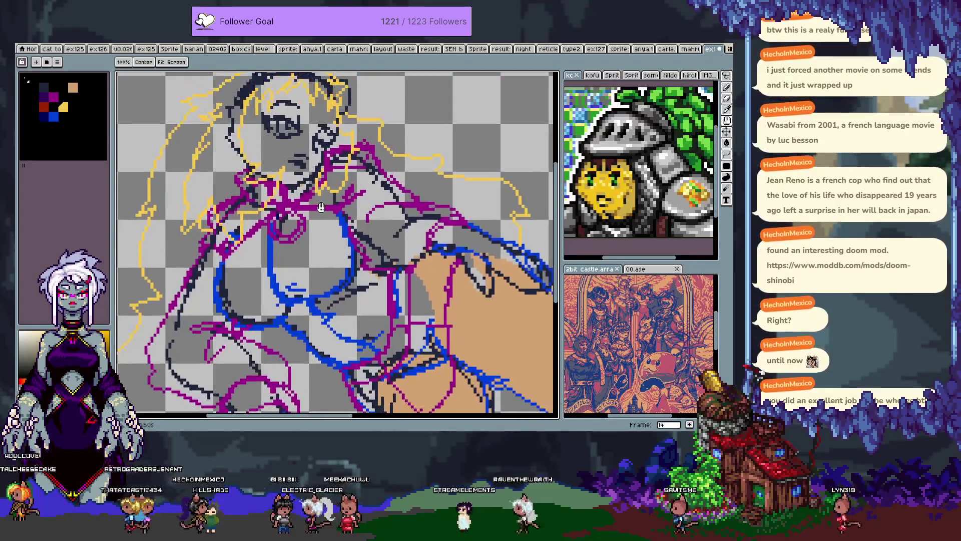
{"action": "left_click_drag", "start_coordinate": [321, 207], "coordinate": [319, 200]}
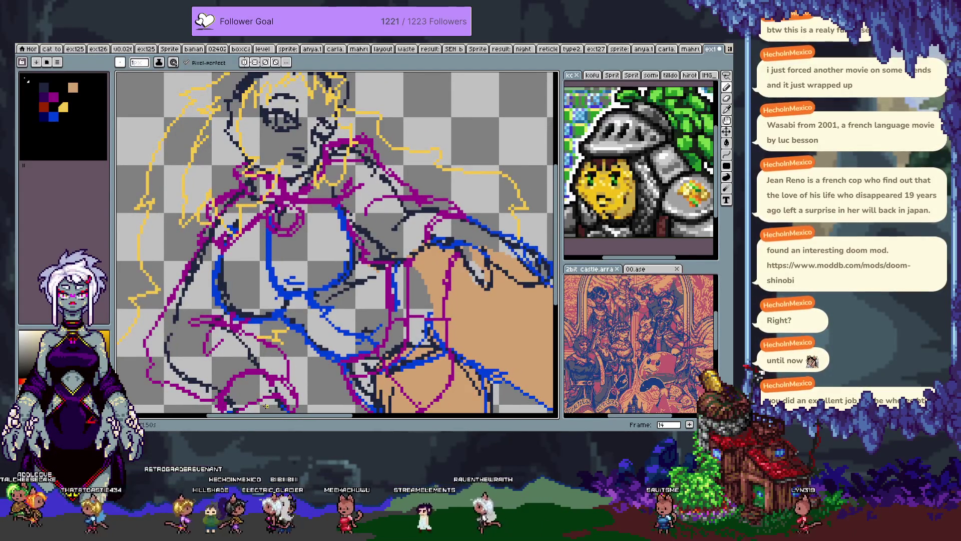
{"action": "scroll", "coordinate": [324, 265], "scroll_direction": "down", "scroll_amount": 1}
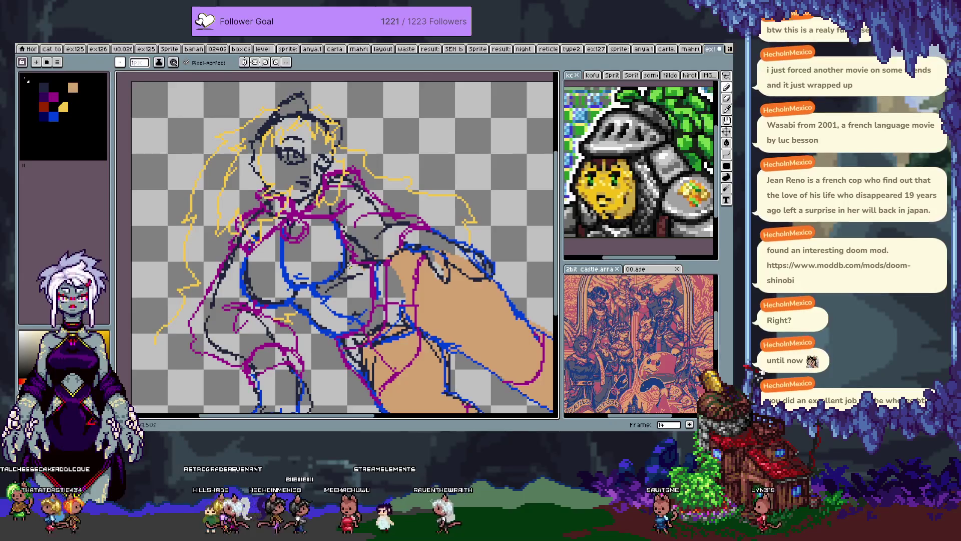
{"action": "left_click_drag", "start_coordinate": [350, 235], "coordinate": [389, 258]}
{"action": "key", "text": "Tab"}
{"action": "key", "text": "Tab"}
{"action": "key", "text": "Right"}
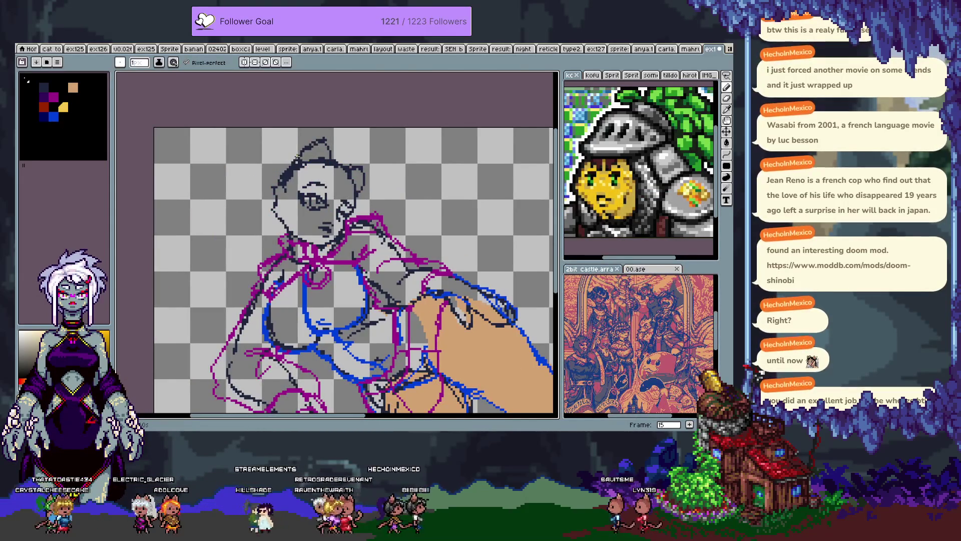
{"action": "mouse_move", "coordinate": [351, 257]}
{"action": "left_mouse_down"}
{"action": "mouse_move", "coordinate": [318, 154]}
{"action": "mouse_move", "coordinate": [356, 305]}
{"action": "left_mouse_up"}
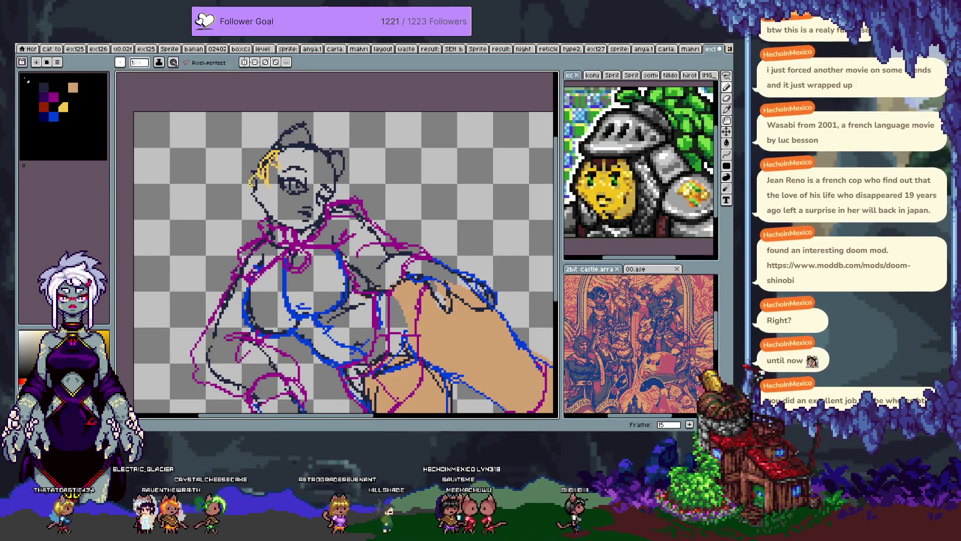
{"action": "left_click_drag", "start_coordinate": [246, 182], "coordinate": [253, 204]}
{"action": "key", "text": "ctrl+z"}
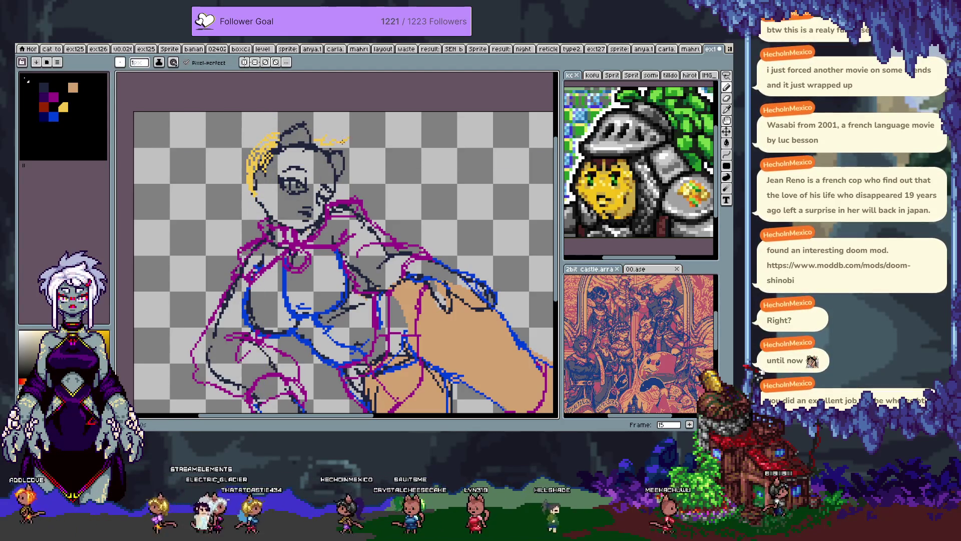
{"action": "key", "text": "ctrl+z"}
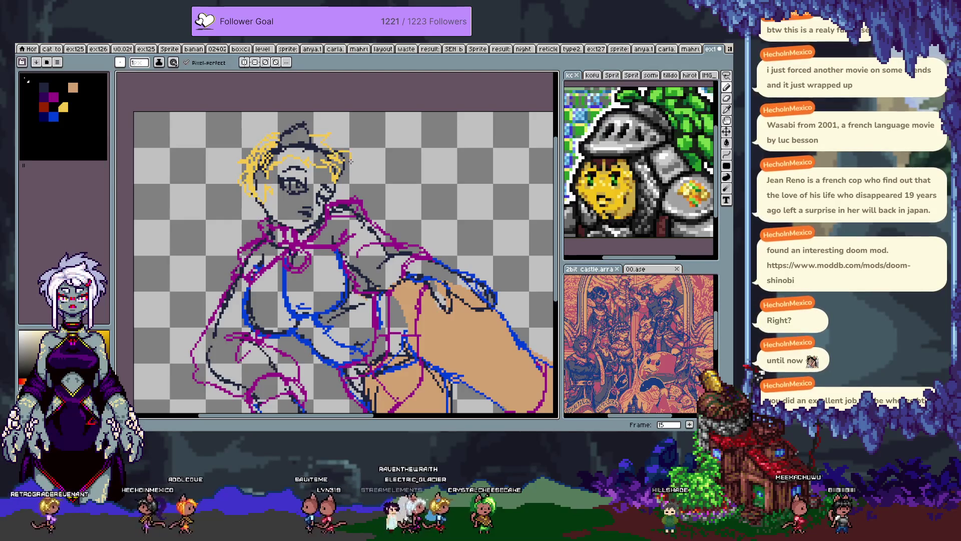
Step: Add yellow strands flowing right and down the left side plus a small curl, then go to frame 16
{"action": "left_click_drag", "start_coordinate": [349, 151], "coordinate": [501, 246]}
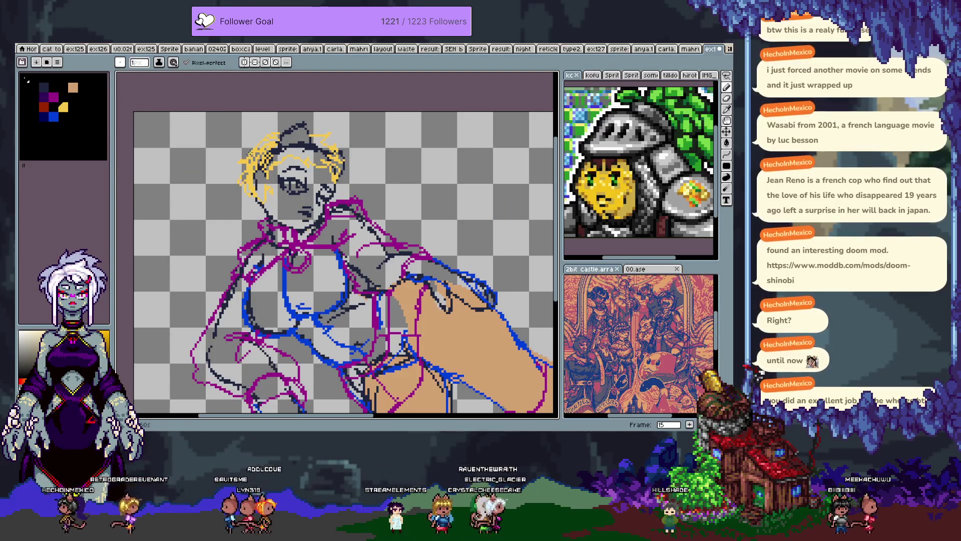
{"action": "left_click_drag", "start_coordinate": [237, 190], "coordinate": [217, 264]}
{"action": "mouse_move", "coordinate": [340, 193]}
{"action": "left_mouse_down"}
{"action": "mouse_move", "coordinate": [389, 178]}
{"action": "mouse_move", "coordinate": [543, 198]}
{"action": "mouse_move", "coordinate": [553, 210]}
{"action": "mouse_move", "coordinate": [524, 220]}
{"action": "mouse_move", "coordinate": [506, 210]}
{"action": "mouse_move", "coordinate": [528, 245]}
{"action": "mouse_move", "coordinate": [485, 298]}
{"action": "left_mouse_up"}
{"action": "left_click_drag", "start_coordinate": [190, 189], "coordinate": [177, 221]}
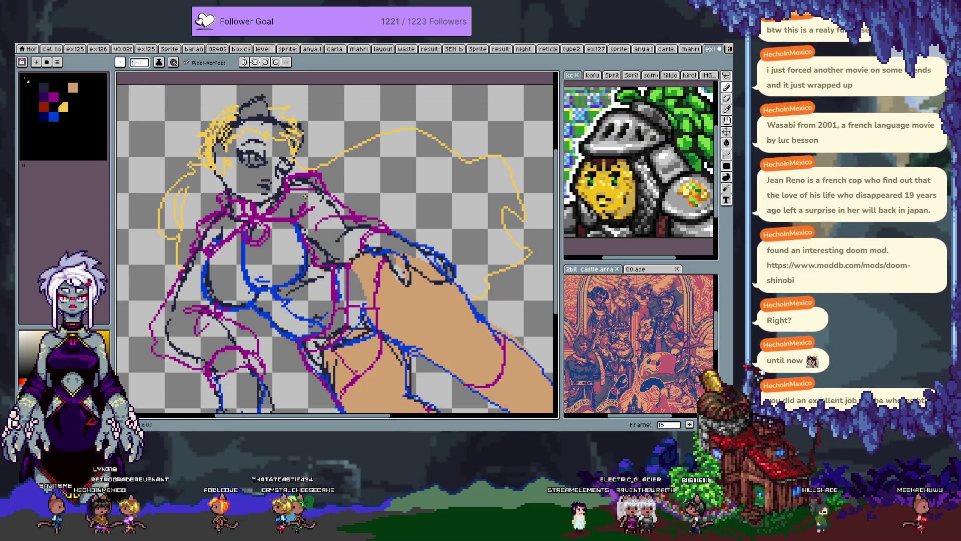
{"action": "key", "text": "Right"}
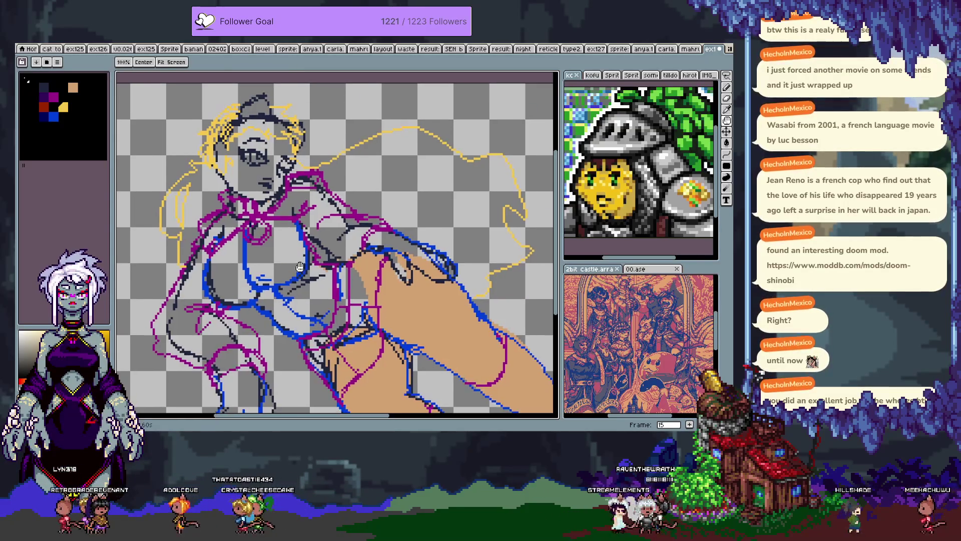
{"action": "key", "text": "Tab"}
{"action": "key", "text": "Tab"}
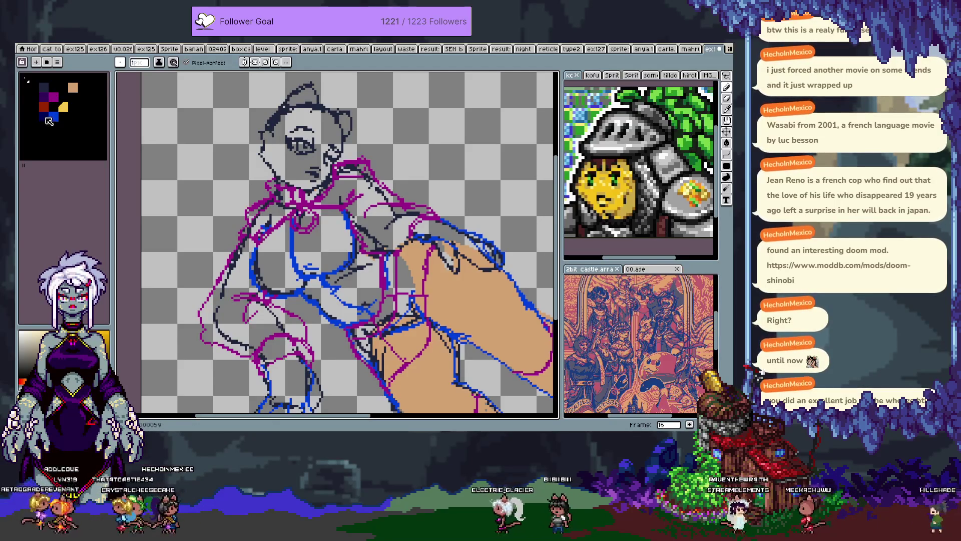
Step: Try dark blue and another palette colour, adjusting it to a near-black, then undo
{"action": "left_click", "coordinate": [44, 116]}
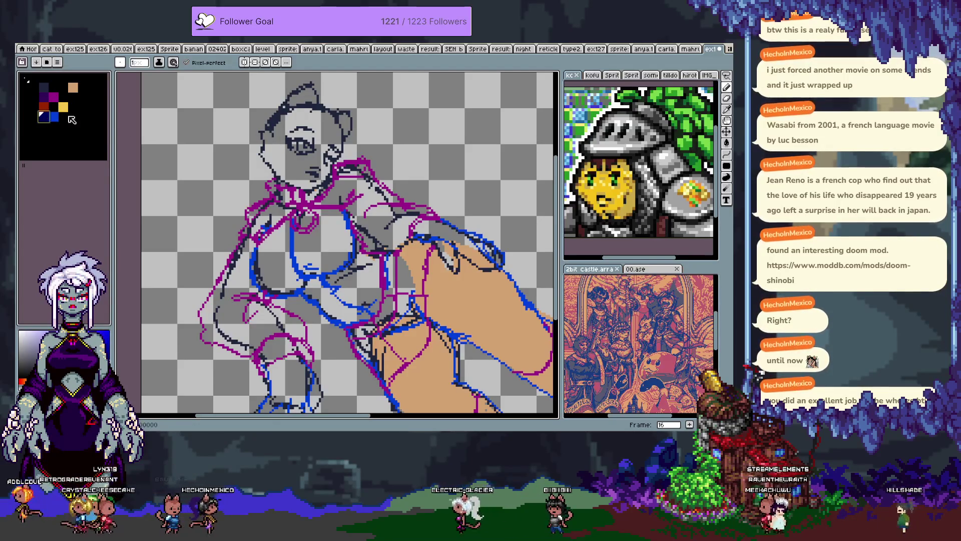
{"action": "left_click", "coordinate": [43, 135]}
{"action": "left_click", "coordinate": [50, 406]}
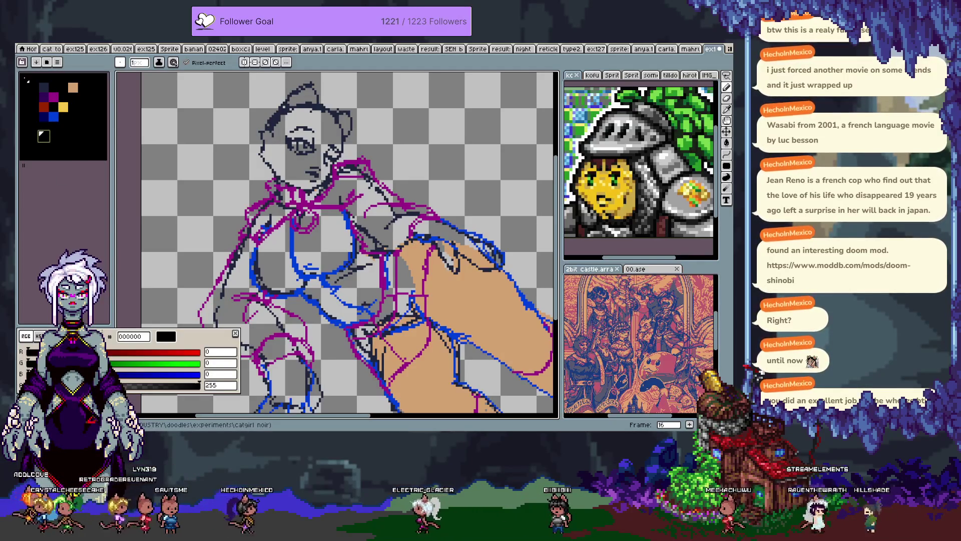
{"action": "type", "text": "8"}
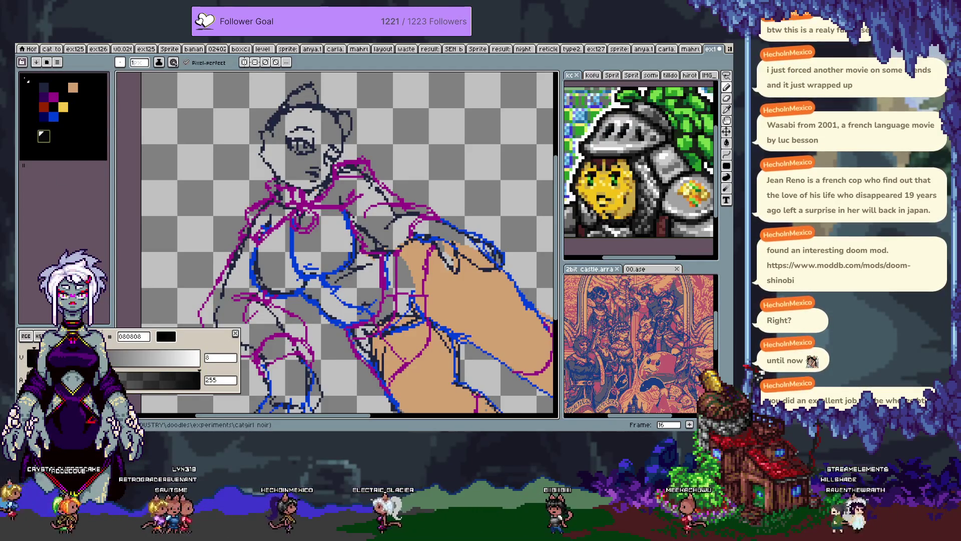
{"action": "left_click", "coordinate": [299, 119]}
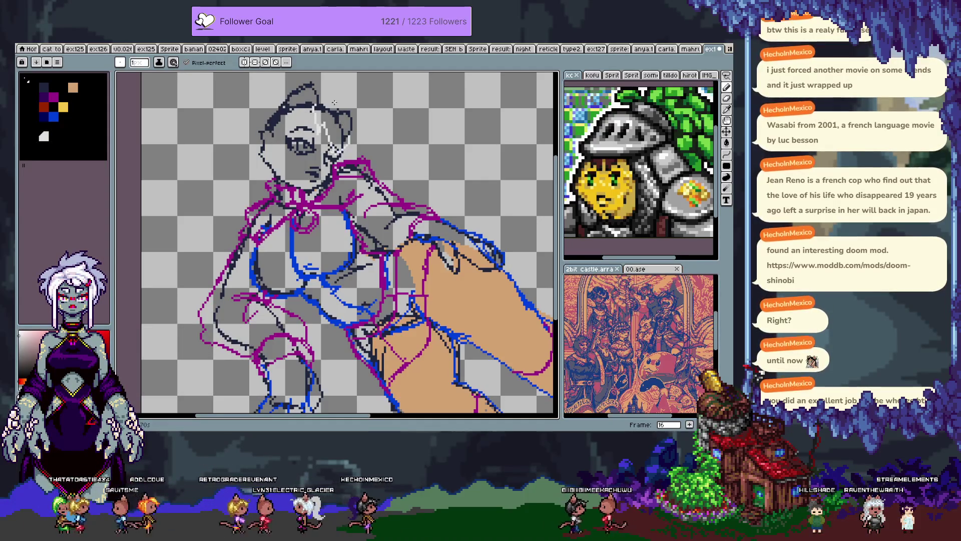
{"action": "key", "text": "ctrl+z"}
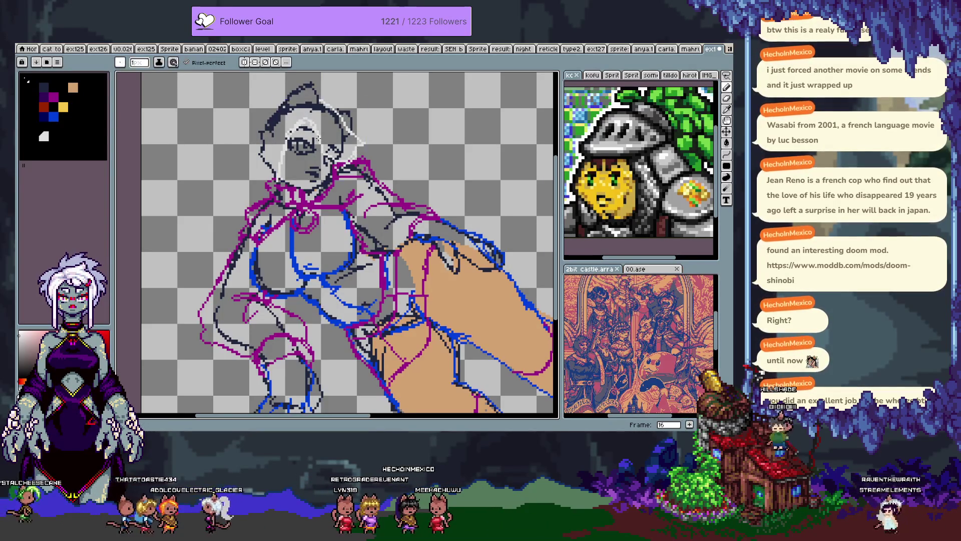
Step: Switch to a pale pink and sketch hair arcing over the head and down both sides
{"action": "left_click", "coordinate": [65, 405]}
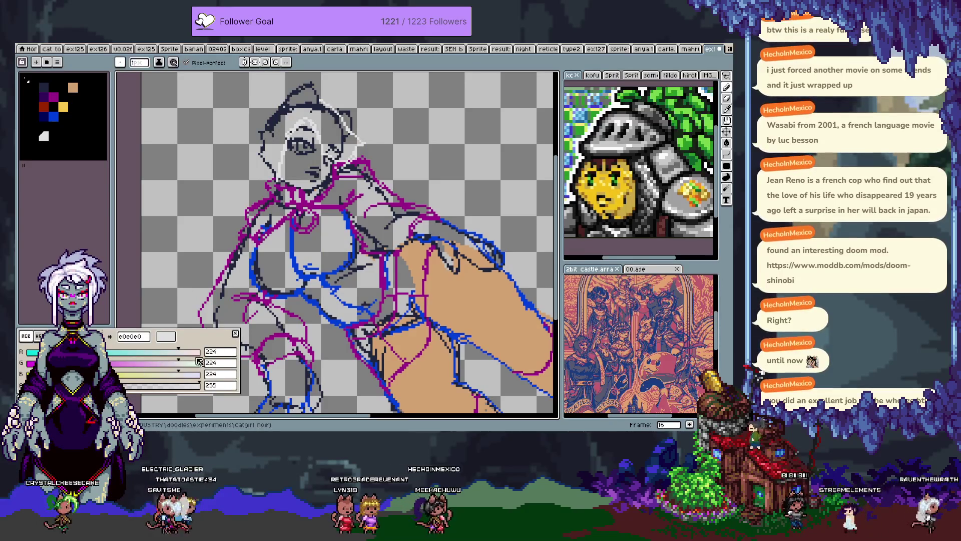
{"action": "left_click", "coordinate": [315, 148]}
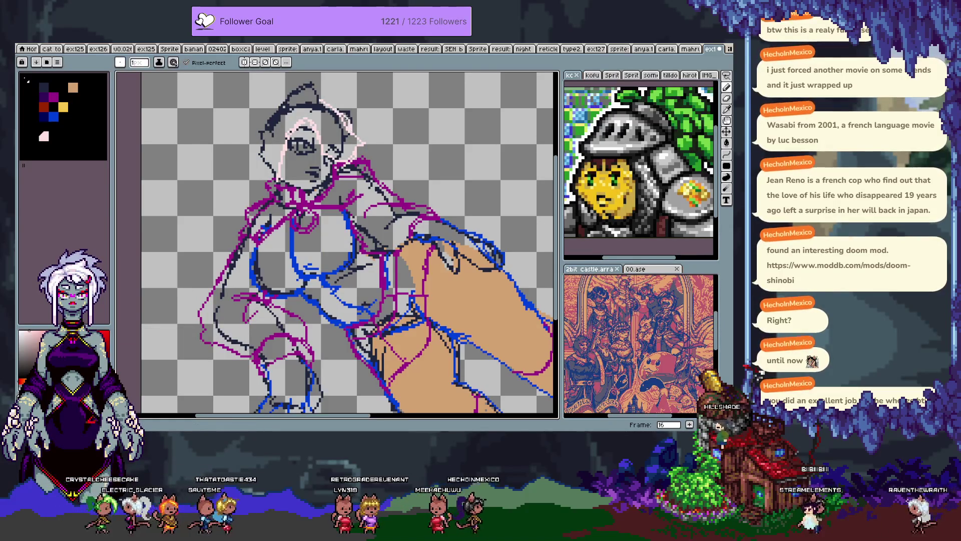
{"action": "key", "text": "ctrl+z"}
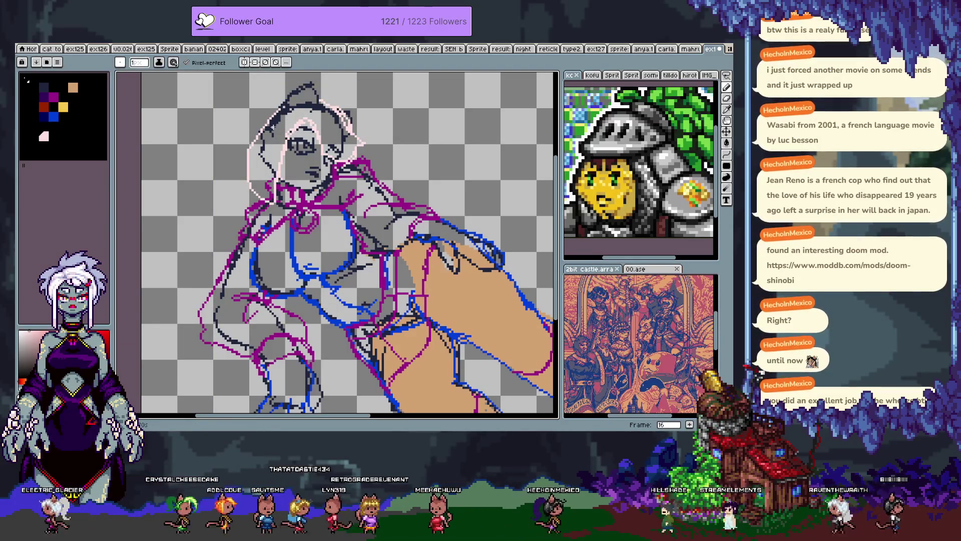
{"action": "mouse_move", "coordinate": [261, 128]}
{"action": "left_mouse_down"}
{"action": "mouse_move", "coordinate": [247, 188]}
{"action": "mouse_move", "coordinate": [294, 209]}
{"action": "left_mouse_up"}
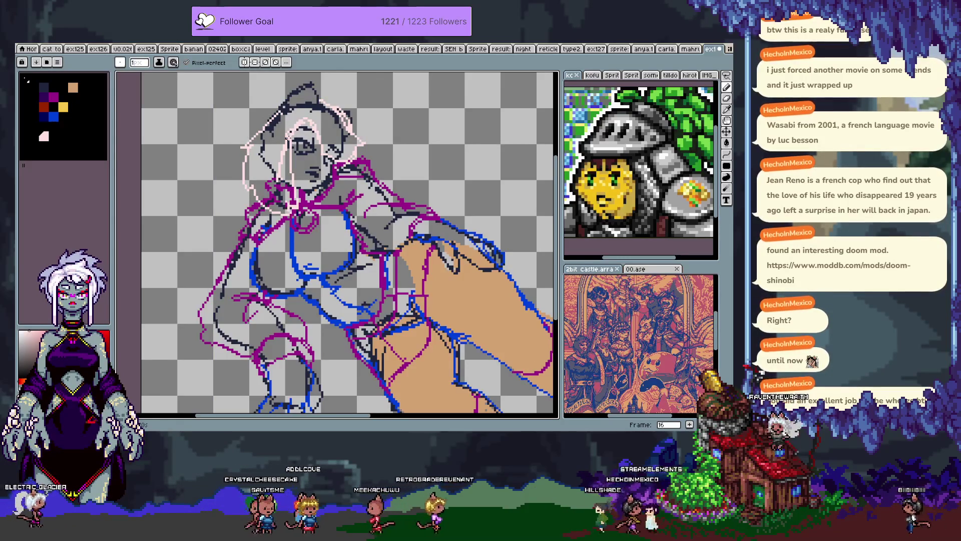
{"action": "left_click_drag", "start_coordinate": [259, 125], "coordinate": [299, 111]}
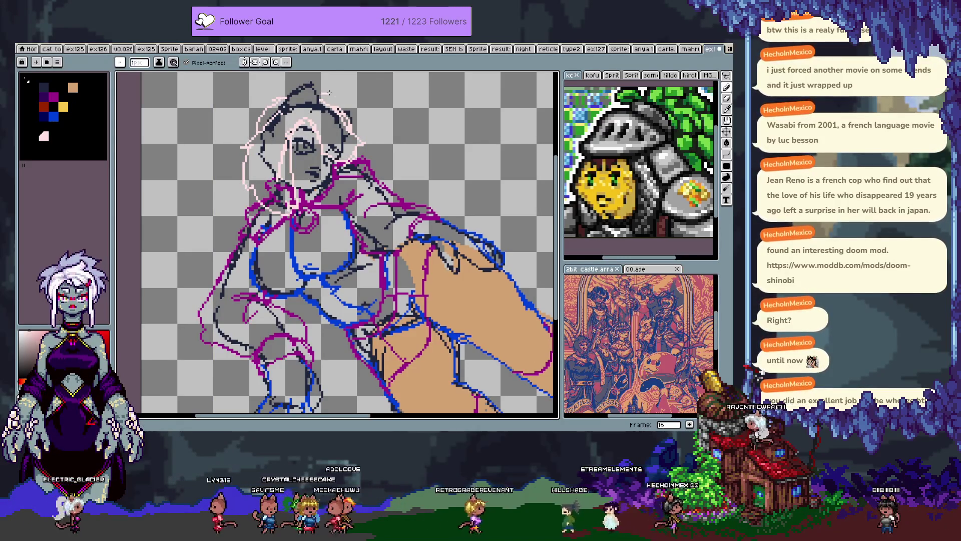
{"action": "left_click_drag", "start_coordinate": [247, 176], "coordinate": [185, 285]}
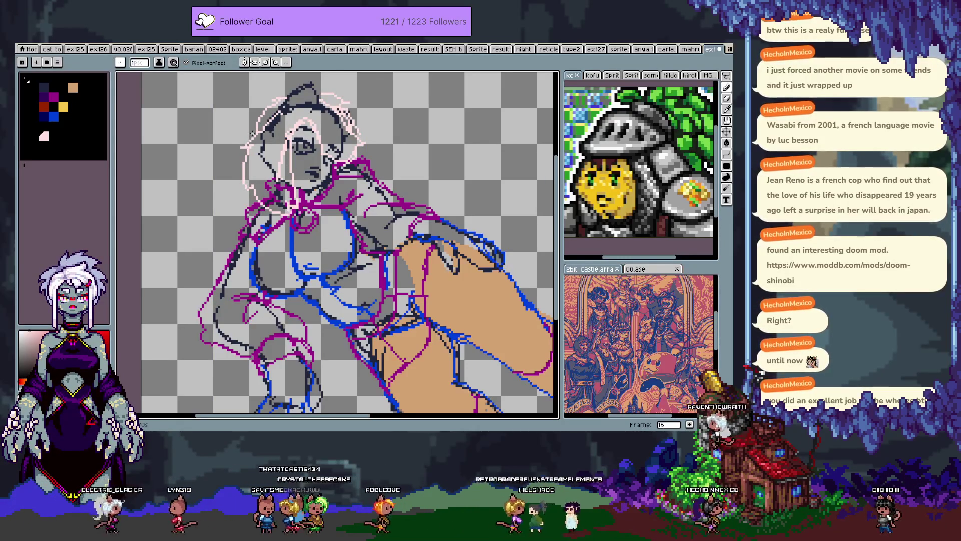
{"action": "mouse_move", "coordinate": [361, 146]}
{"action": "left_mouse_down"}
{"action": "mouse_move", "coordinate": [429, 154]}
{"action": "mouse_move", "coordinate": [506, 233]}
{"action": "left_mouse_up"}
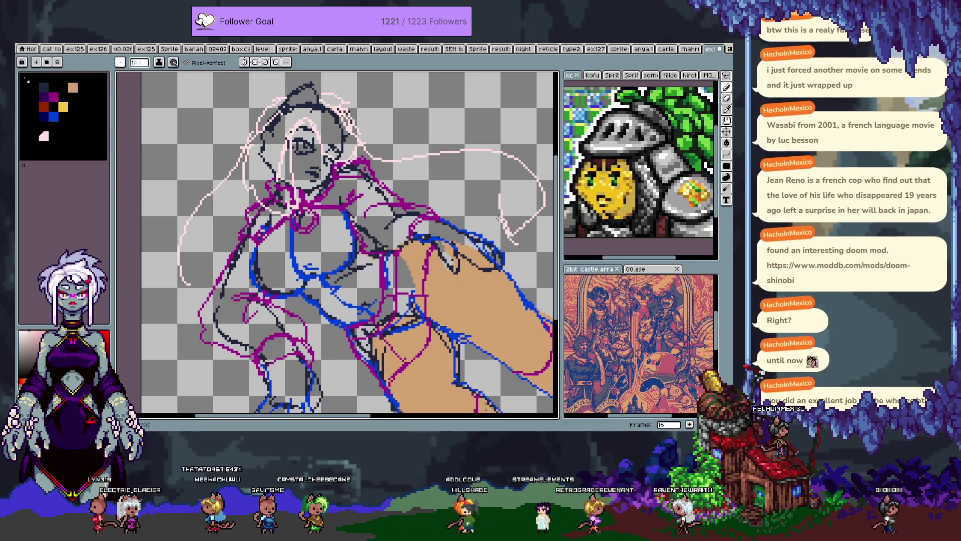
{"action": "mouse_move", "coordinate": [486, 216]}
{"action": "left_mouse_down"}
{"action": "mouse_move", "coordinate": [513, 236]}
{"action": "mouse_move", "coordinate": [430, 190]}
{"action": "left_mouse_up"}
Step: Extend the pink hair outline at lower left, then delete the pale pink hair sketch
{"action": "key", "text": "b"}
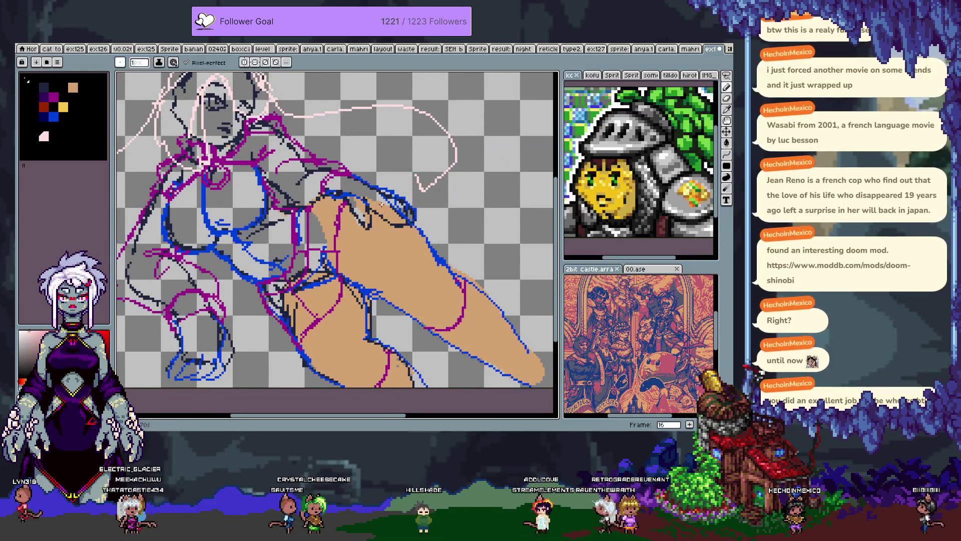
{"action": "scroll", "coordinate": [265, 367], "scroll_direction": "down", "scroll_amount": 1}
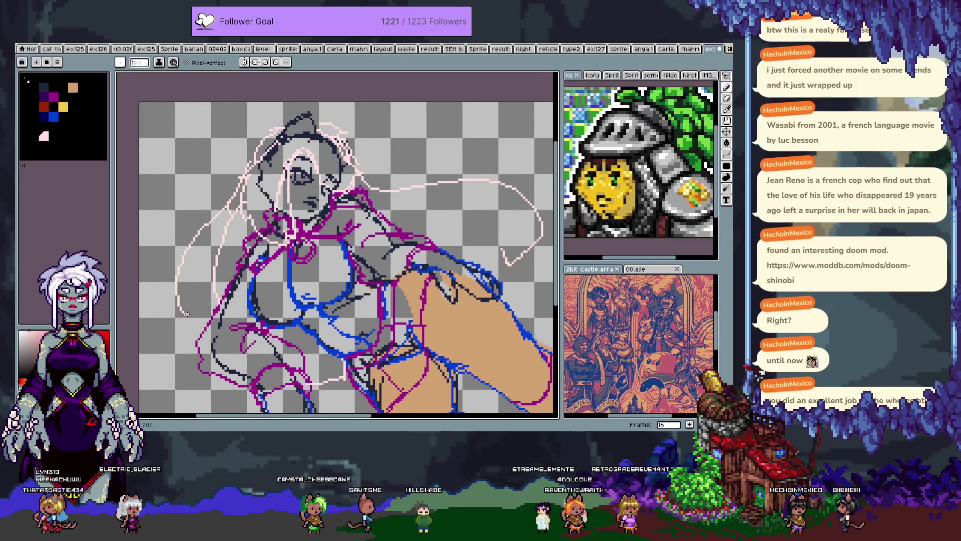
{"action": "left_click_drag", "start_coordinate": [171, 331], "coordinate": [200, 381]}
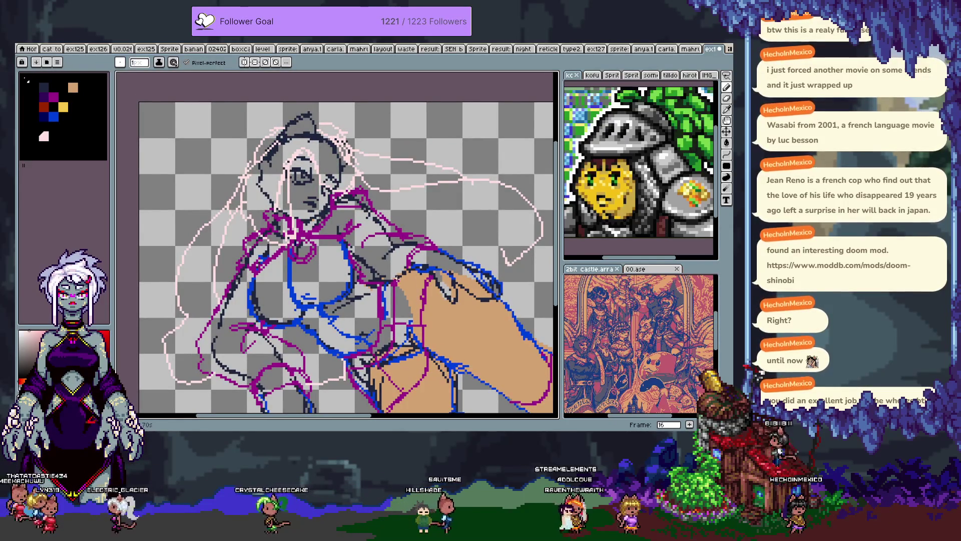
{"action": "key", "text": "Delete"}
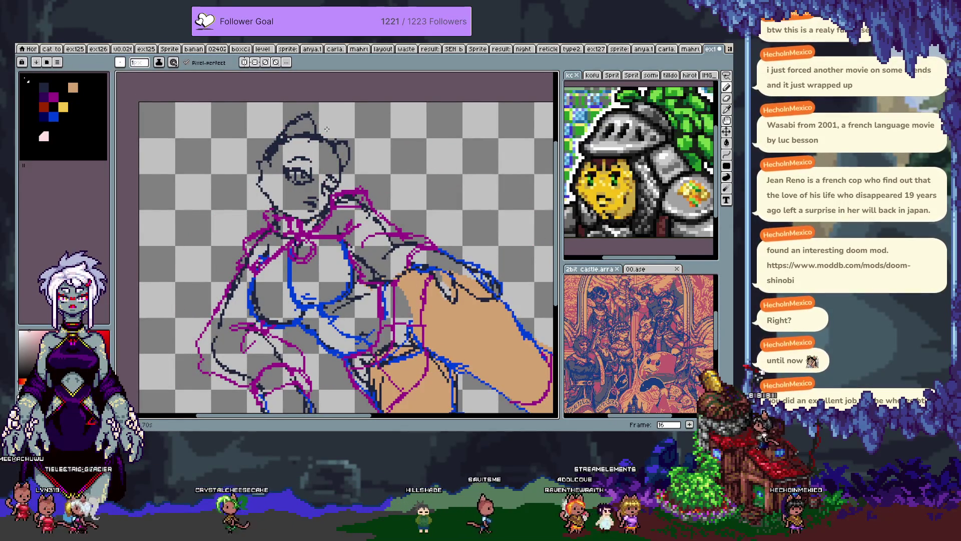
Step: Redraw pale pink hair curving around the head and down the face's left side
{"action": "scroll", "coordinate": [306, 128], "scroll_direction": "up", "scroll_amount": 1}
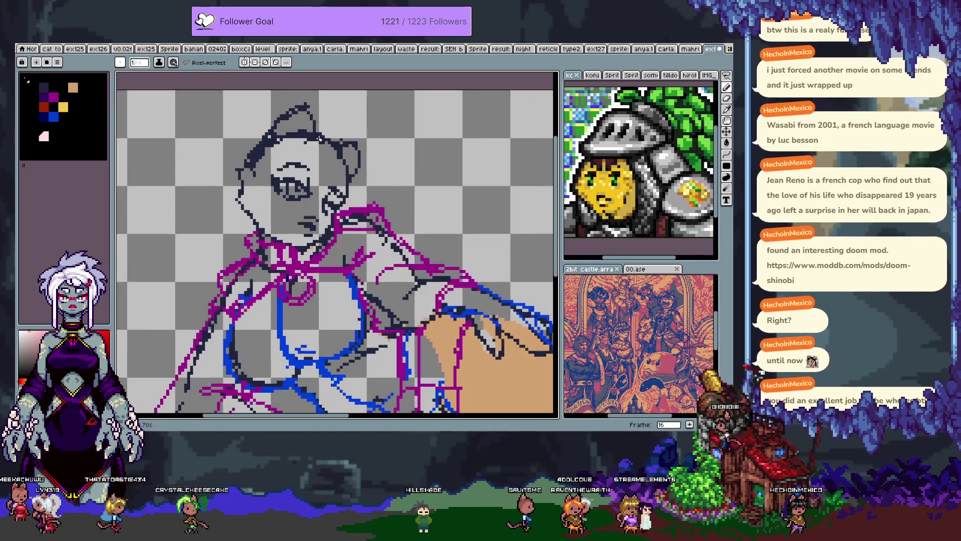
{"action": "left_click_drag", "start_coordinate": [319, 150], "coordinate": [328, 179]}
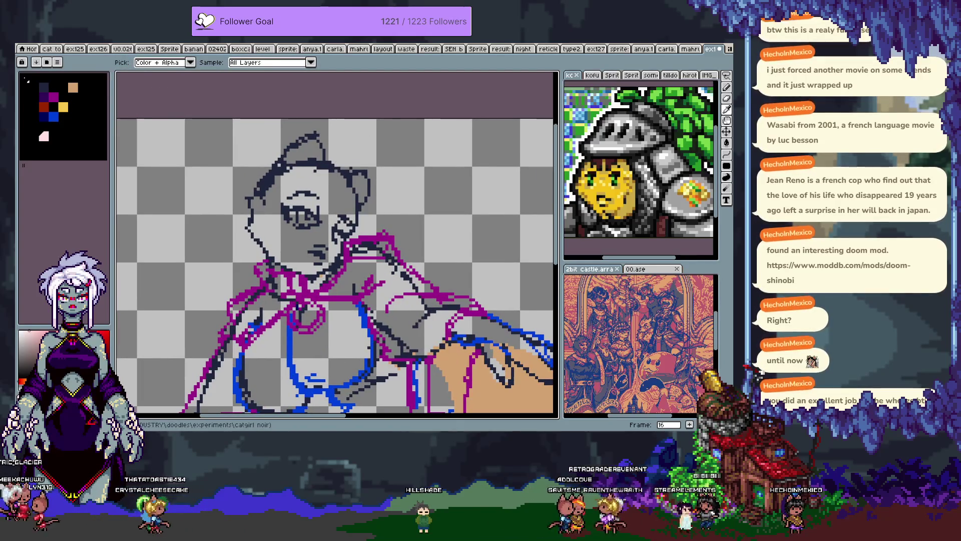
{"action": "key", "text": "b"}
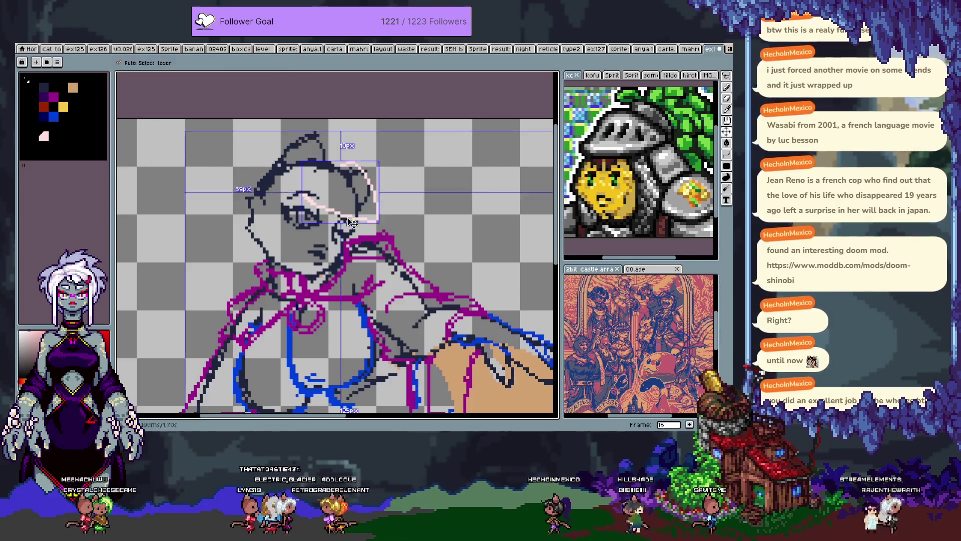
{"action": "key", "text": "ctrl+z"}
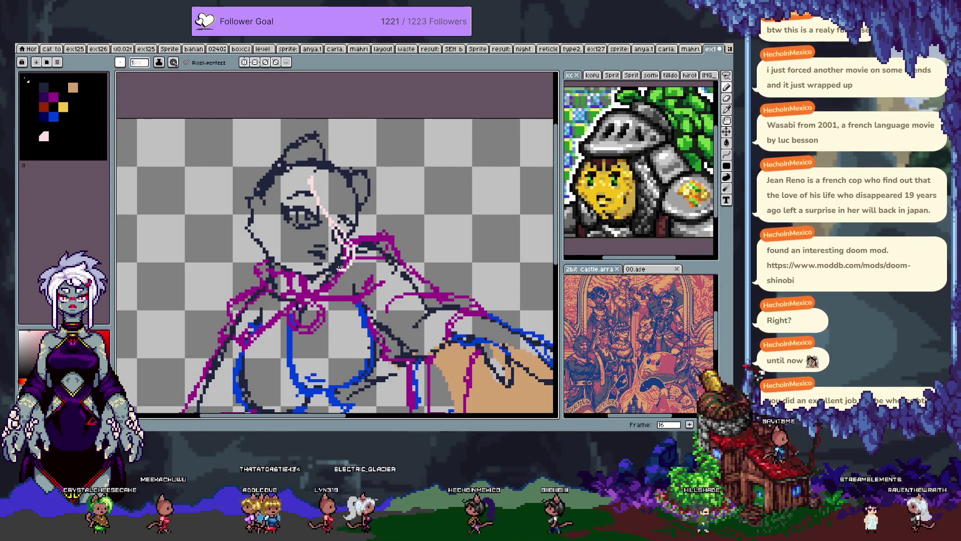
{"action": "left_click_drag", "start_coordinate": [340, 163], "coordinate": [385, 248]}
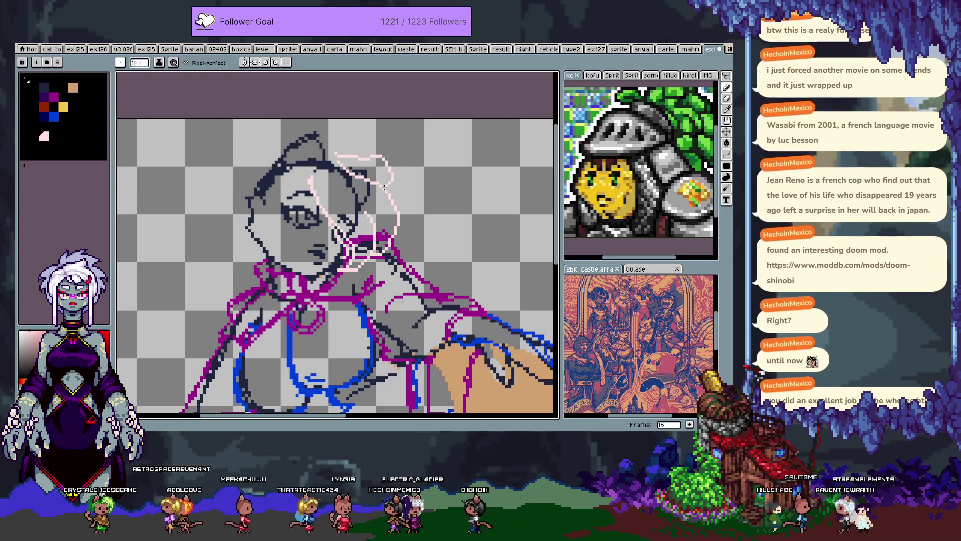
{"action": "mouse_move", "coordinate": [289, 188]}
{"action": "left_mouse_down"}
{"action": "mouse_move", "coordinate": [303, 175]}
{"action": "mouse_move", "coordinate": [264, 272]}
{"action": "left_mouse_up"}
{"action": "key", "text": "ctrl+z"}
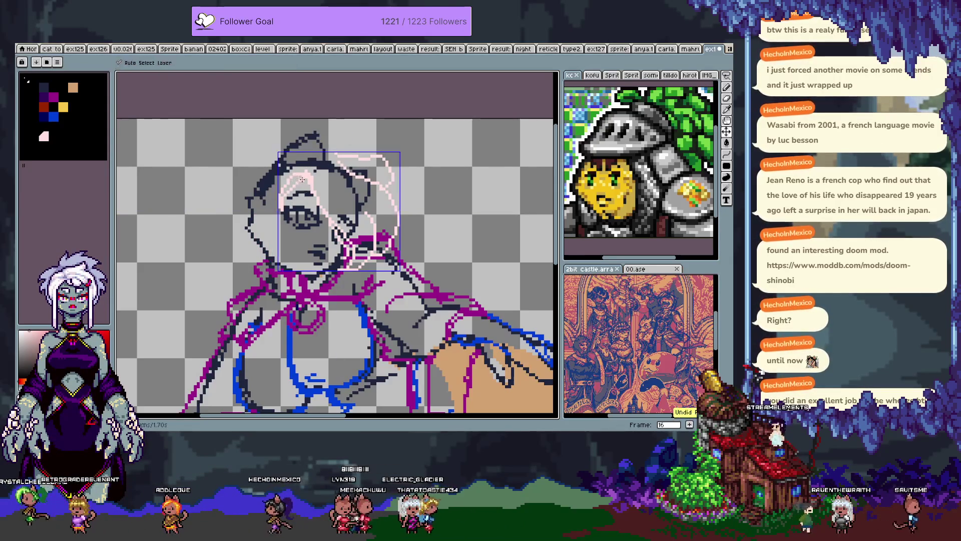
{"action": "left_click_drag", "start_coordinate": [273, 193], "coordinate": [266, 271]}
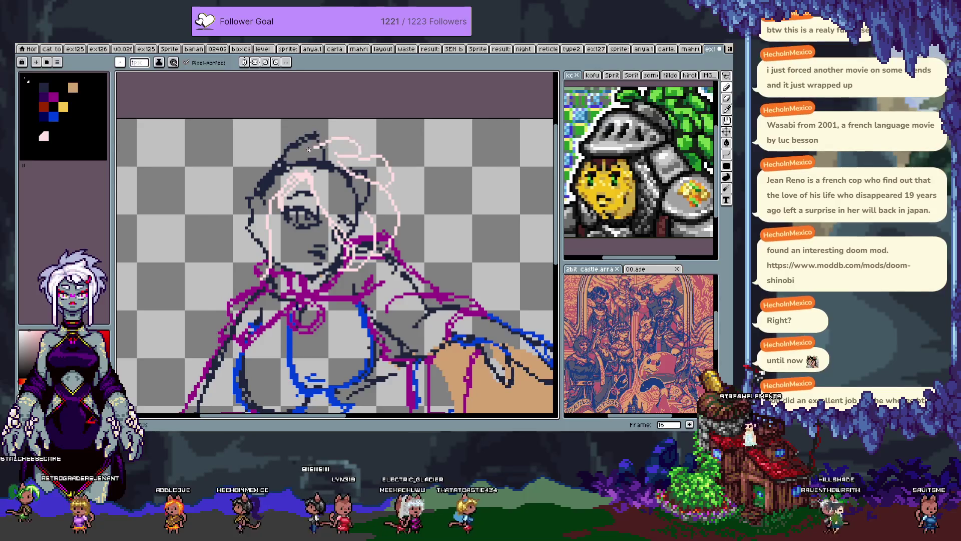
Step: Extend the pink line leftward over the head, add a left-side strand, and pick yellow
{"action": "mouse_move", "coordinate": [330, 151]}
{"action": "left_mouse_down"}
{"action": "mouse_move", "coordinate": [340, 171]}
{"action": "mouse_move", "coordinate": [288, 158]}
{"action": "mouse_move", "coordinate": [248, 168]}
{"action": "mouse_move", "coordinate": [218, 219]}
{"action": "left_mouse_up"}
{"action": "scroll", "coordinate": [217, 233], "scroll_direction": "down", "scroll_amount": 3}
{"action": "scroll", "coordinate": [216, 246], "scroll_direction": "left", "scroll_amount": 1}
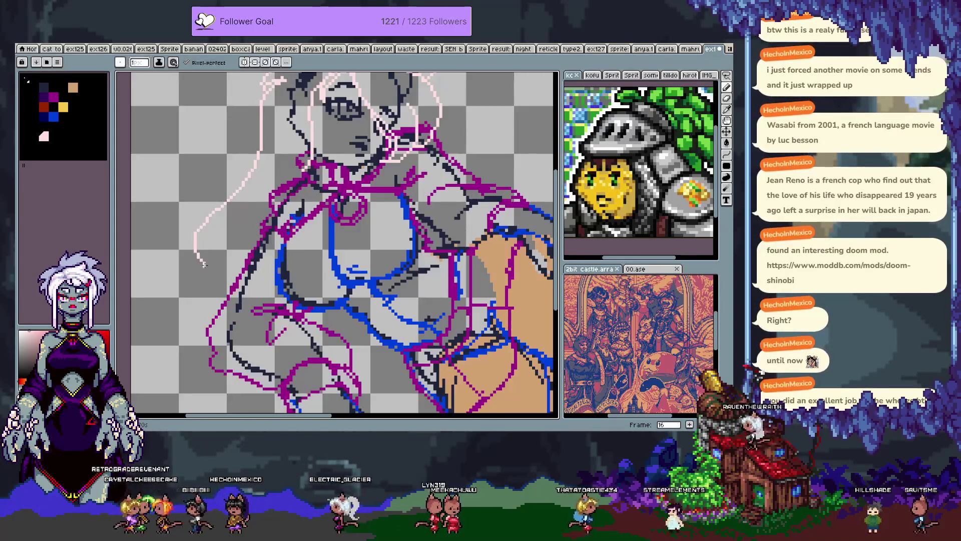
{"action": "scroll", "coordinate": [218, 183], "scroll_direction": "up", "scroll_amount": 3}
{"action": "scroll", "coordinate": [219, 183], "scroll_direction": "right", "scroll_amount": 1}
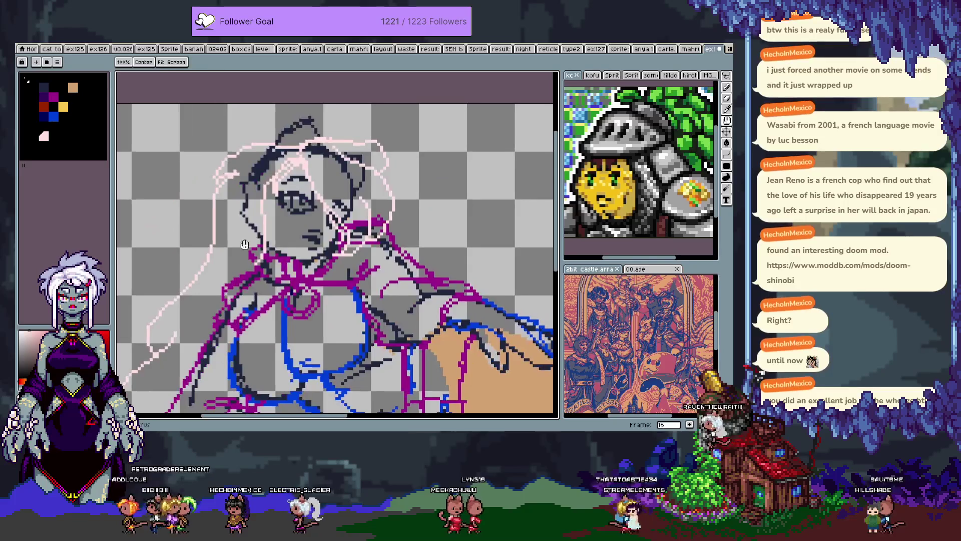
{"action": "left_click_drag", "start_coordinate": [219, 183], "coordinate": [193, 258]}
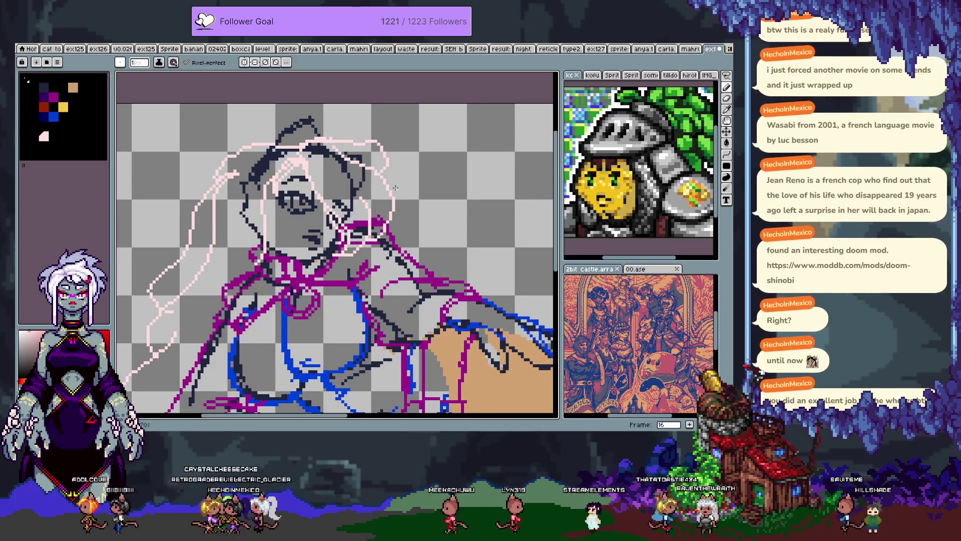
{"action": "scroll", "coordinate": [287, 176], "scroll_direction": "down", "scroll_amount": 1}
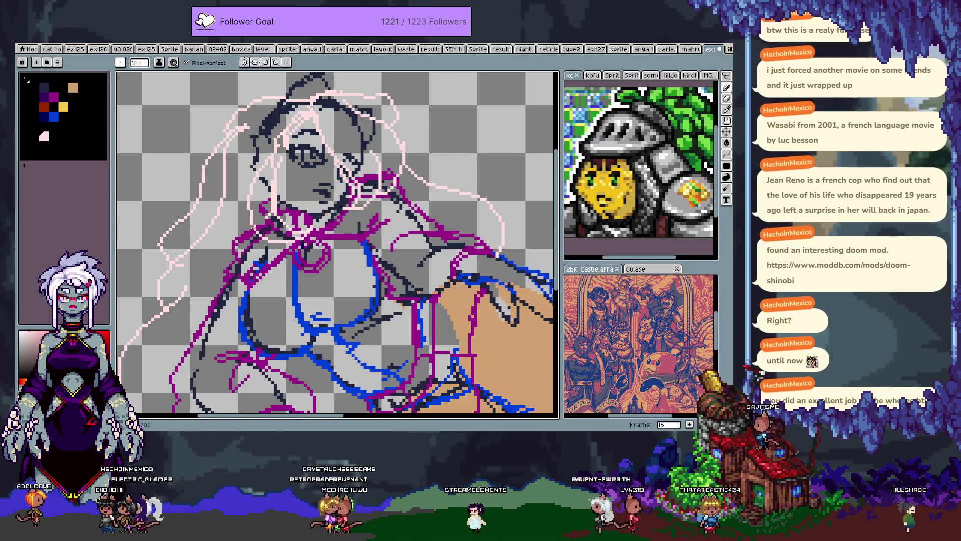
{"action": "scroll", "coordinate": [273, 152], "scroll_direction": "up", "scroll_amount": 1}
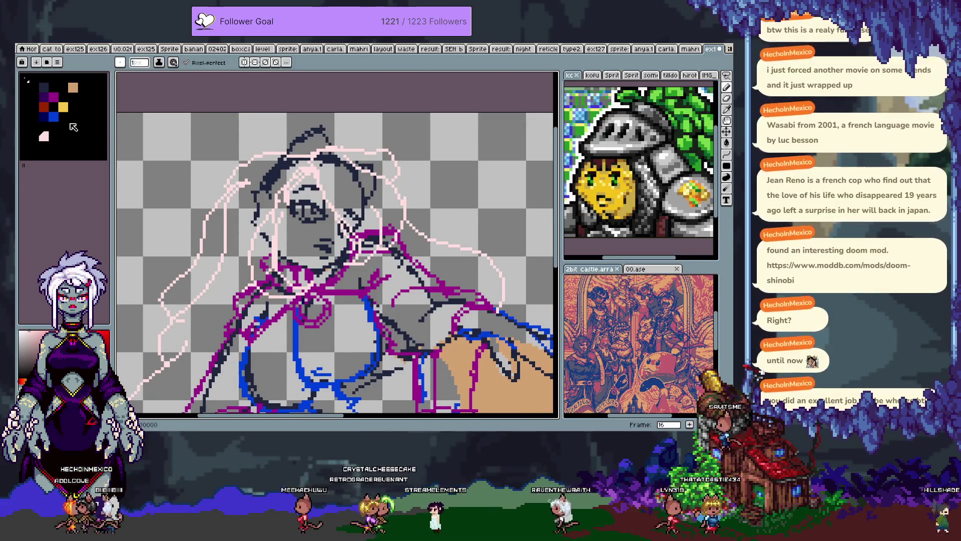
{"action": "left_click", "coordinate": [65, 106]}
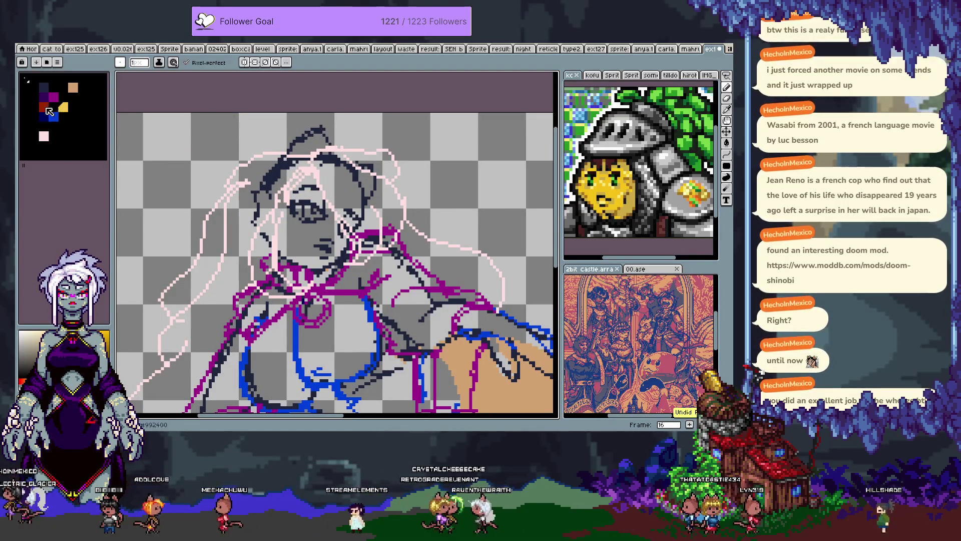
Step: Draw a dark red arc above the head and extend the pink hair line at lower left
{"action": "left_click", "coordinate": [44, 107]}
{"action": "left_click_drag", "start_coordinate": [289, 149], "coordinate": [184, 209]}
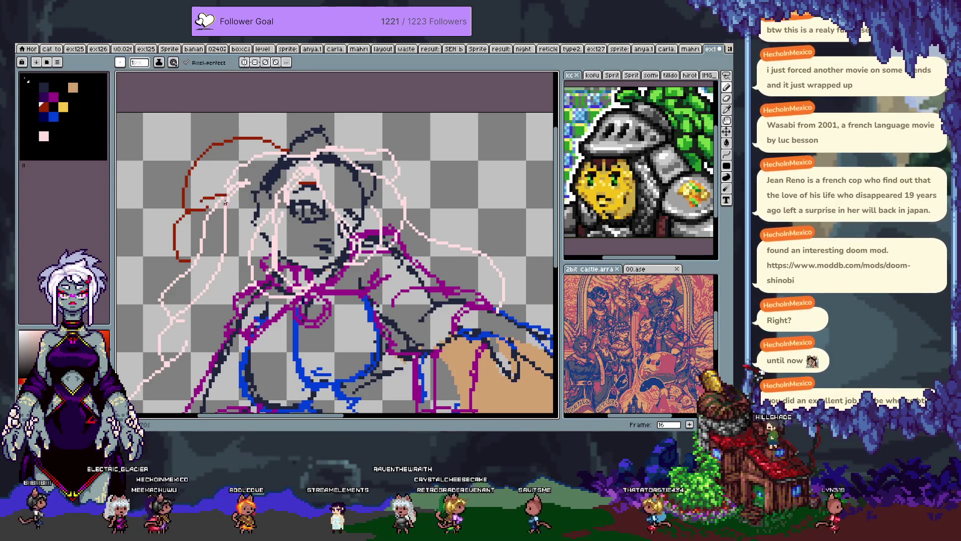
{"action": "scroll", "coordinate": [214, 272], "scroll_direction": "down", "scroll_amount": 5}
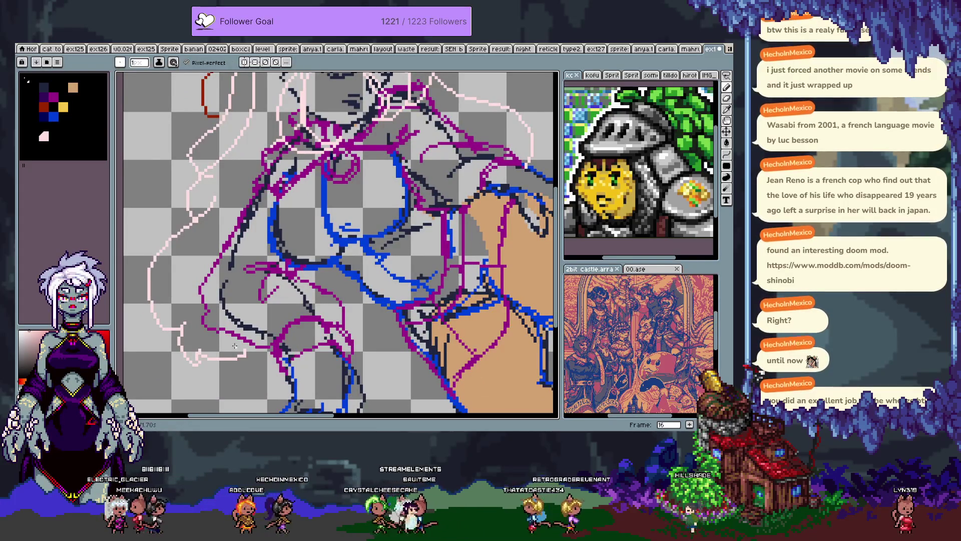
{"action": "left_click_drag", "start_coordinate": [191, 355], "coordinate": [193, 382]}
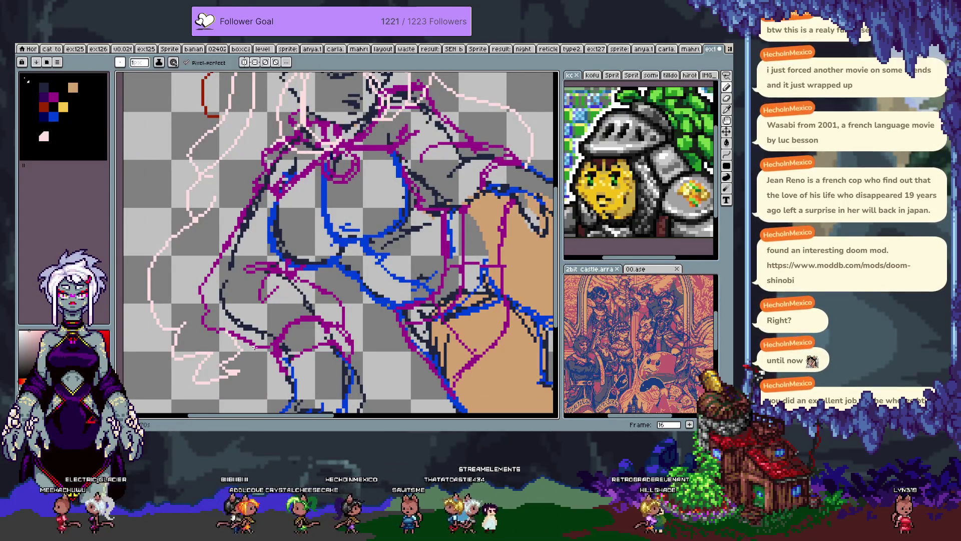
{"action": "mouse_move", "coordinate": [390, 358]}
{"action": "left_mouse_down"}
{"action": "mouse_move", "coordinate": [383, 409]}
{"action": "mouse_move", "coordinate": [351, 351]}
{"action": "mouse_move", "coordinate": [349, 320]}
{"action": "left_mouse_up"}
{"action": "key", "text": "ctrl+z"}
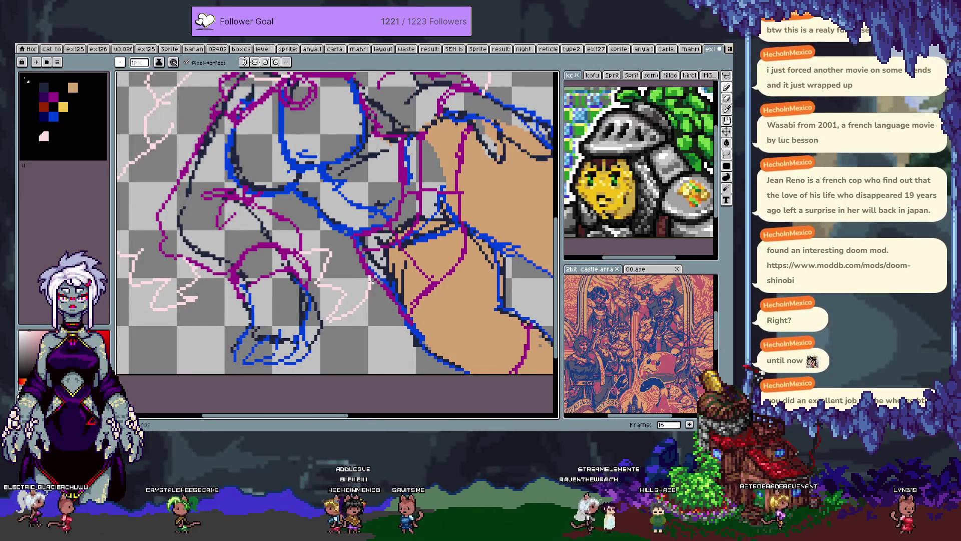
Step: Add a pink hair strand and curl at the upper right, redoing its lower tail
{"action": "scroll", "coordinate": [370, 279], "scroll_direction": "down", "scroll_amount": 2}
{"action": "mouse_move", "coordinate": [456, 205]}
{"action": "left_mouse_down"}
{"action": "mouse_move", "coordinate": [519, 280]}
{"action": "mouse_move", "coordinate": [500, 304]}
{"action": "left_mouse_up"}
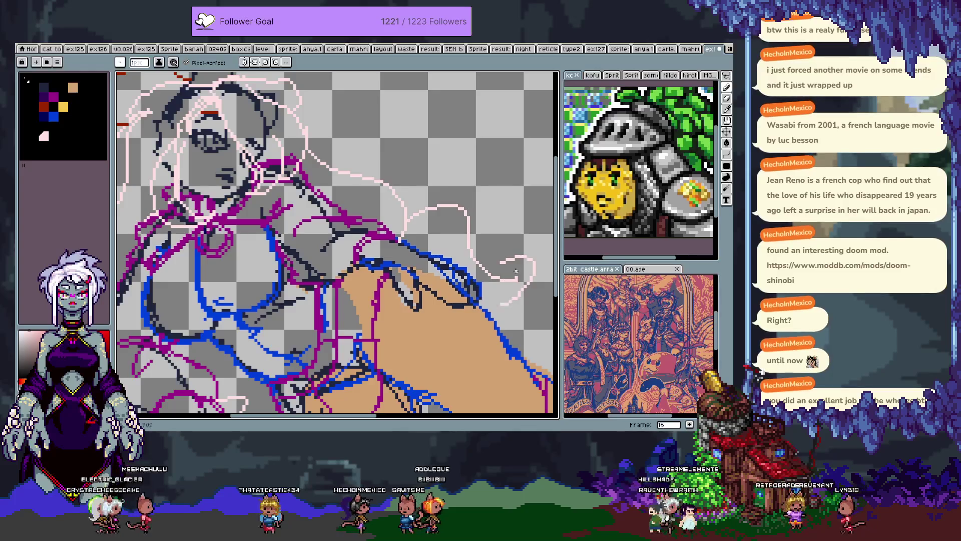
{"action": "key", "text": "ctrl+z"}
{"action": "mouse_move", "coordinate": [516, 272]}
{"action": "left_mouse_down"}
{"action": "mouse_move", "coordinate": [514, 300]}
{"action": "mouse_move", "coordinate": [451, 281]}
{"action": "left_mouse_up"}
{"action": "left_click_drag", "start_coordinate": [381, 266], "coordinate": [335, 244]}
{"action": "scroll", "coordinate": [336, 244], "scroll_direction": "down", "scroll_amount": 2}
{"action": "scroll", "coordinate": [400, 226], "scroll_direction": "down", "scroll_amount": 1}
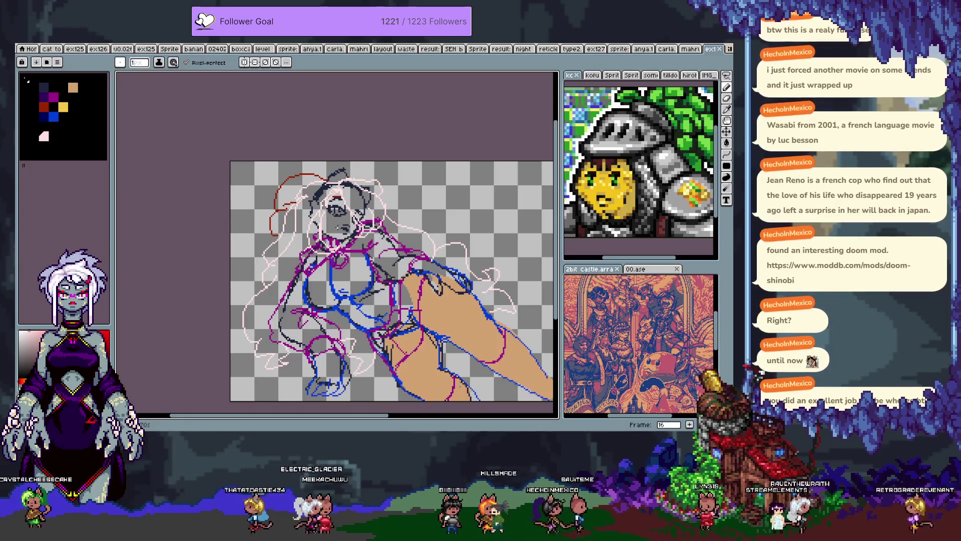
{"action": "scroll", "coordinate": [374, 246], "scroll_direction": "up", "scroll_amount": 5}
Step: Add new animation frame 17, select Layer 4 and zoom in on the woman's face
{"action": "key", "text": "v"}
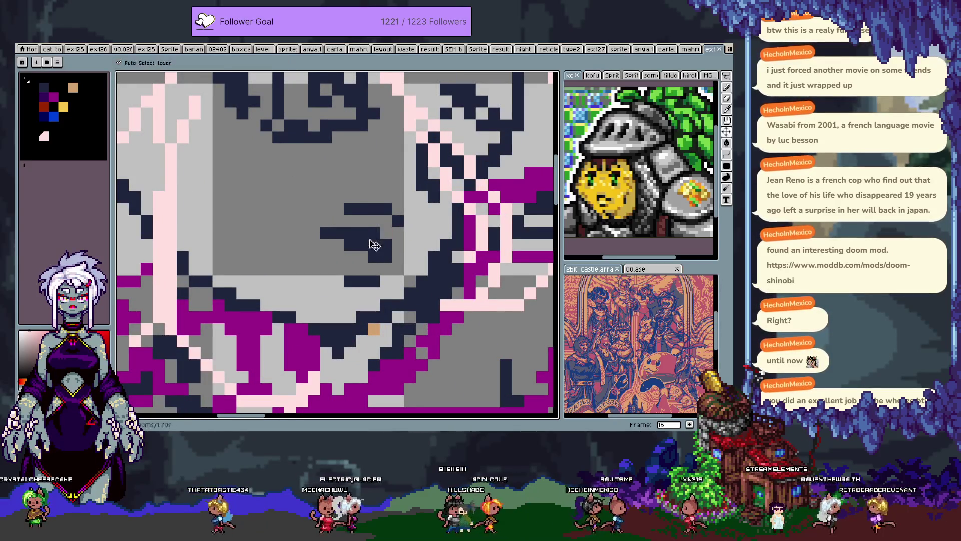
{"action": "key", "text": "b"}
{"action": "scroll", "coordinate": [396, 260], "scroll_direction": "down", "scroll_amount": 5}
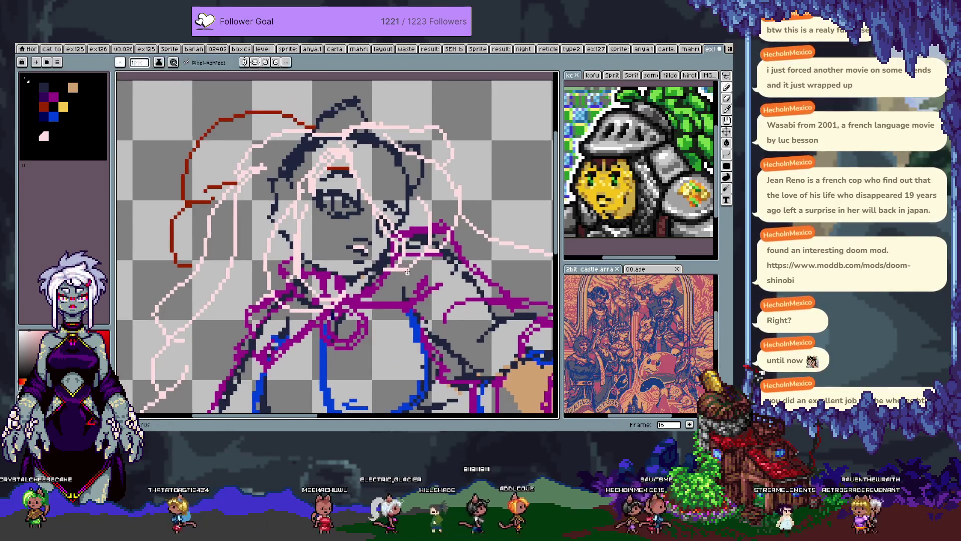
{"action": "scroll", "coordinate": [407, 272], "scroll_direction": "down", "scroll_amount": 2}
{"action": "key", "text": "h"}
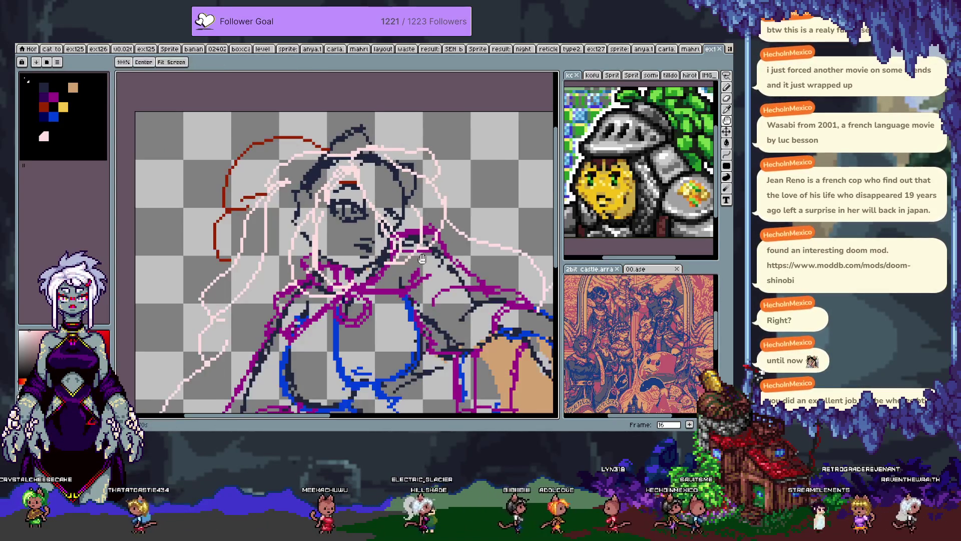
{"action": "left_click_drag", "start_coordinate": [422, 258], "coordinate": [410, 248]}
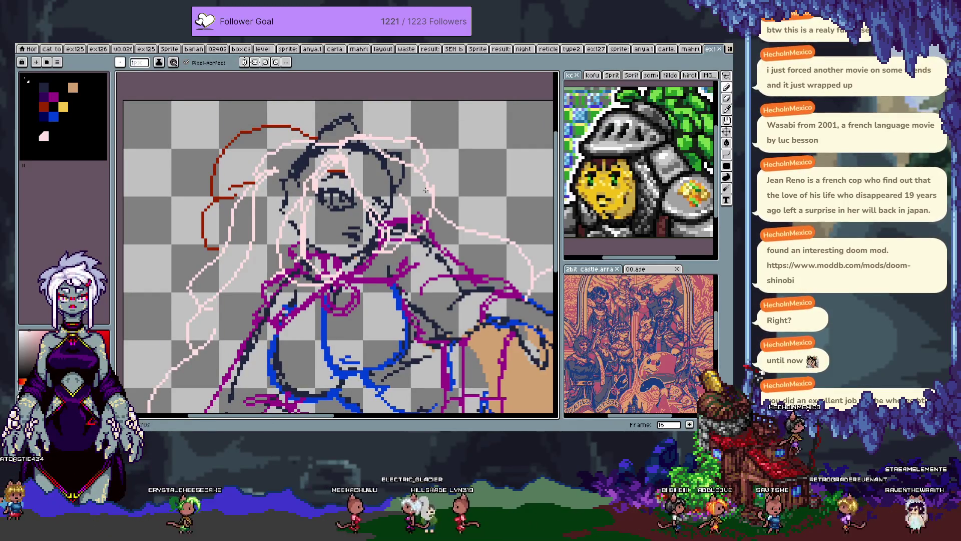
{"action": "key", "text": "Tab"}
{"action": "key", "text": "alt+shift+n"}
{"action": "key", "text": "z"}
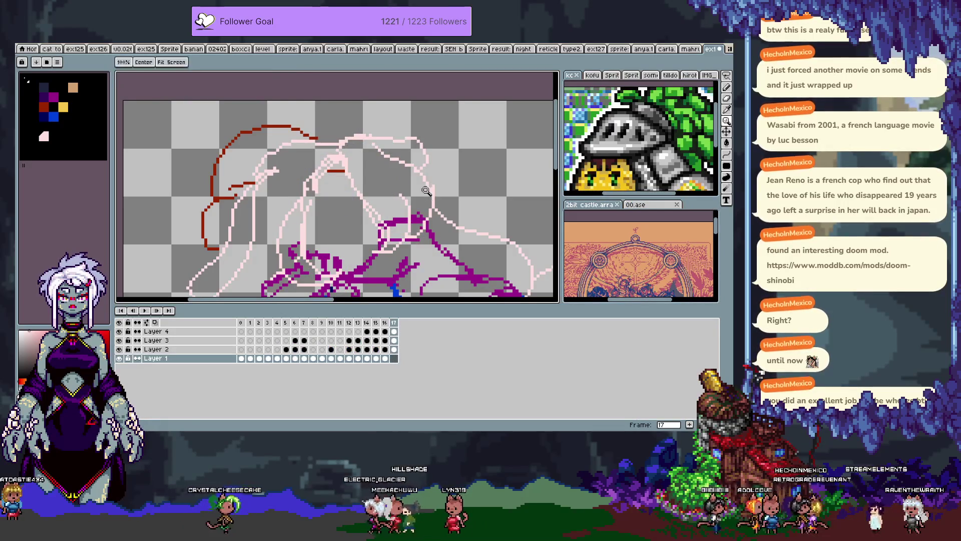
{"action": "key", "text": "alt+Up"}
{"action": "key", "text": "alt+Up"}
{"action": "key", "text": "alt+Up"}
{"action": "key", "text": "Tab"}
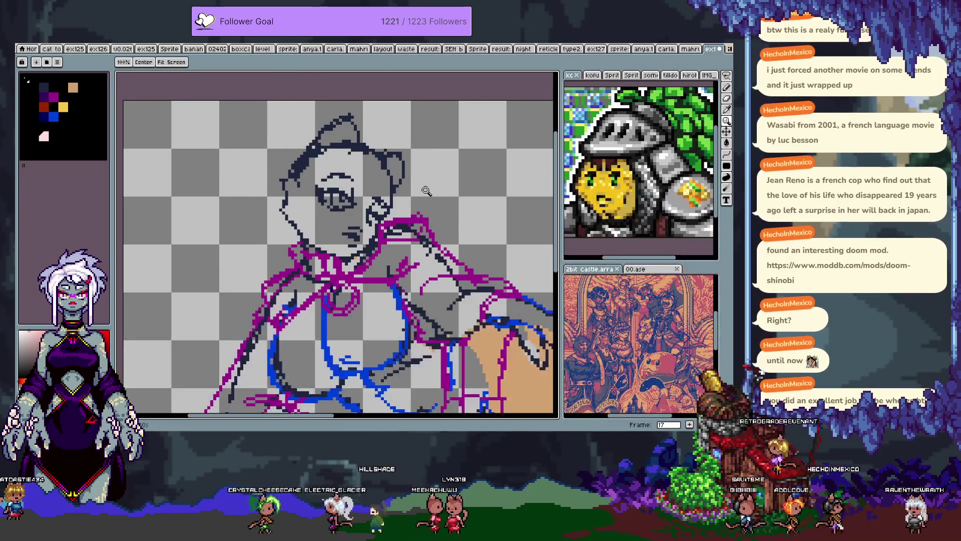
{"action": "left_click", "coordinate": [356, 181]}
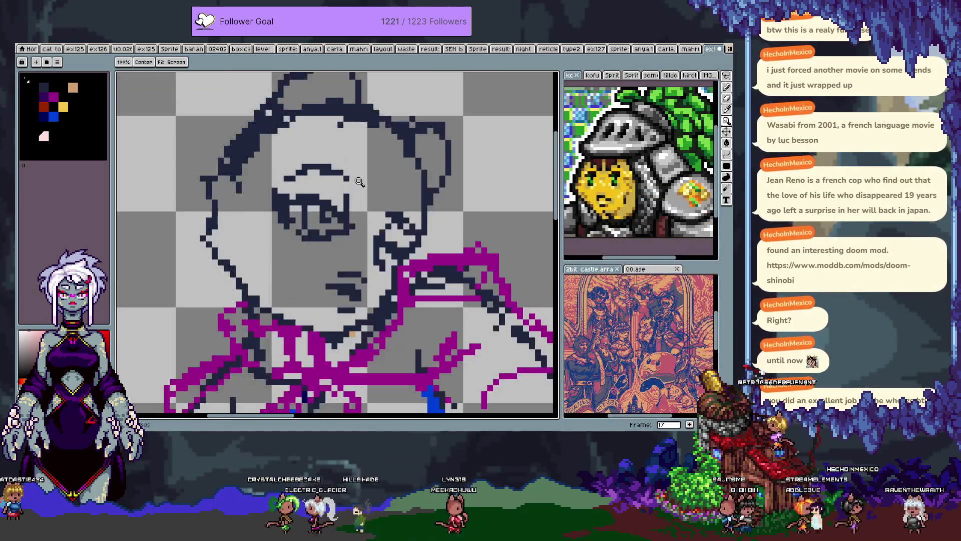
Step: Sample the dark drawing colour and extend the eye line with pixels around the eye and cheek
{"action": "left_click", "coordinate": [332, 183], "text": "alt"}
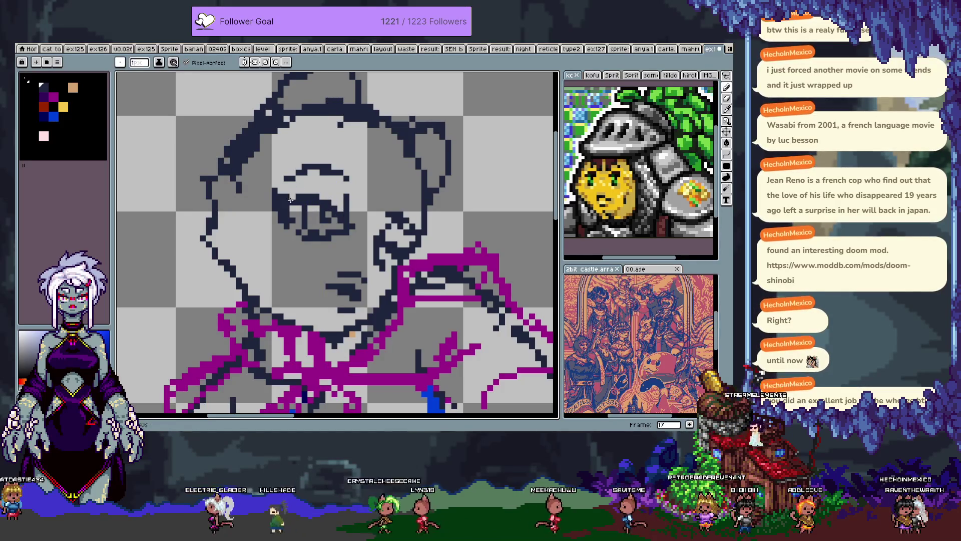
{"action": "key", "text": "b"}
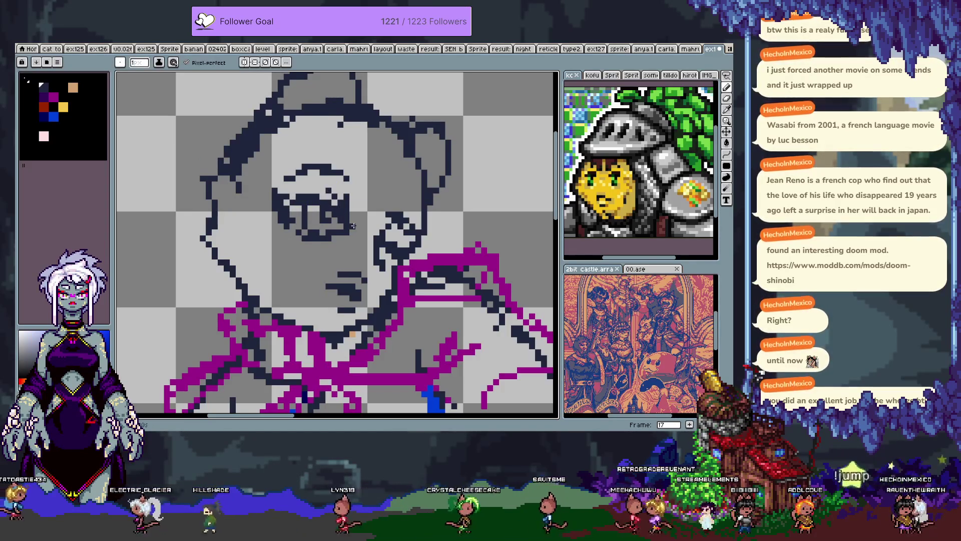
{"action": "left_click_drag", "start_coordinate": [354, 221], "coordinate": [372, 214]}
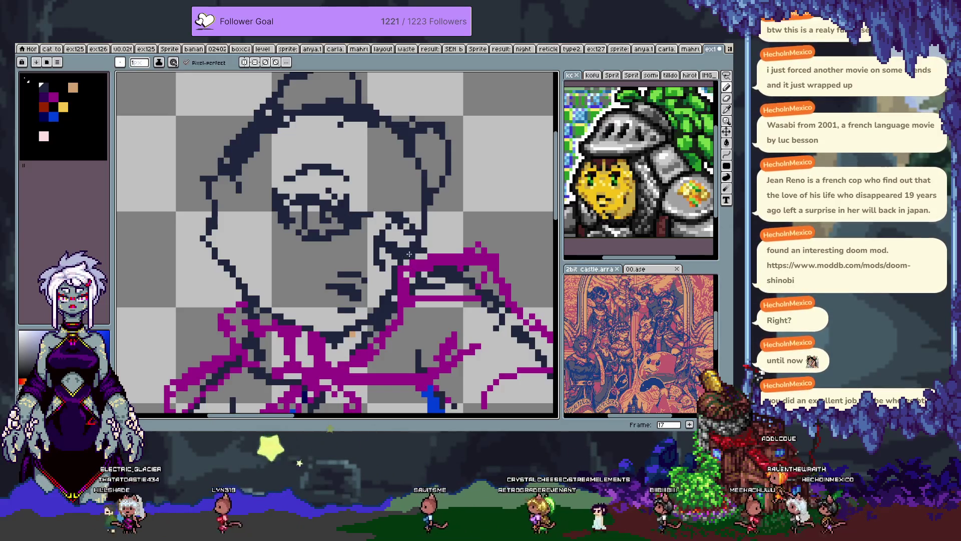
{"action": "left_click_drag", "start_coordinate": [383, 255], "coordinate": [393, 258]}
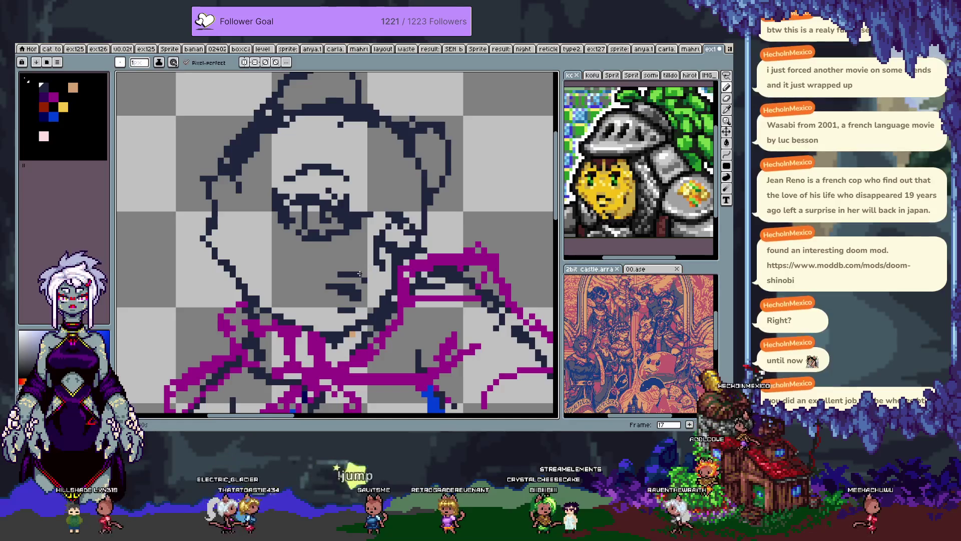
Step: Go to frame 18 and choose black as the drawing colour
{"action": "key", "text": "Tab"}
{"action": "key", "text": "Tab"}
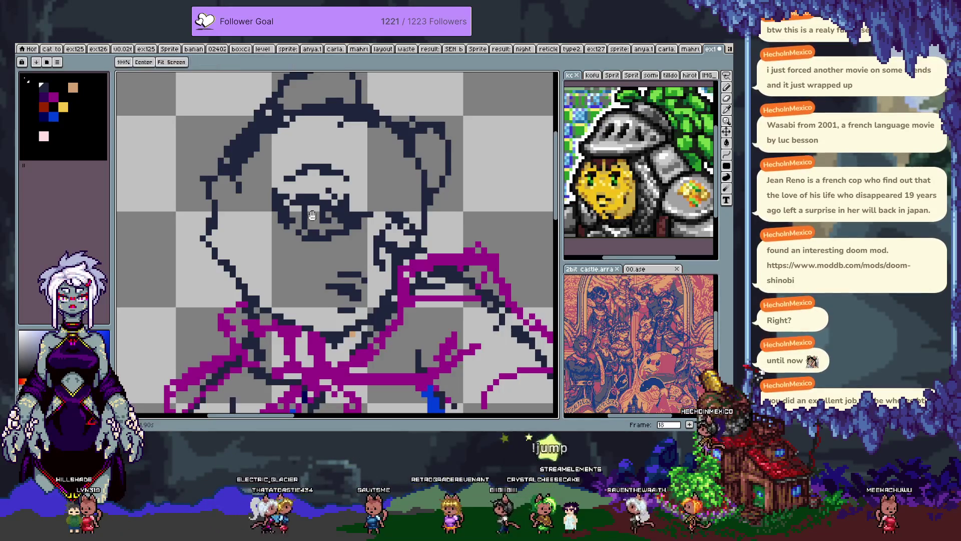
{"action": "key", "text": "Right"}
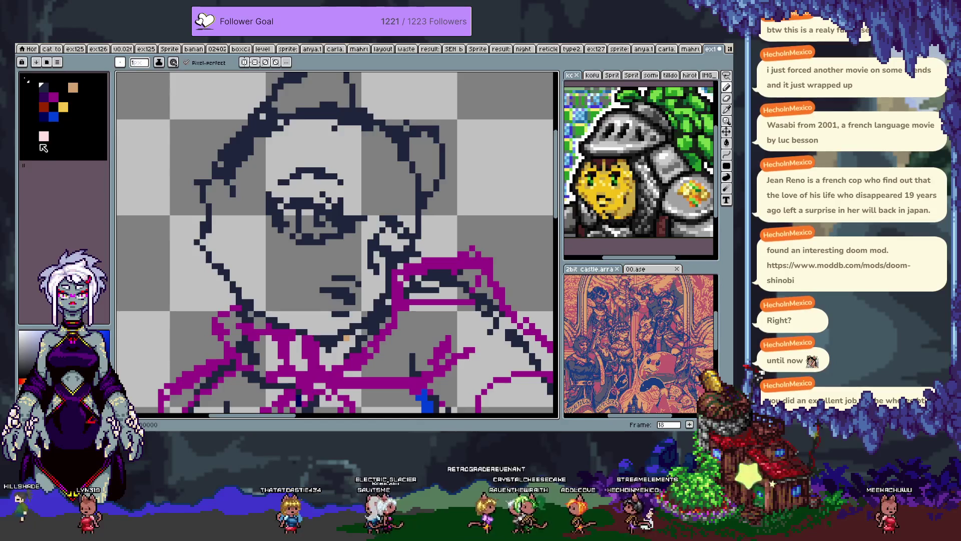
{"action": "left_click", "coordinate": [83, 136]}
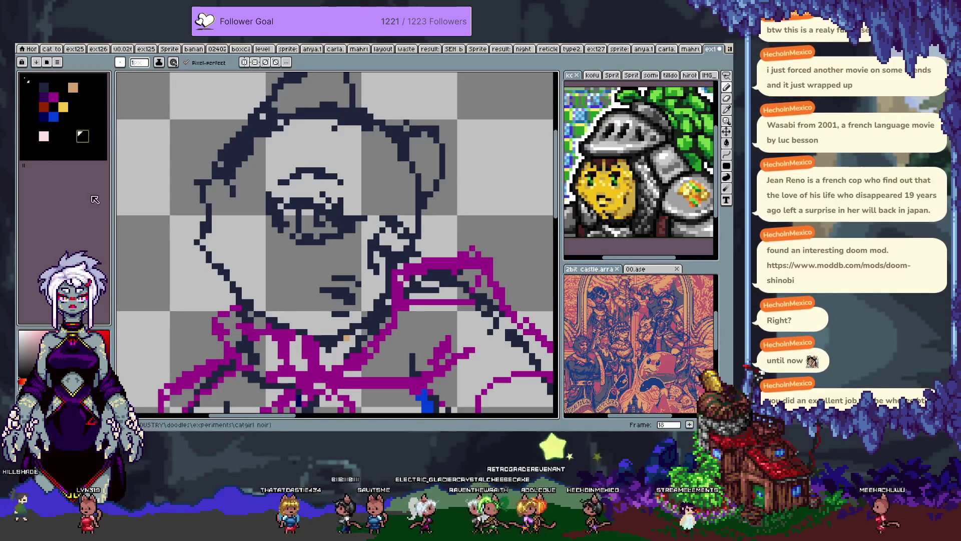
Step: Edit the black swatch to near-black 060606 in the colour editor
{"action": "left_click", "coordinate": [65, 401]}
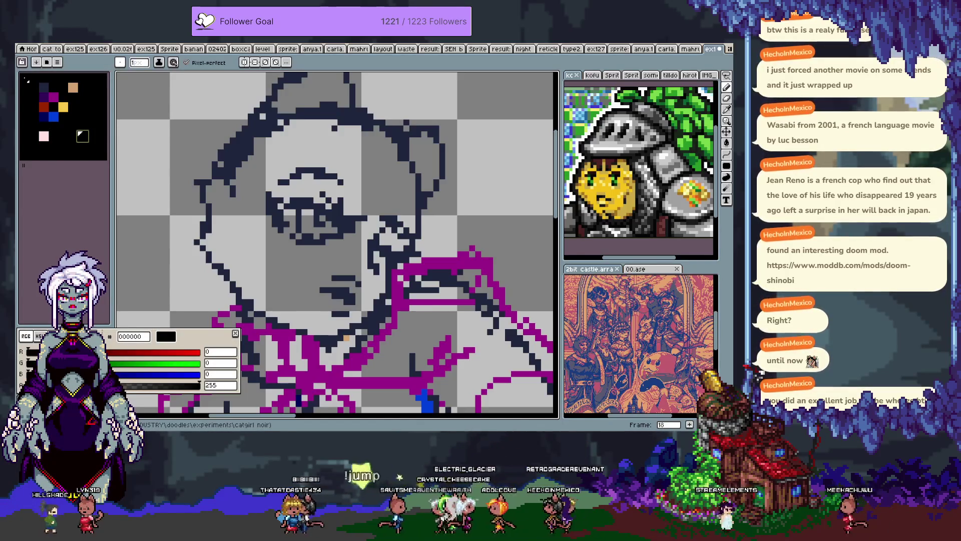
{"action": "left_click", "coordinate": [66, 336]}
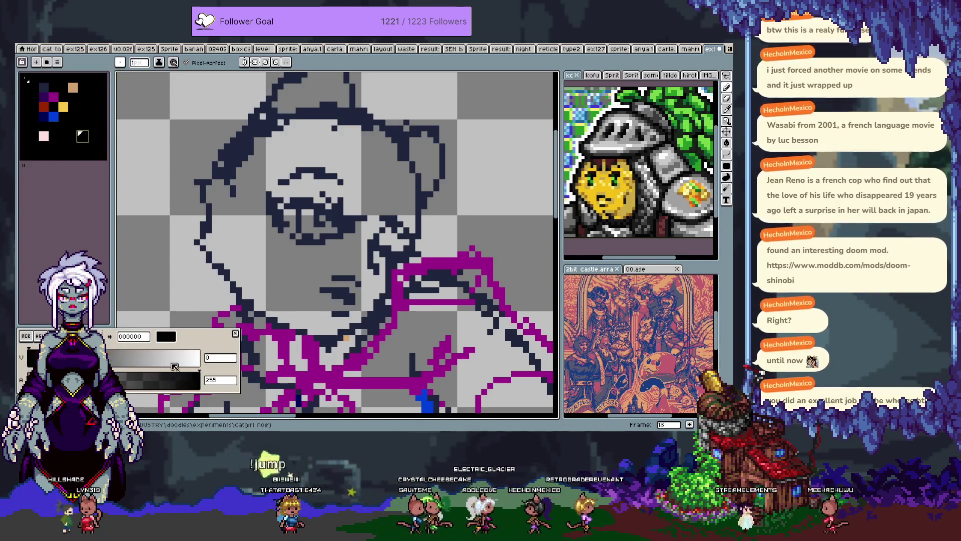
{"action": "left_click", "coordinate": [25, 336]}
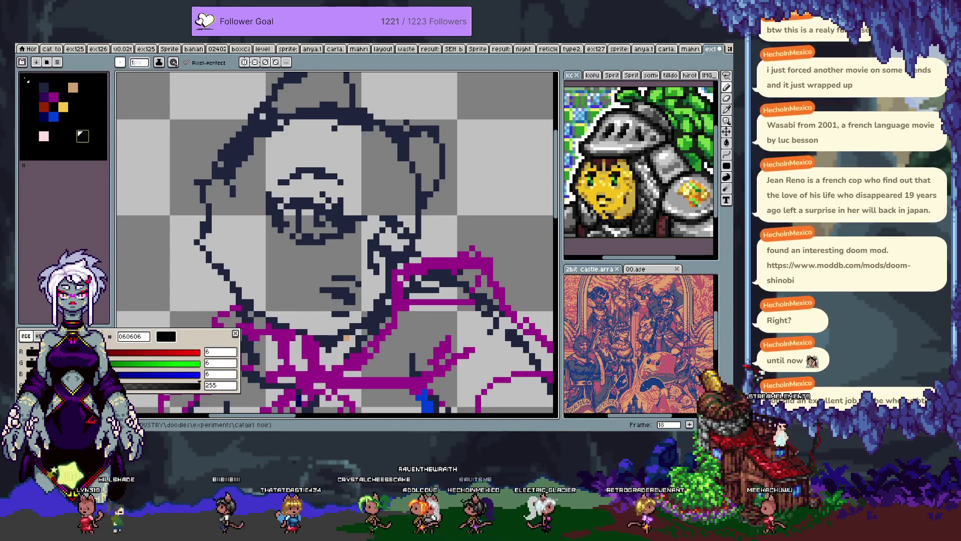
{"action": "key", "text": "Escape"}
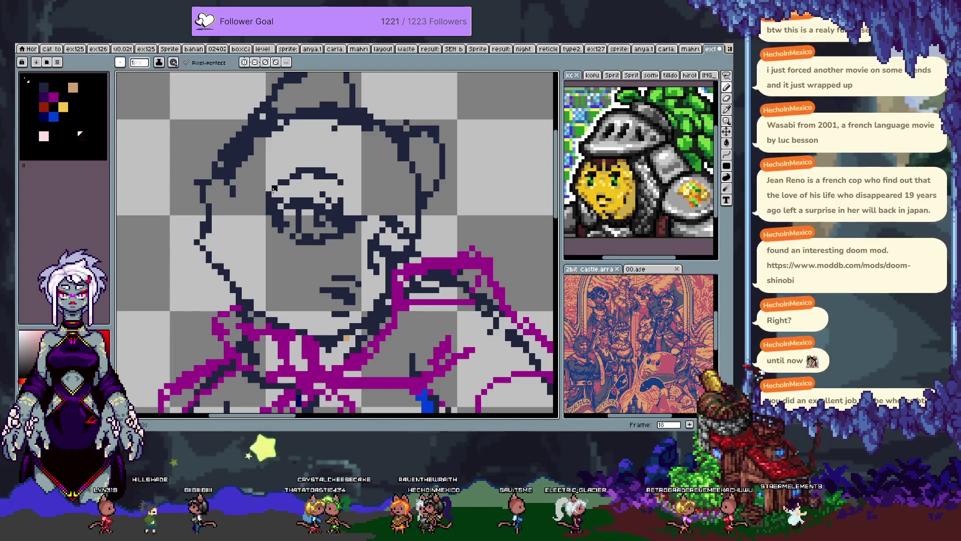
Step: Draw a round black glasses rim around the eye with an arm toward the ear, redoing retries
{"action": "key", "text": "ctrl+z"}
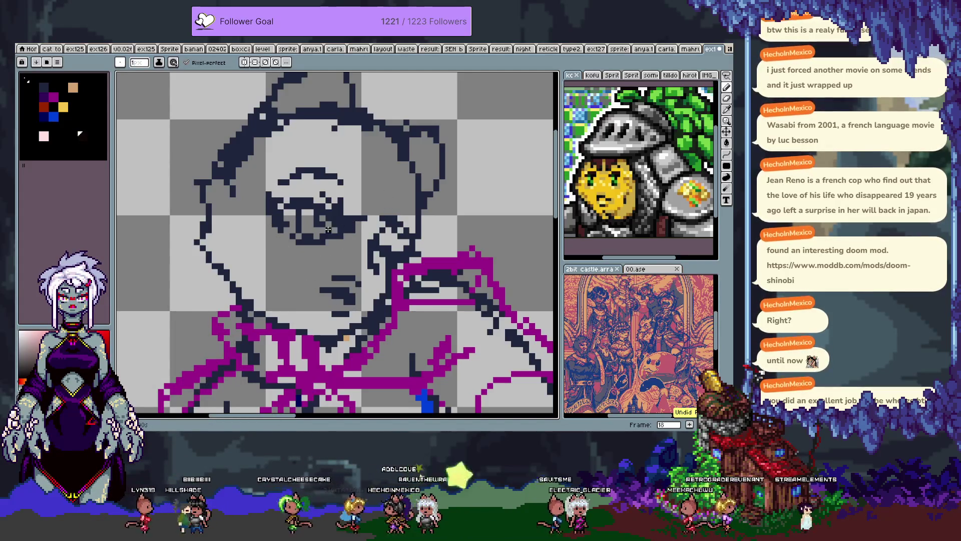
{"action": "mouse_move", "coordinate": [308, 151]}
{"action": "left_mouse_down"}
{"action": "mouse_move", "coordinate": [278, 231]}
{"action": "mouse_move", "coordinate": [351, 173]}
{"action": "mouse_move", "coordinate": [327, 209]}
{"action": "left_mouse_up"}
{"action": "key", "text": "ctrl+z"}
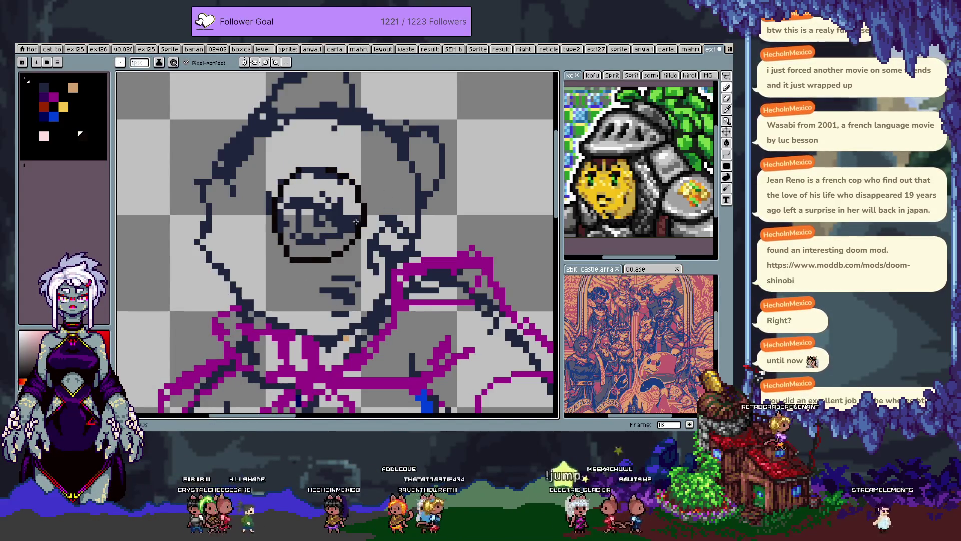
{"action": "key", "text": "ctrl+z"}
{"action": "mouse_move", "coordinate": [306, 164]}
{"action": "left_mouse_down"}
{"action": "mouse_move", "coordinate": [270, 236]}
{"action": "mouse_move", "coordinate": [351, 261]}
{"action": "mouse_move", "coordinate": [359, 203]}
{"action": "mouse_move", "coordinate": [407, 293]}
{"action": "left_mouse_up"}
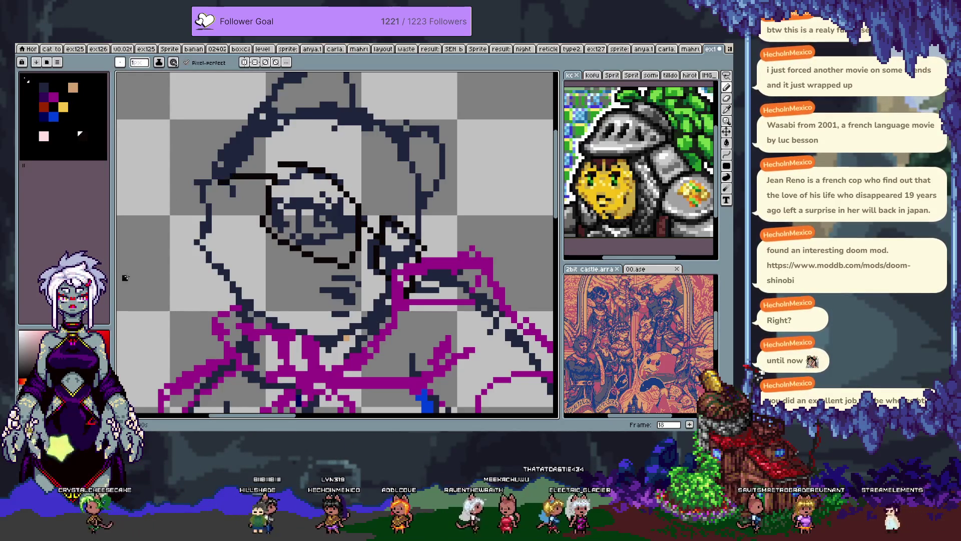
{"action": "mouse_move", "coordinate": [333, 252]}
{"action": "left_mouse_down"}
{"action": "mouse_move", "coordinate": [326, 327]}
{"action": "mouse_move", "coordinate": [331, 288]}
{"action": "left_mouse_up"}
{"action": "key", "text": "Tab"}
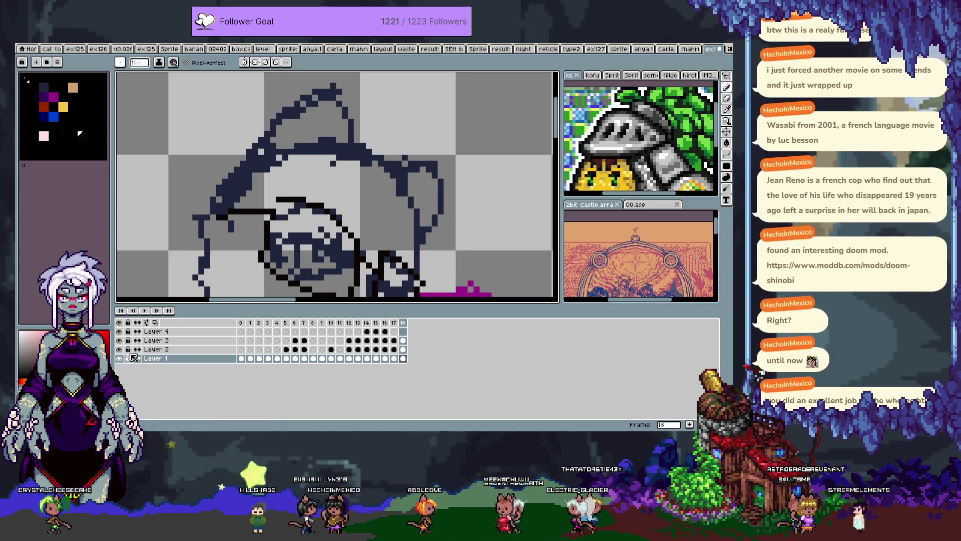
Step: Compare Layer 4's drawing on frames 16 and 18
{"action": "left_click", "coordinate": [385, 331]}
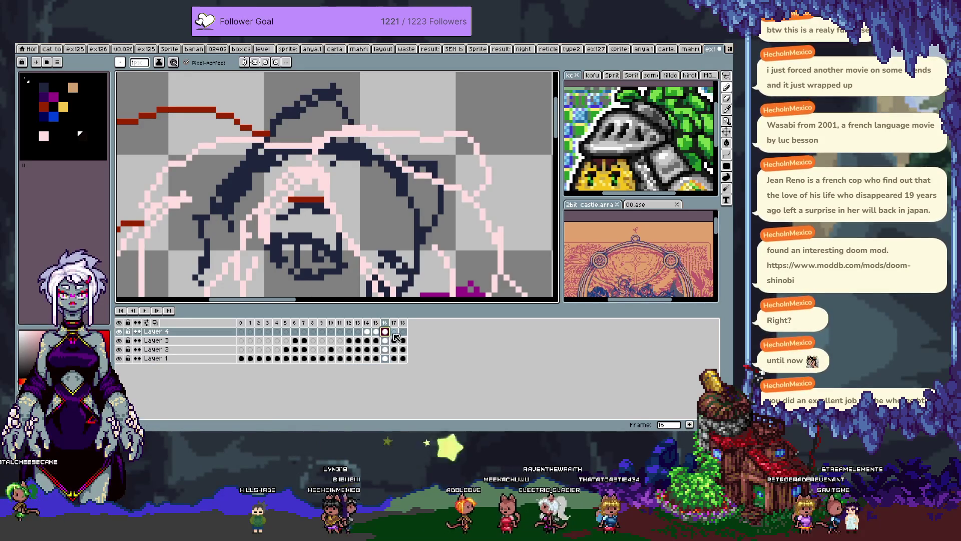
{"action": "left_click", "coordinate": [403, 332]}
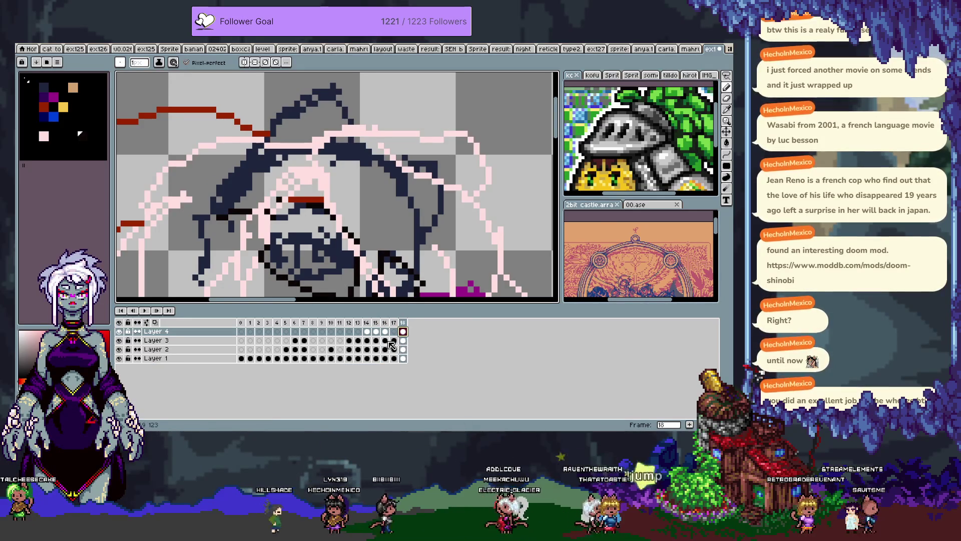
{"action": "key", "text": "Tab"}
{"action": "scroll", "coordinate": [382, 216], "scroll_direction": "down", "scroll_amount": 2}
{"action": "scroll", "coordinate": [381, 216], "scroll_direction": "up", "scroll_amount": 3}
Step: Try moving the layer content near the eye, undoing and redoing the eye edit
{"action": "key", "text": "v"}
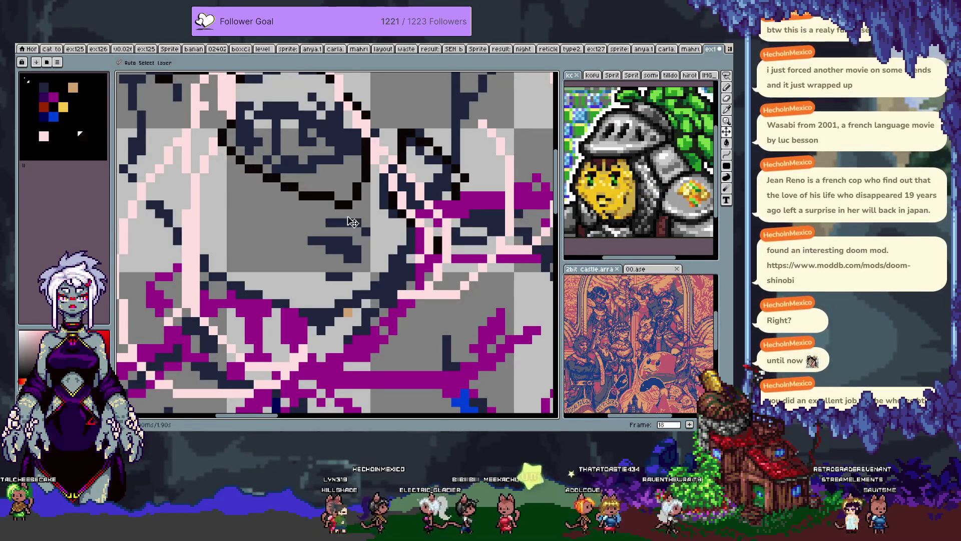
{"action": "key", "text": "ctrl+z"}
{"action": "key", "text": "b"}
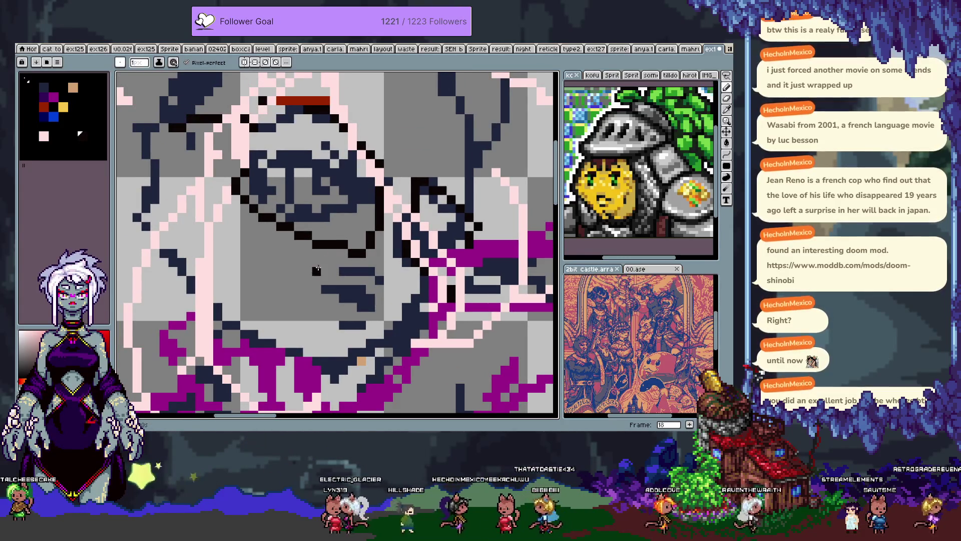
{"action": "key", "text": "v"}
{"action": "key", "text": "b"}
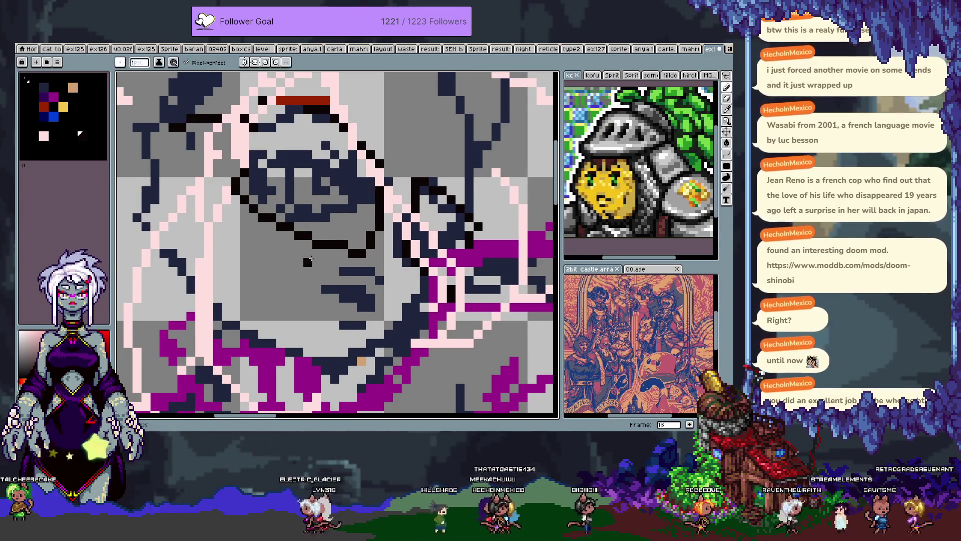
{"action": "scroll", "coordinate": [350, 273], "scroll_direction": "down", "scroll_amount": 3}
{"action": "key", "text": "v"}
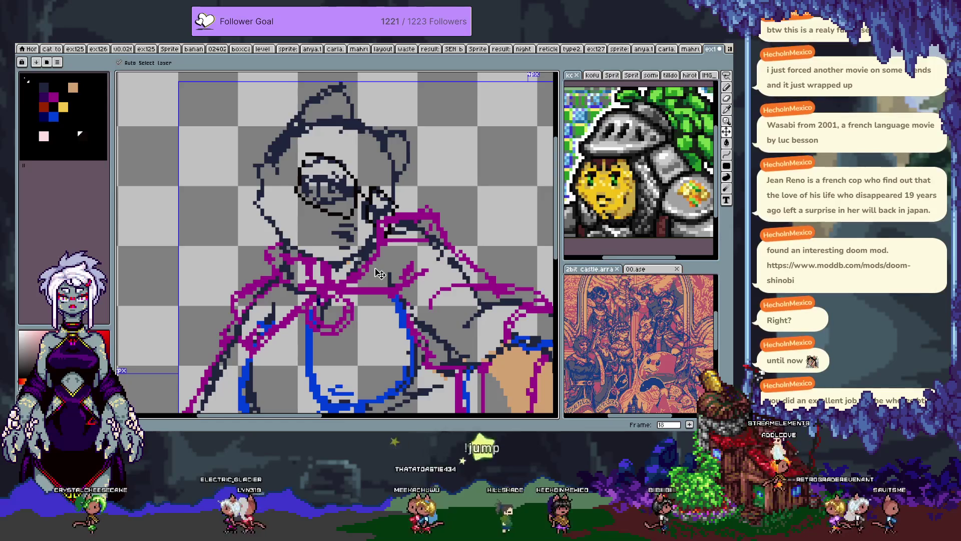
{"action": "key", "text": "ctrl+z"}
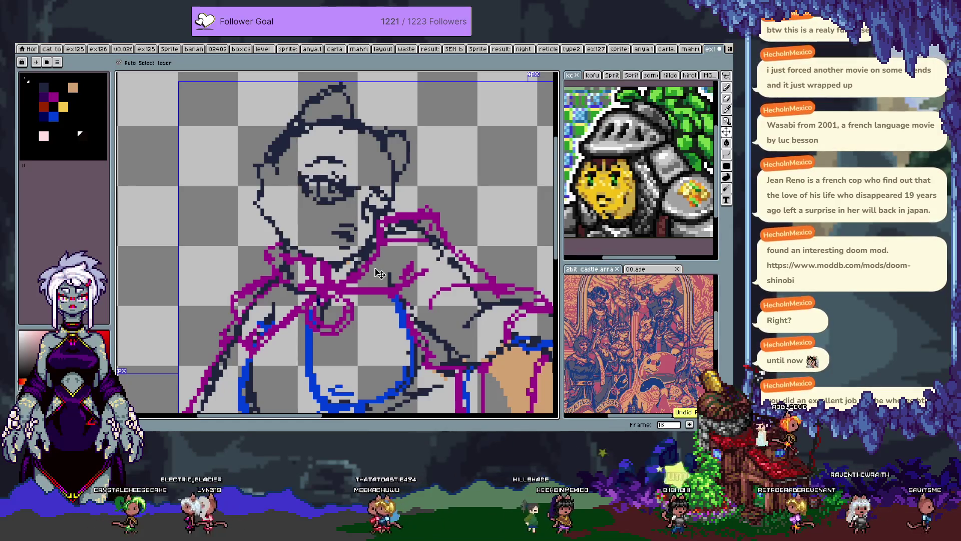
{"action": "key", "text": "ctrl+y"}
{"action": "key", "text": "b"}
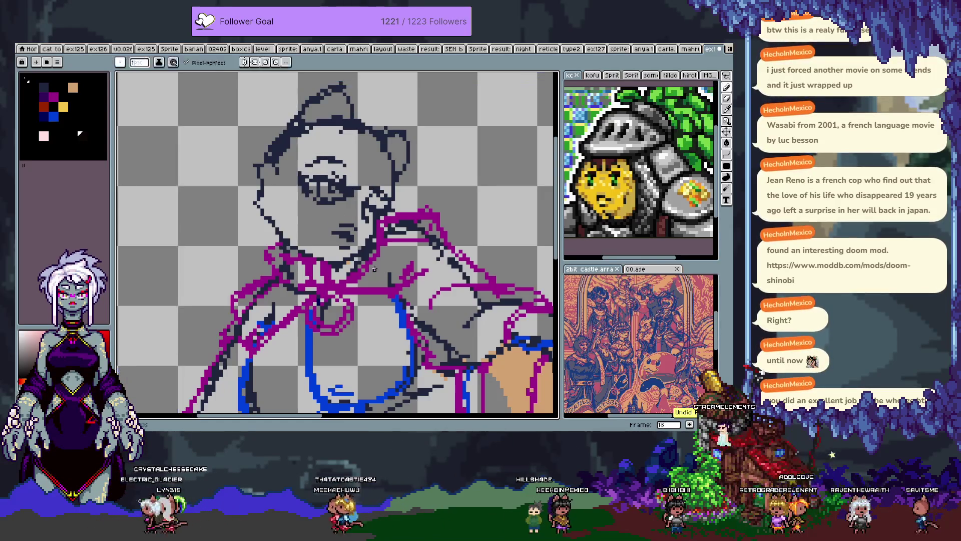
{"action": "key", "text": "Tab"}
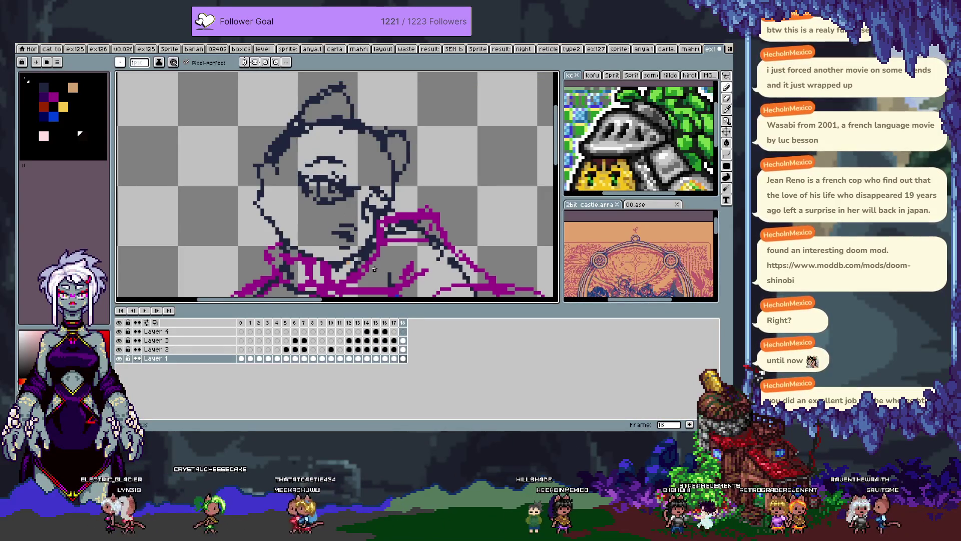
{"action": "key", "text": "Tab"}
{"action": "key", "text": "Tab"}
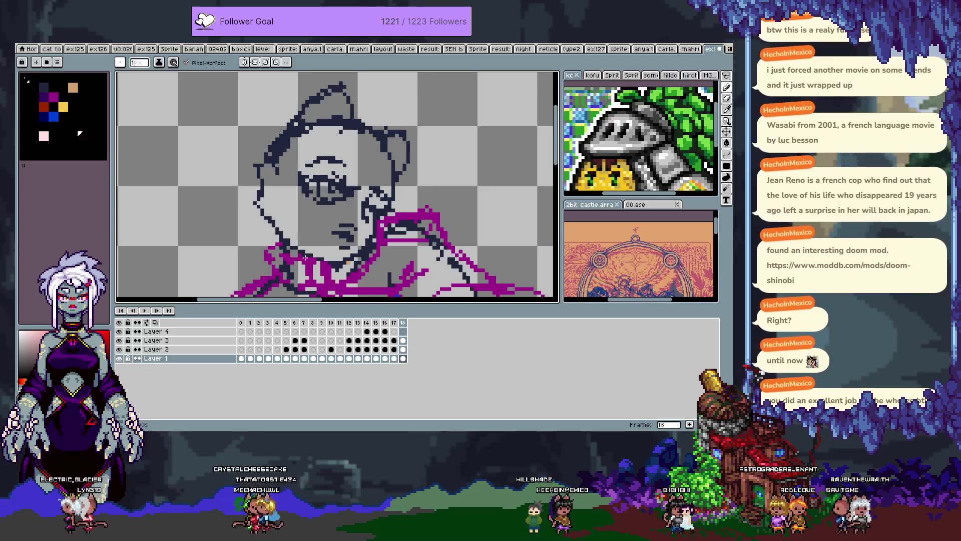
Step: Add a new Layer 5 above Layer 3 and sketch the black glasses, undoing a stroke
{"action": "key", "text": "shift+n"}
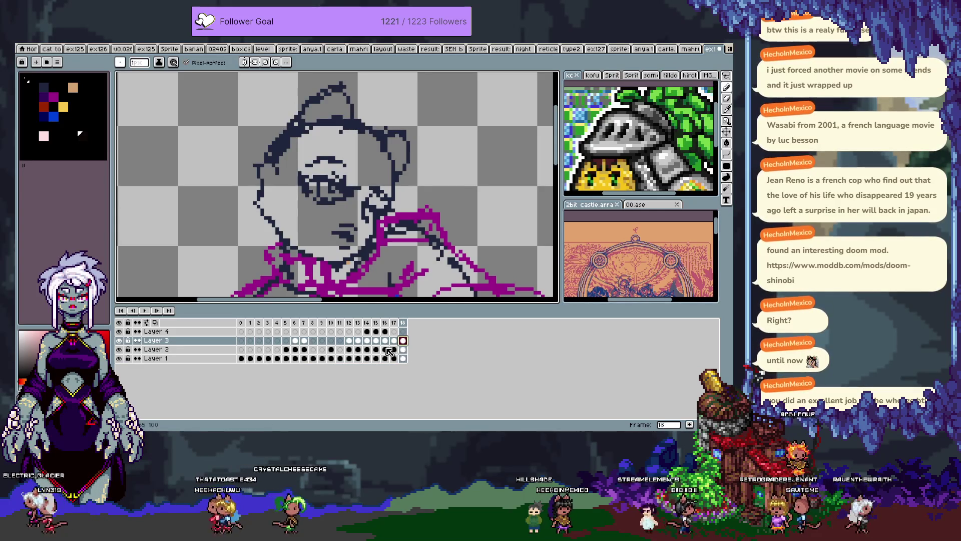
{"action": "key", "text": "Tab"}
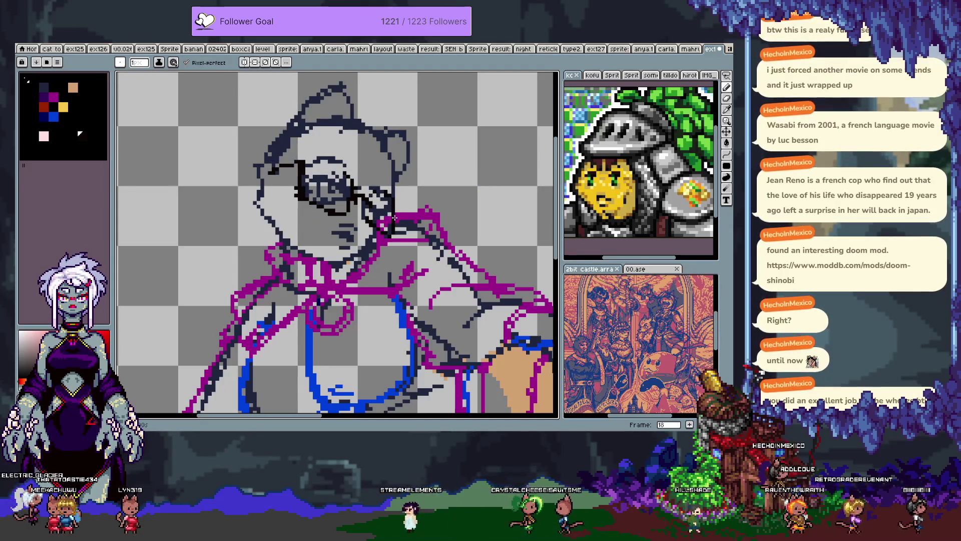
{"action": "key", "text": "ctrl+z"}
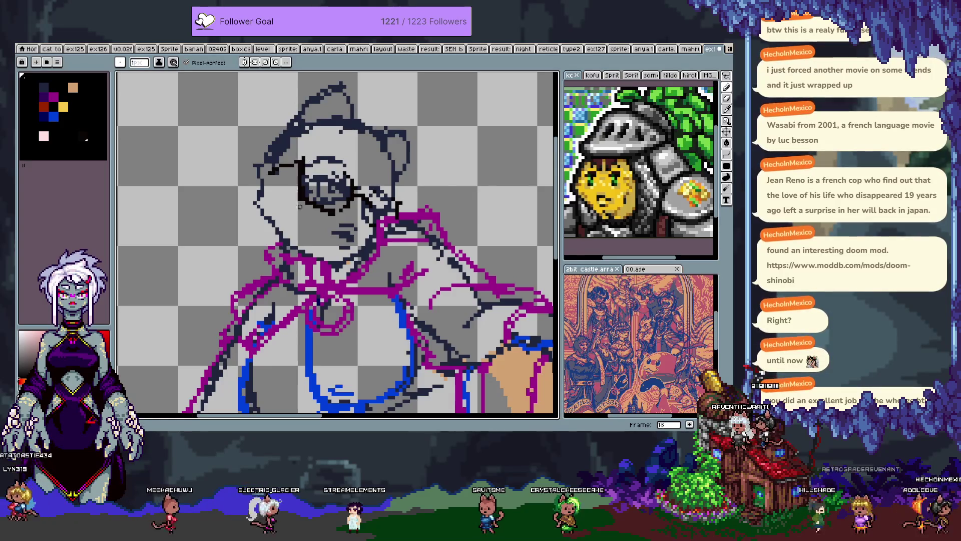
Step: Advance to frame 19, make Layer 1 active and zoom out on the figure
{"action": "key", "text": "Right"}
{"action": "key", "text": "Tab"}
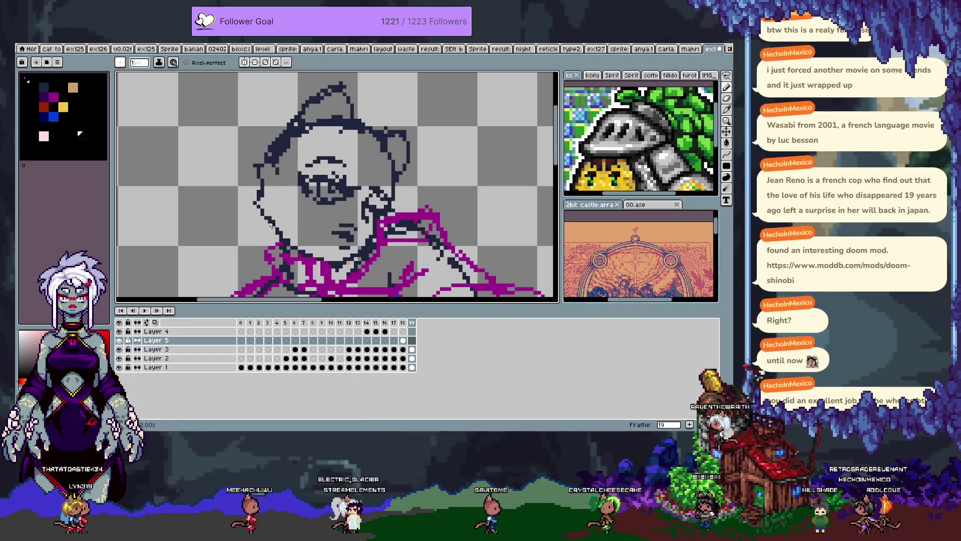
{"action": "key", "text": "alt+Down"}
{"action": "key", "text": "alt+Down"}
{"action": "key", "text": "alt+Down"}
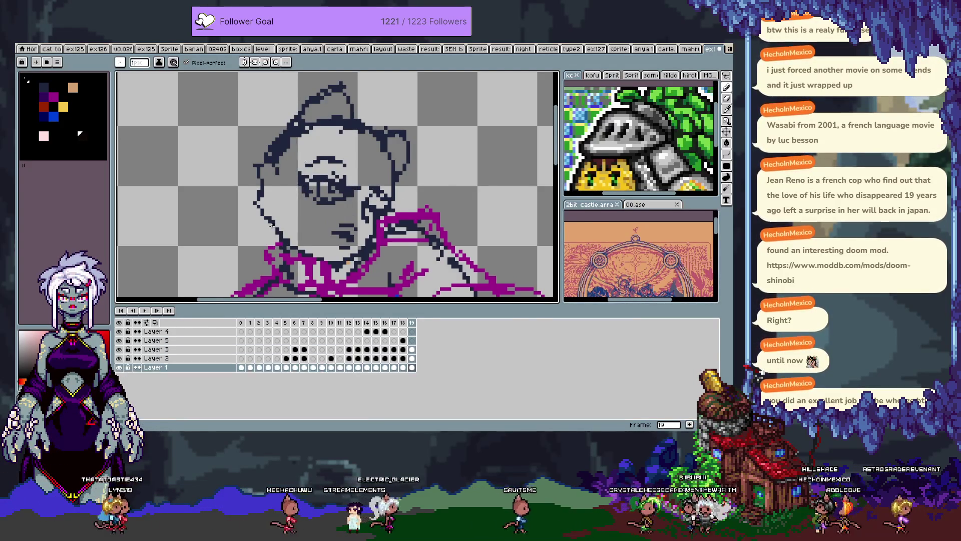
{"action": "key", "text": "Tab"}
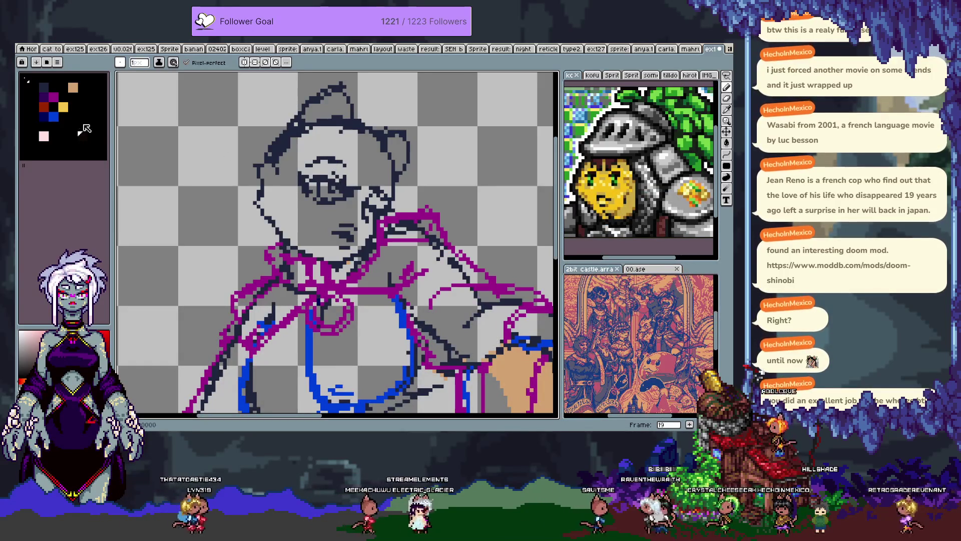
{"action": "key", "text": "minus"}
{"action": "key", "text": "Tab"}
{"action": "key", "text": "Tab"}
{"action": "key", "text": "minus"}
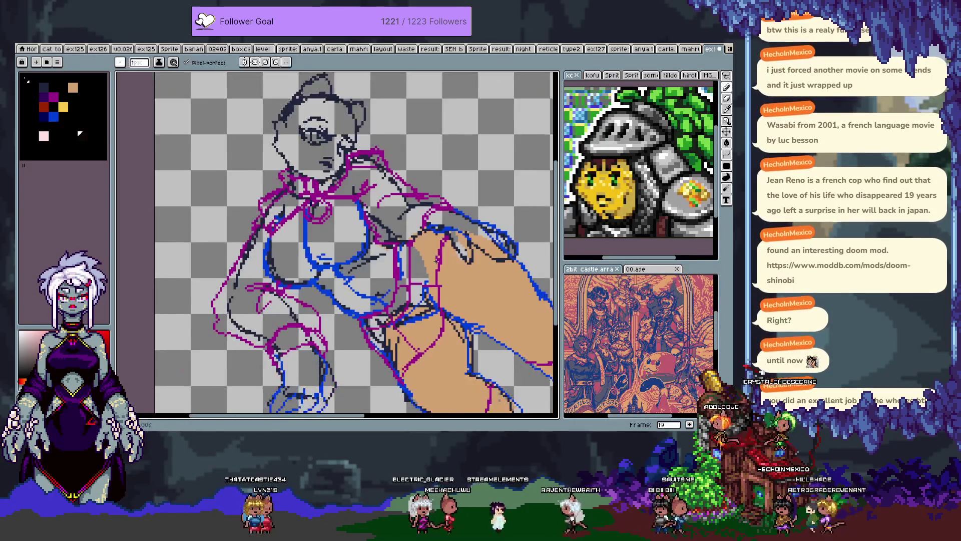
Step: Select the dark palette swatch and start recolouring it blue in the colour editor
{"action": "scroll", "coordinate": [447, 273], "scroll_direction": "down", "scroll_amount": 3}
{"action": "scroll", "coordinate": [447, 273], "scroll_direction": "right", "scroll_amount": 3}
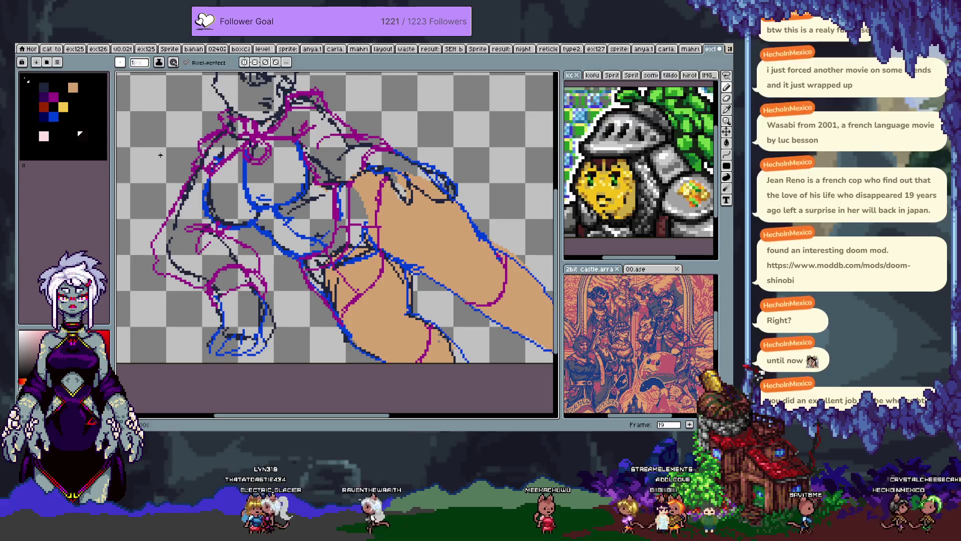
{"action": "left_click", "coordinate": [64, 118]}
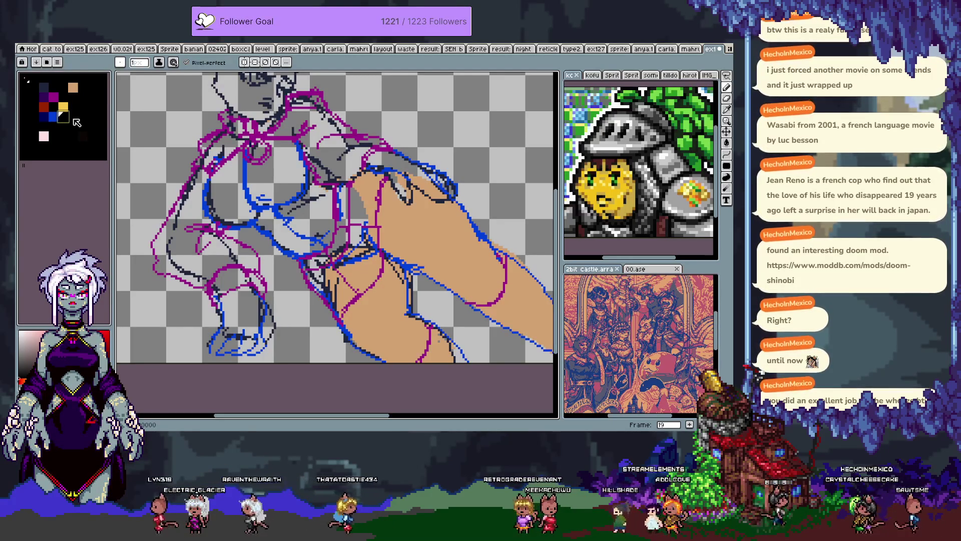
{"action": "left_click", "coordinate": [38, 275]}
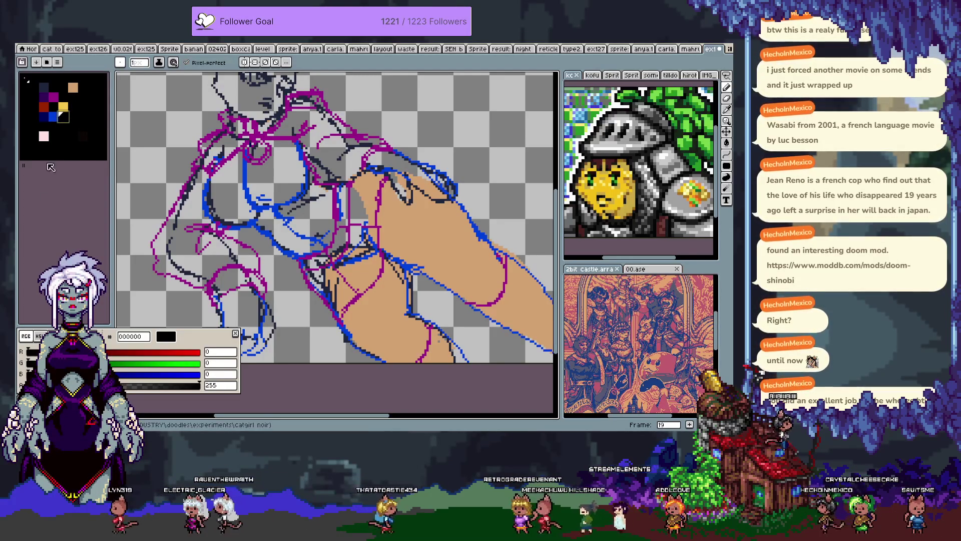
{"action": "left_click_drag", "start_coordinate": [56, 120], "coordinate": [73, 117]}
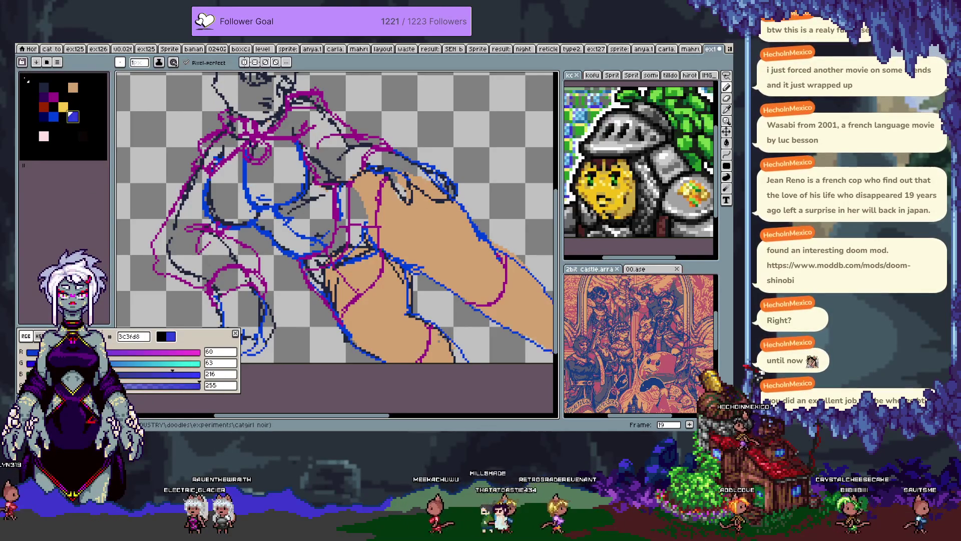
Step: Adjust the swatch's RGB and HSL values to the bright blue 535eee
{"action": "left_click", "coordinate": [68, 352]}
{"action": "left_click", "coordinate": [96, 363]}
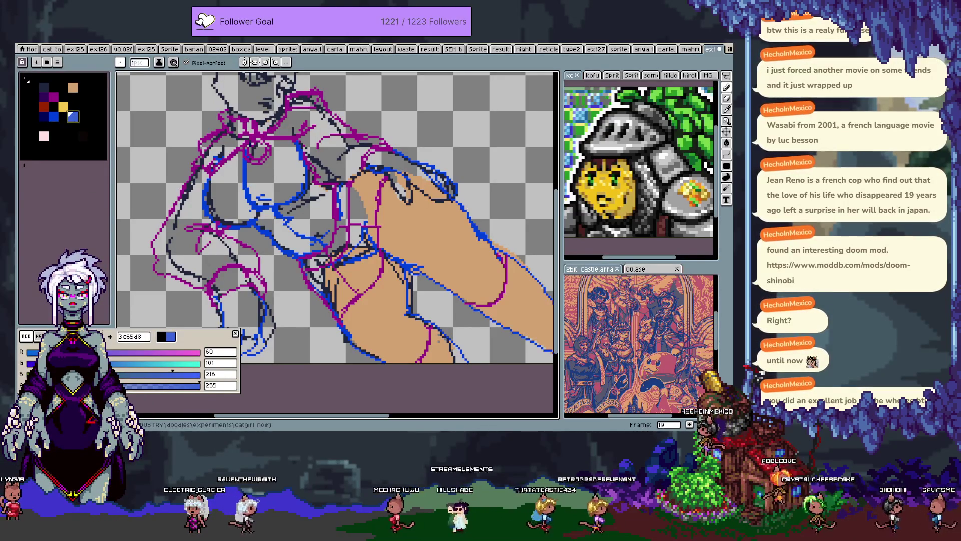
{"action": "left_click", "coordinate": [75, 363]}
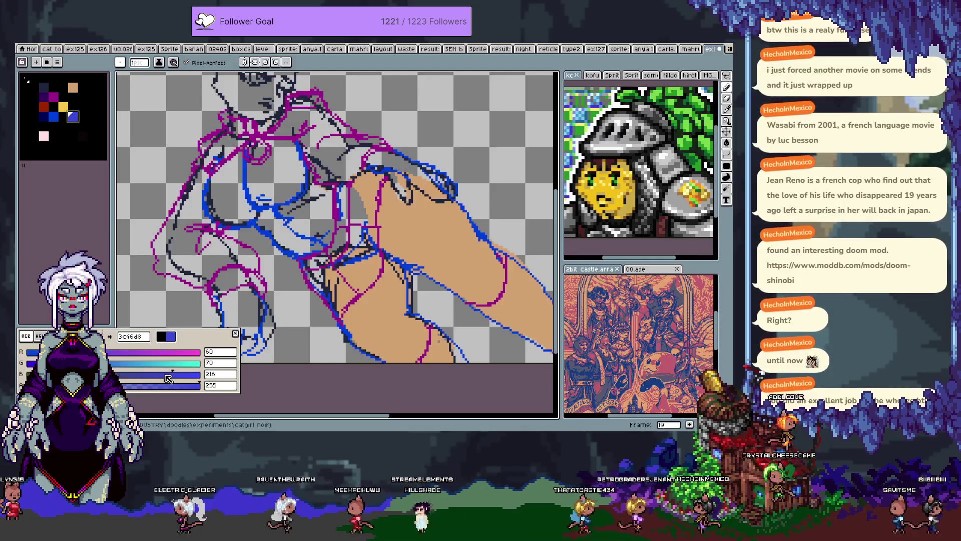
{"action": "left_click", "coordinate": [38, 336]}
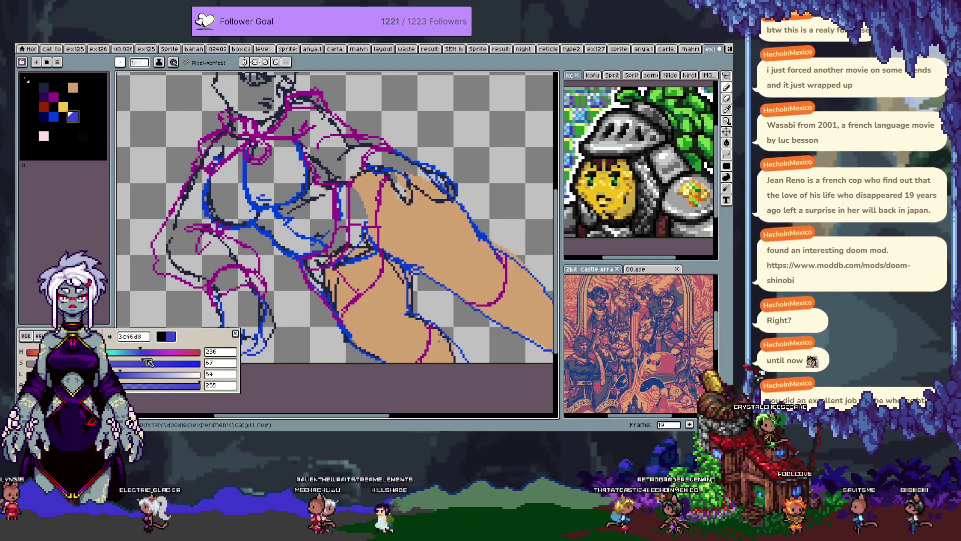
{"action": "left_click", "coordinate": [138, 378]}
{"action": "left_click", "coordinate": [169, 364]}
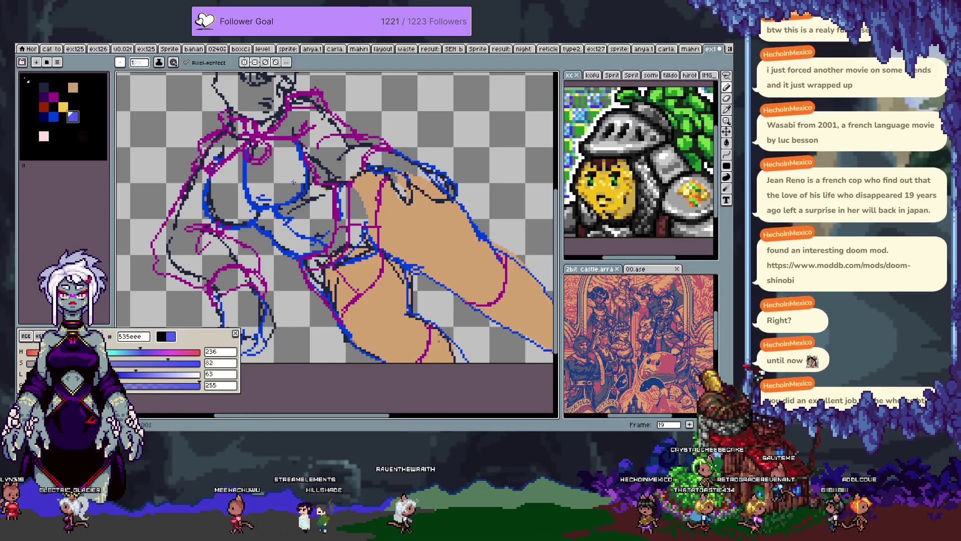
{"action": "key", "text": "Escape"}
Step: Undo a test bucket fill with the new blue, then return to the pencil with the timeline shown
{"action": "key", "text": "g"}
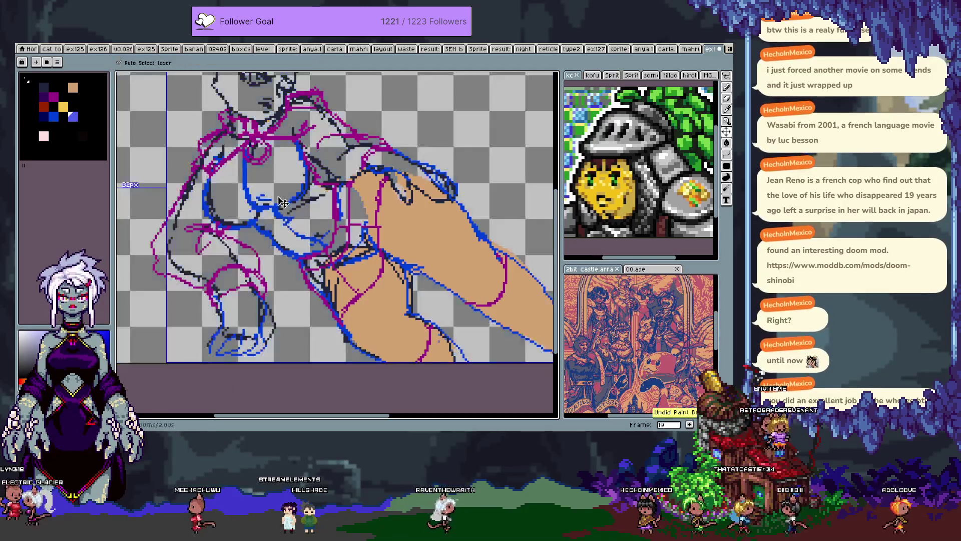
{"action": "left_click", "coordinate": [271, 182]}
{"action": "key", "text": "ctrl+z"}
{"action": "key", "text": "v"}
{"action": "key", "text": "g"}
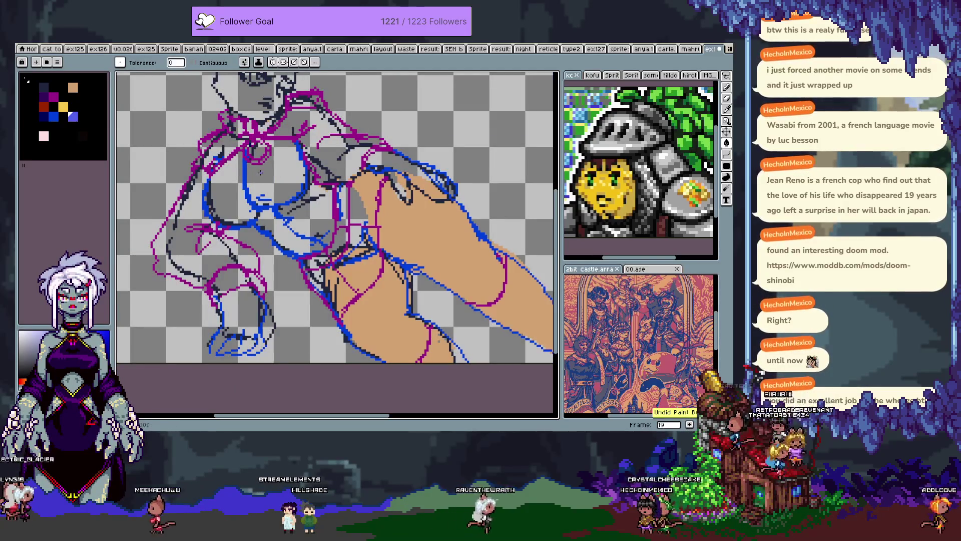
{"action": "left_click_drag", "start_coordinate": [242, 201], "coordinate": [267, 218]}
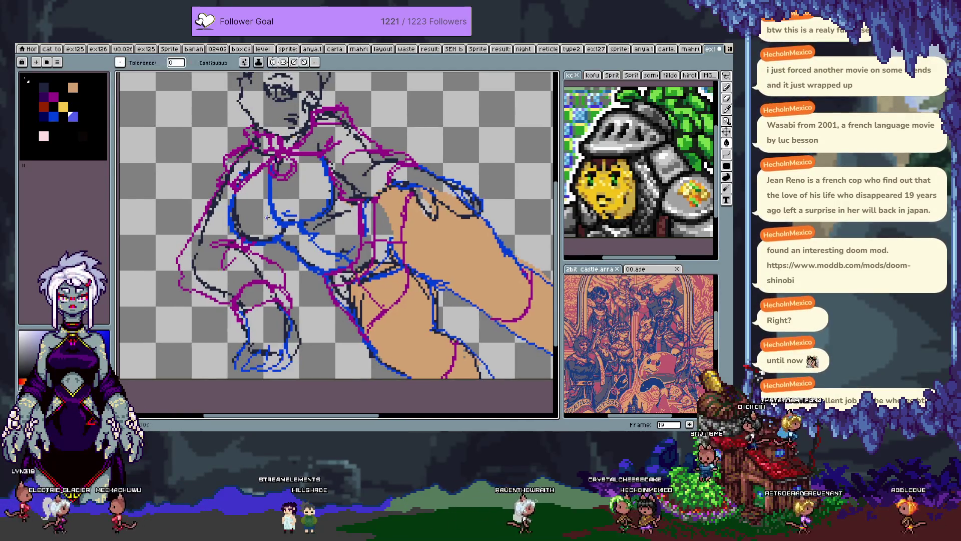
{"action": "key", "text": "b"}
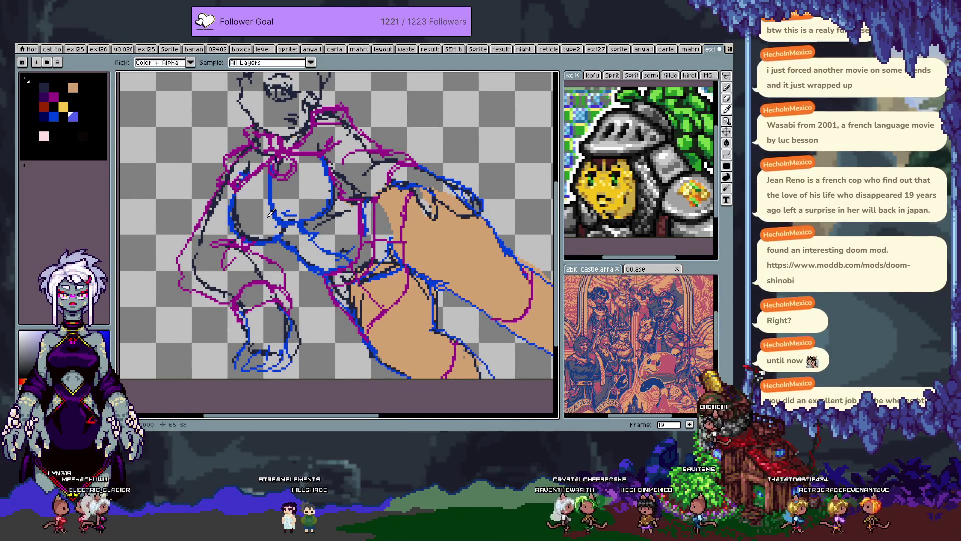
{"action": "key", "text": "Tab"}
{"action": "key", "text": "Tab"}
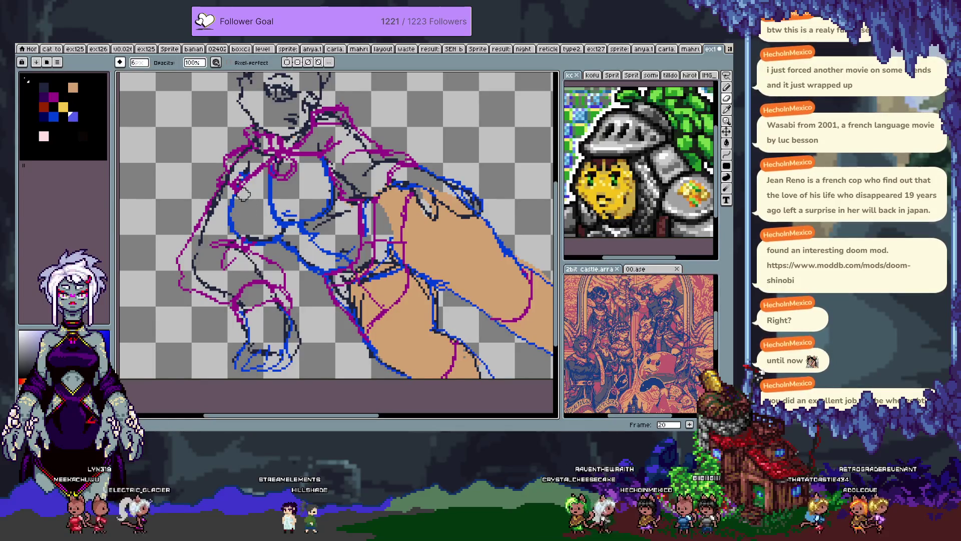